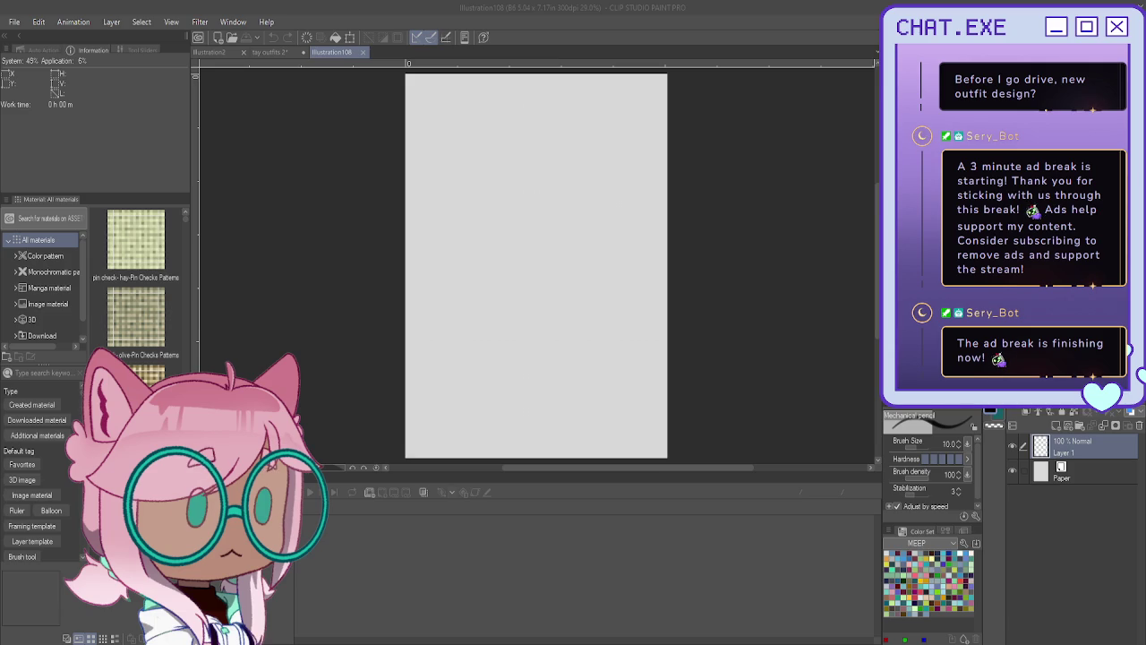
Switch to the Lighter pencil and clear the test scribbles from the blank page.
click(543, 163)
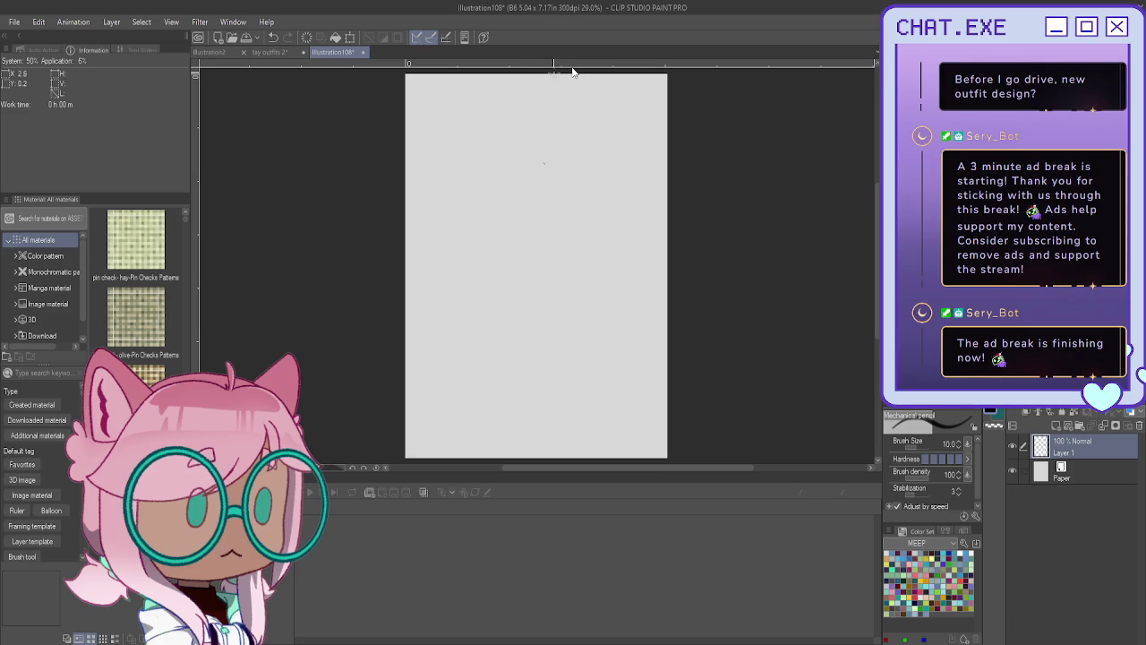
click(909, 416)
mouse_move(528, 157)
mouse_down()
mouse_move(531, 193)
mouse_move(521, 166)
mouse_up()
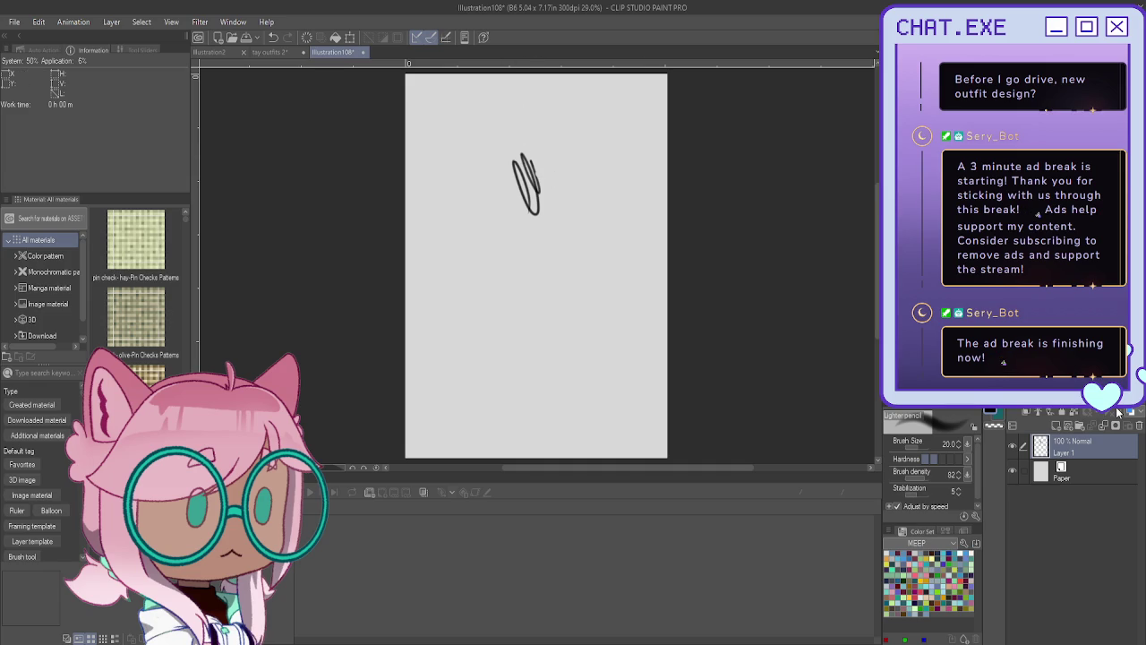
key(Delete)
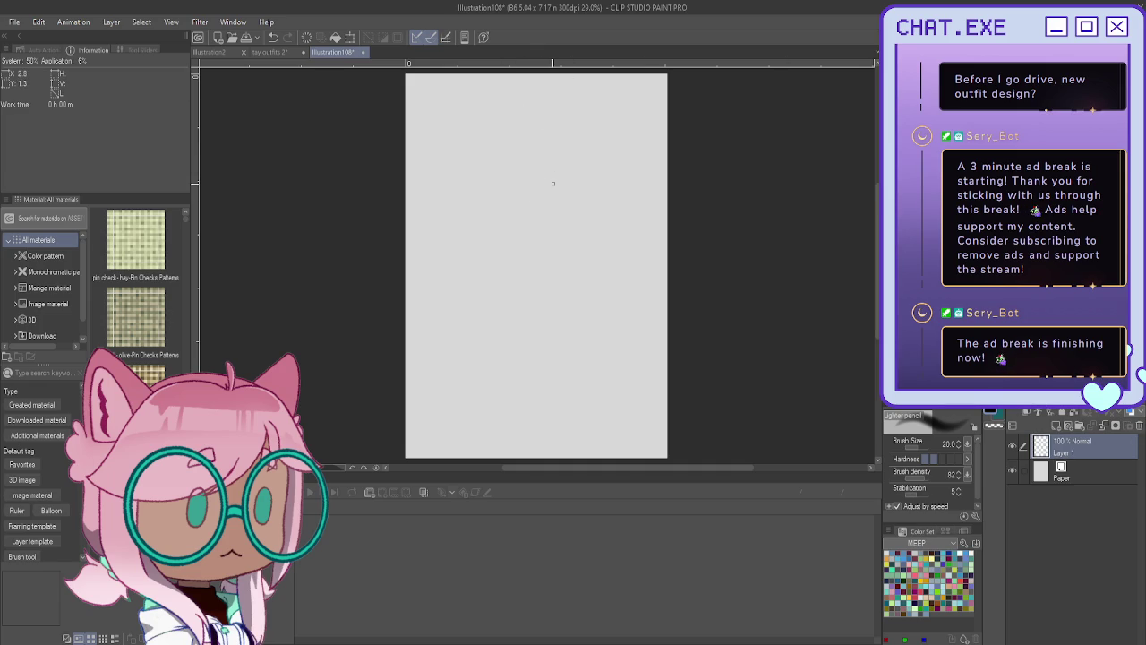
drag(562, 243, 551, 285)
key(ctrl+z)
key(ctrl+z)
Sketch the torso's top curve and its right side down to the hip.
mouse_move(559, 204)
mouse_down()
mouse_move(579, 202)
mouse_move(553, 269)
mouse_up()
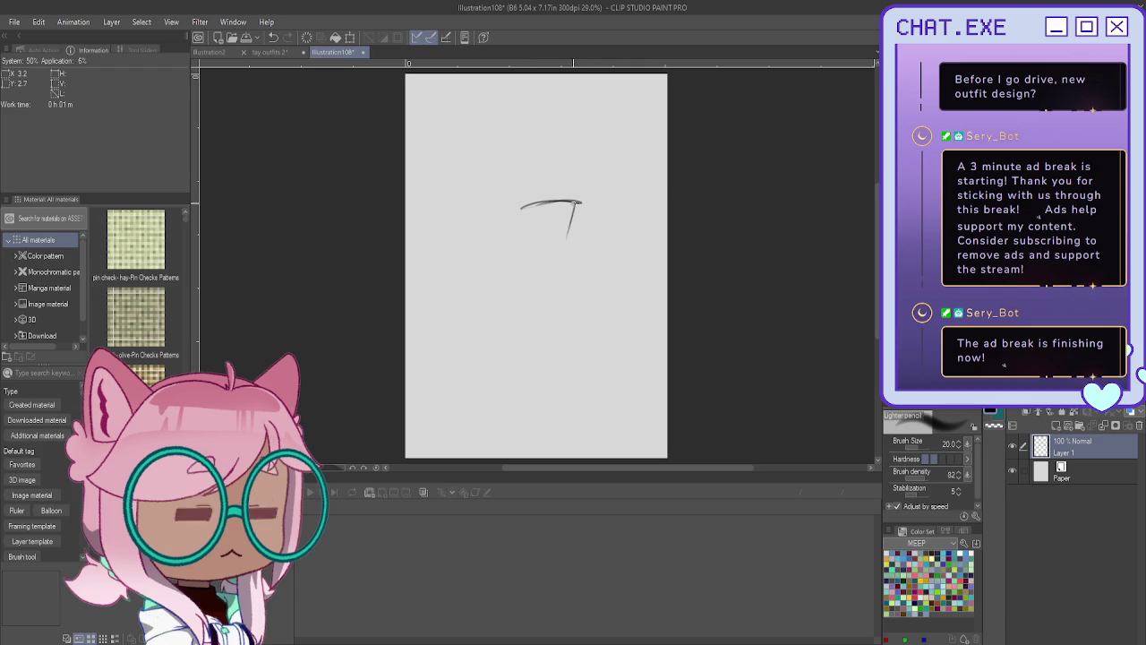
drag(529, 215, 512, 274)
drag(583, 204, 560, 259)
drag(581, 204, 556, 283)
drag(572, 244, 555, 315)
drag(563, 272, 564, 322)
drag(569, 249, 535, 323)
Sketch and reinforce the torso's left side and lower-left corner.
mouse_move(515, 245)
mouse_down()
mouse_move(517, 323)
mouse_move(533, 324)
mouse_up()
drag(514, 229, 526, 319)
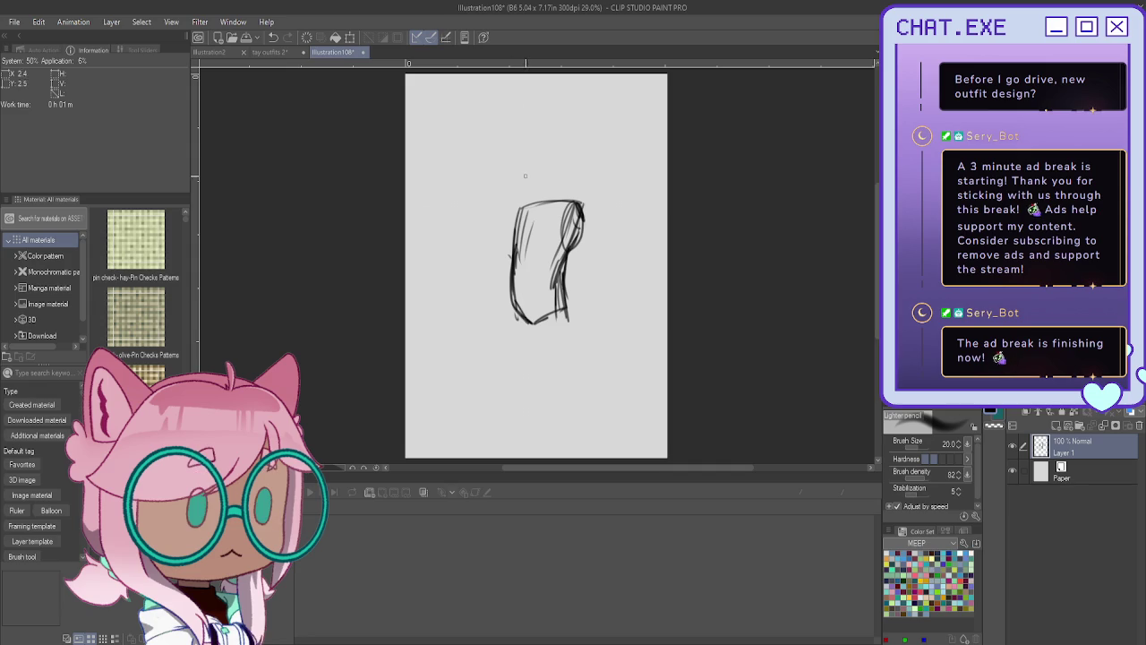
drag(509, 224, 508, 235)
drag(520, 208, 515, 249)
mouse_move(519, 208)
mouse_down()
mouse_move(506, 243)
mouse_move(524, 325)
mouse_up()
mouse_move(509, 260)
mouse_down()
mouse_move(508, 304)
mouse_move(524, 323)
mouse_up()
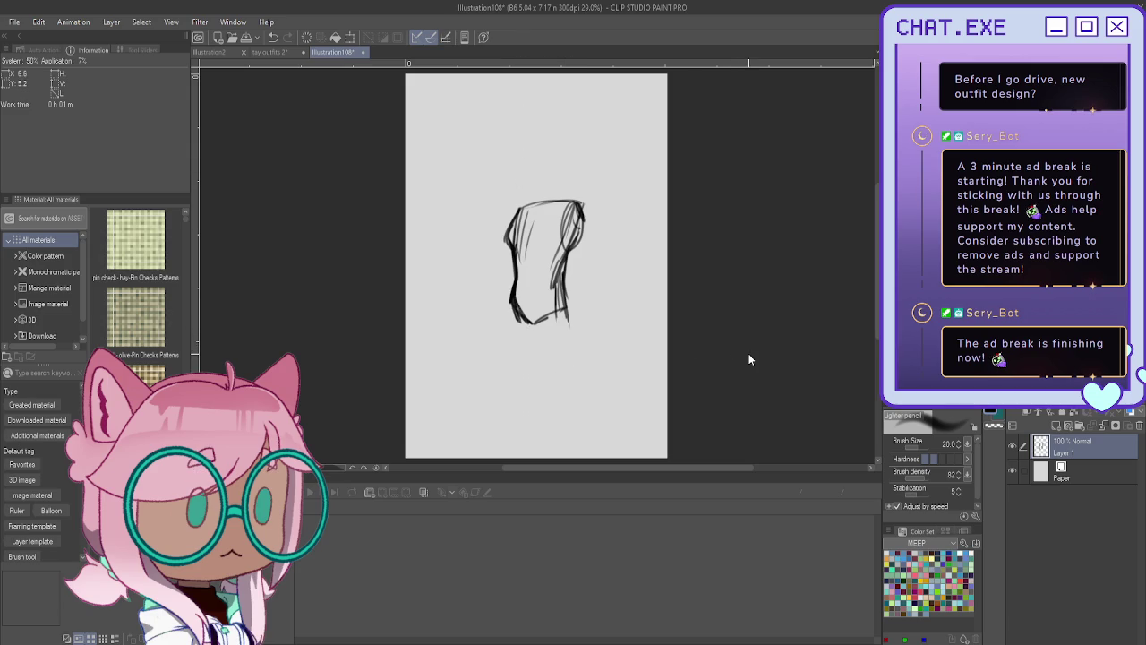
key(ctrl+t)
Shrink the torso sketch, move it up and slightly left, and touch up its right side.
drag(507, 202, 511, 223)
drag(542, 269, 526, 207)
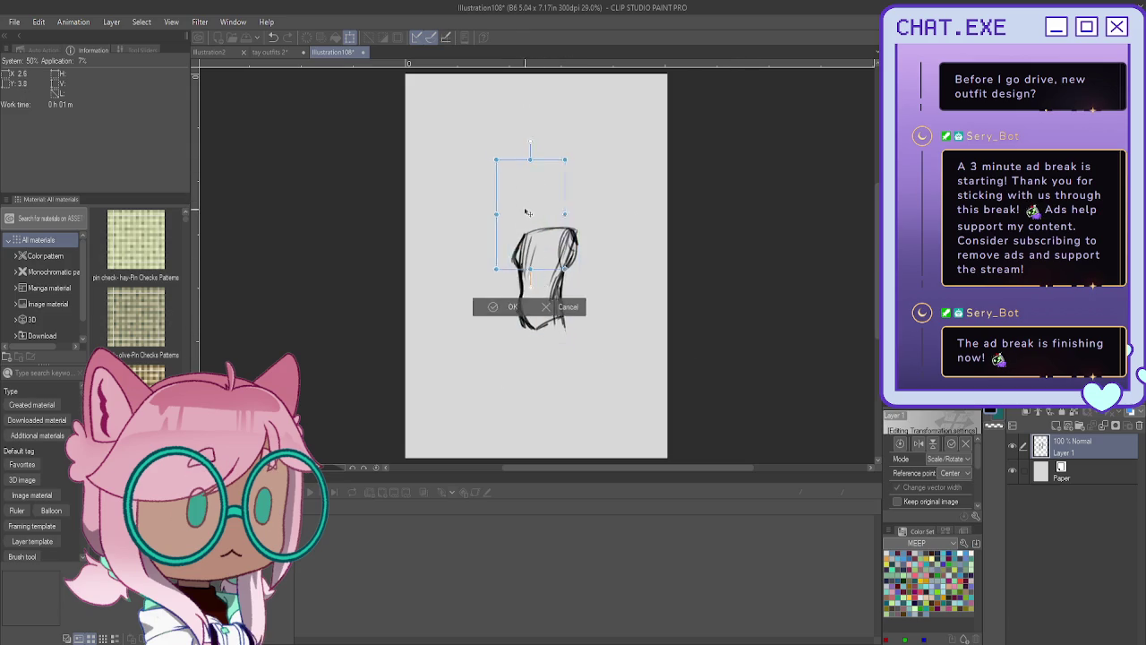
click(513, 310)
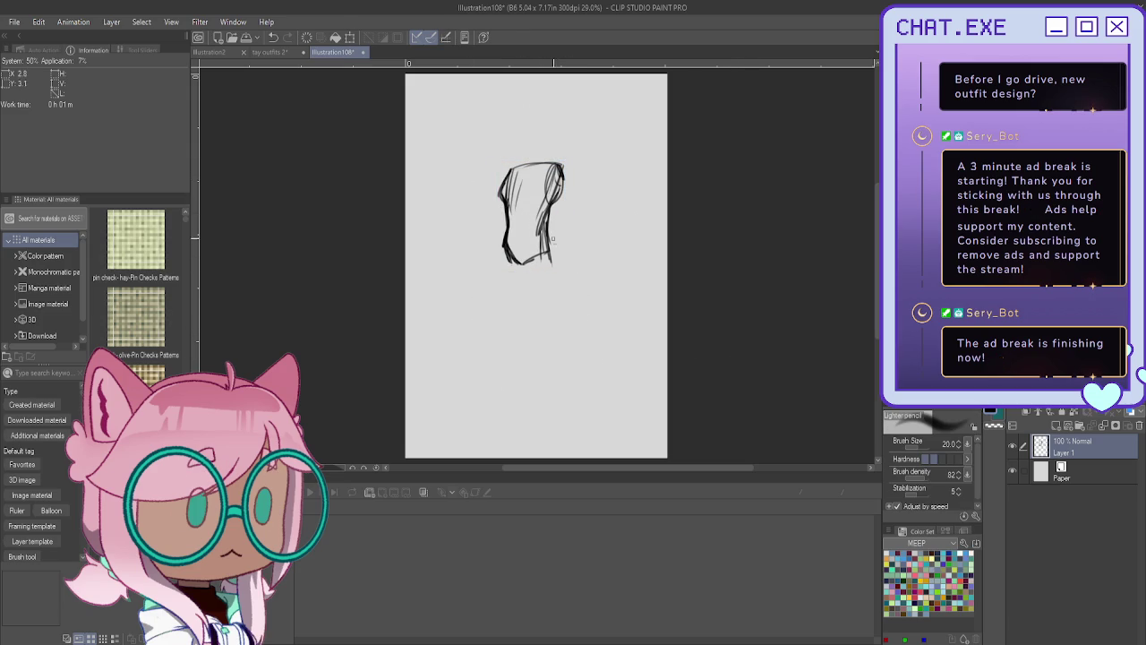
drag(548, 207, 547, 344)
Sketch both legs from the hip down to the feet.
drag(523, 275, 553, 306)
drag(542, 267, 551, 392)
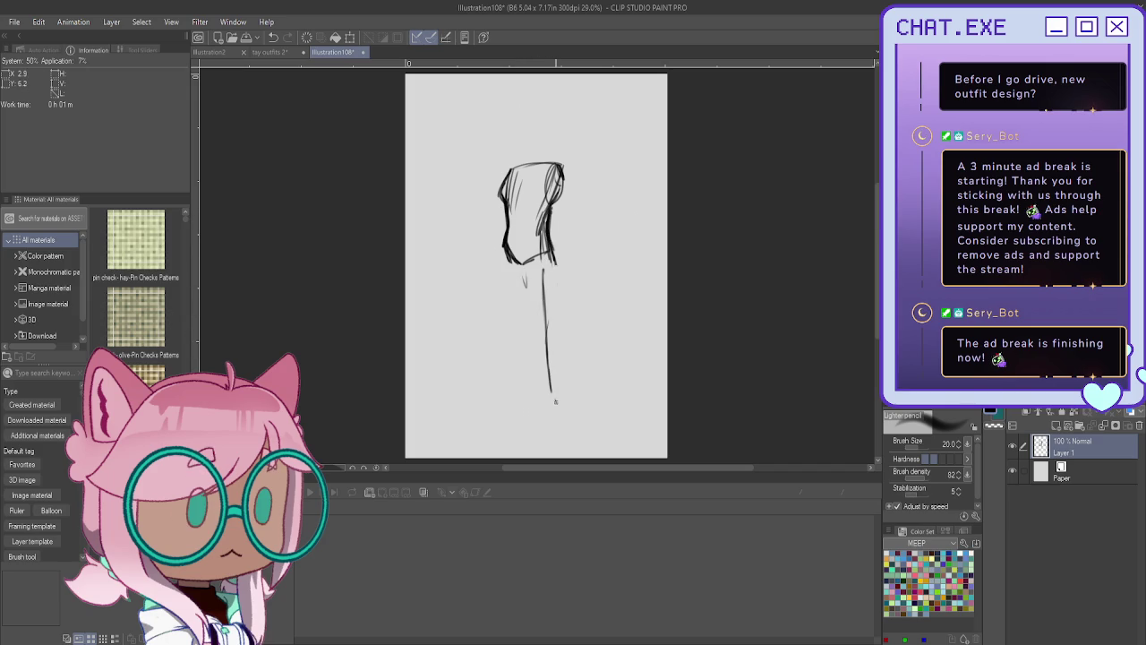
drag(511, 267, 525, 368)
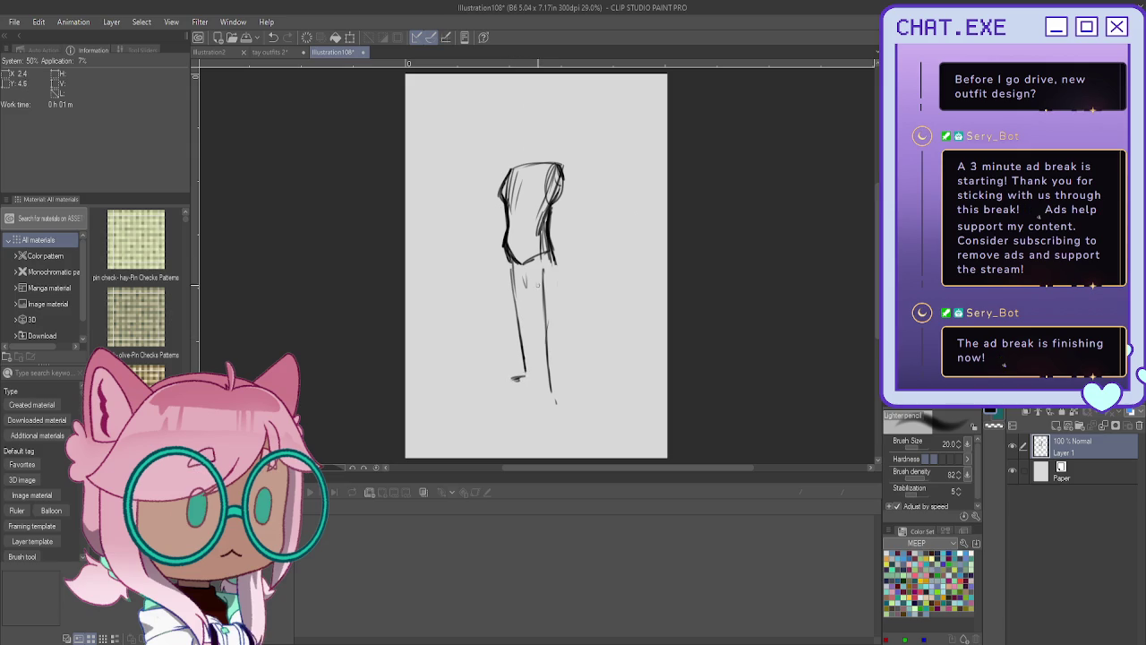
mouse_move(548, 365)
mouse_down()
mouse_move(566, 400)
mouse_move(540, 403)
mouse_move(567, 398)
mouse_move(535, 391)
mouse_move(534, 401)
mouse_up()
mouse_move(526, 361)
mouse_down()
mouse_move(495, 394)
mouse_move(532, 396)
mouse_up()
drag(510, 265, 521, 329)
drag(503, 248, 512, 308)
Reinforce the leg edges and feet, and hatch shin lines inside the left leg.
mouse_move(505, 267)
mouse_down()
mouse_move(526, 373)
mouse_move(528, 279)
mouse_move(530, 299)
mouse_up()
drag(523, 268, 533, 315)
drag(550, 240, 552, 374)
drag(532, 290, 537, 380)
mouse_move(535, 342)
mouse_down()
mouse_move(537, 383)
mouse_move(557, 386)
mouse_move(528, 397)
mouse_move(565, 407)
mouse_move(523, 406)
mouse_up()
key(ctrl+z)
key(ctrl+z)
key(ctrl+z)
mouse_move(523, 401)
mouse_down()
mouse_move(557, 408)
mouse_move(491, 396)
mouse_move(525, 399)
mouse_up()
mouse_move(525, 272)
mouse_down()
mouse_move(537, 344)
mouse_move(519, 352)
mouse_move(534, 368)
mouse_move(533, 399)
mouse_move(498, 396)
mouse_up()
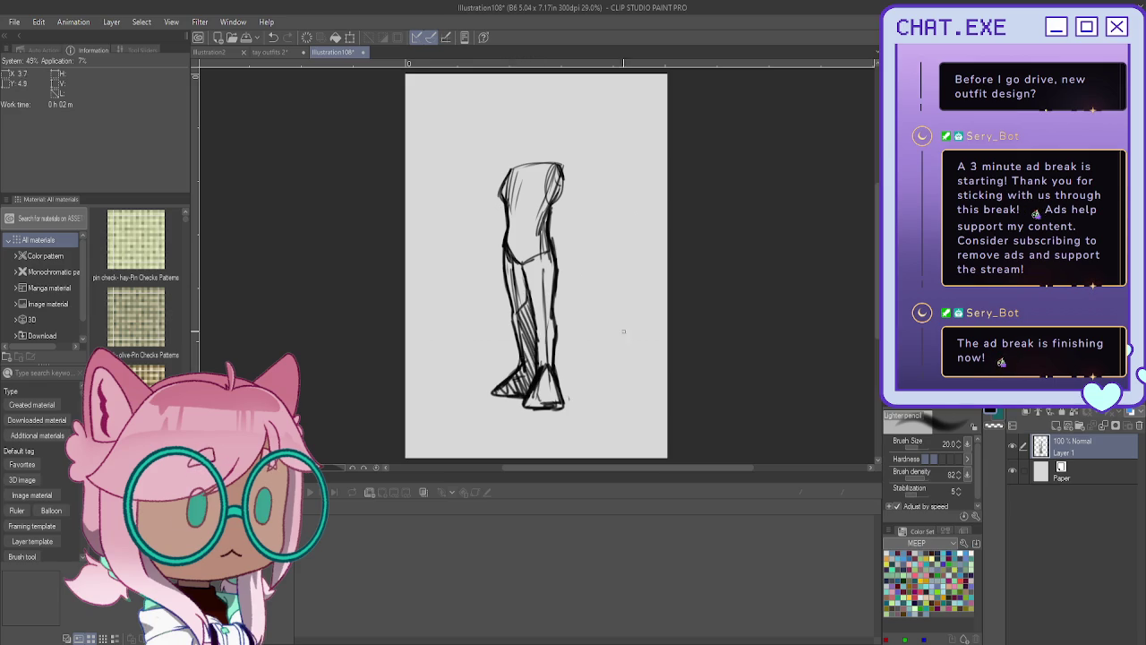
drag(820, 115, 857, 162)
Fade the rough sketch layer to 42% opacity and add a new layer above it.
scroll(557, 213, up, 2)
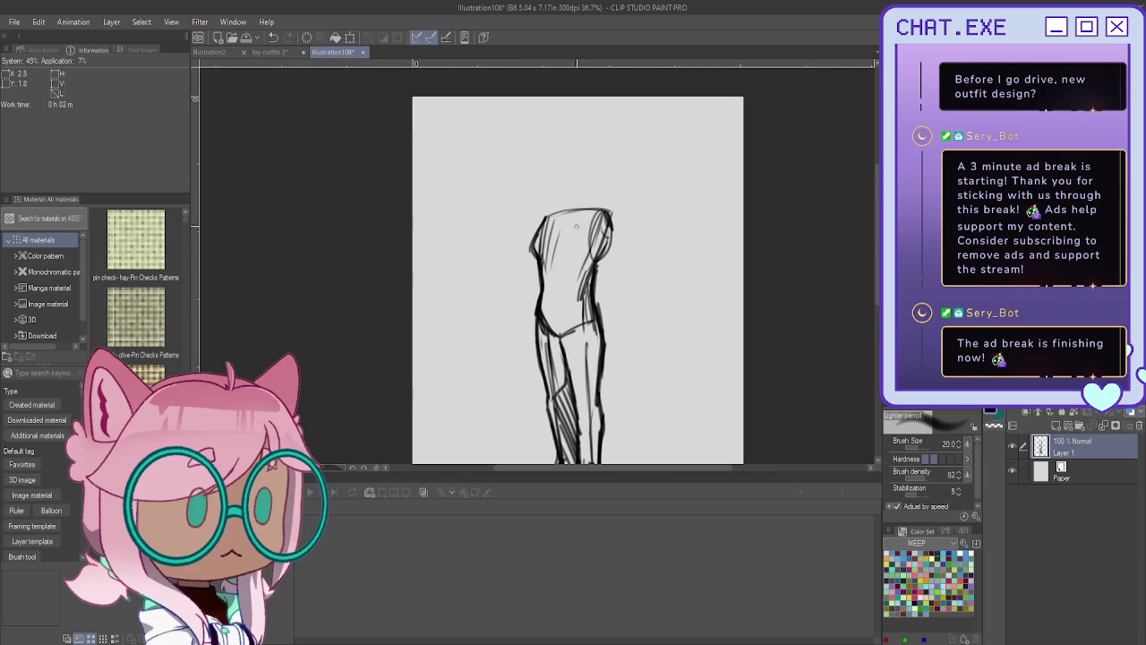
drag(607, 230, 616, 272)
drag(1079, 479, 1053, 479)
click(1054, 427)
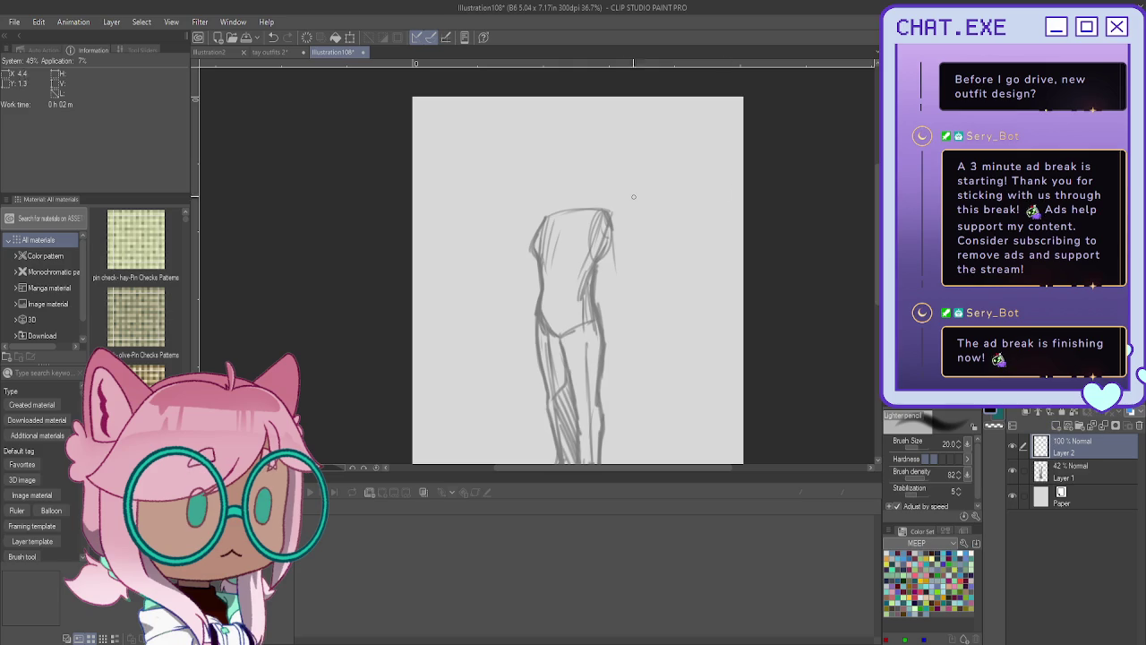
Ink darker lines down the torso's right side and across the shoulders.
drag(605, 226, 616, 318)
key(ctrl+z)
drag(608, 226, 602, 359)
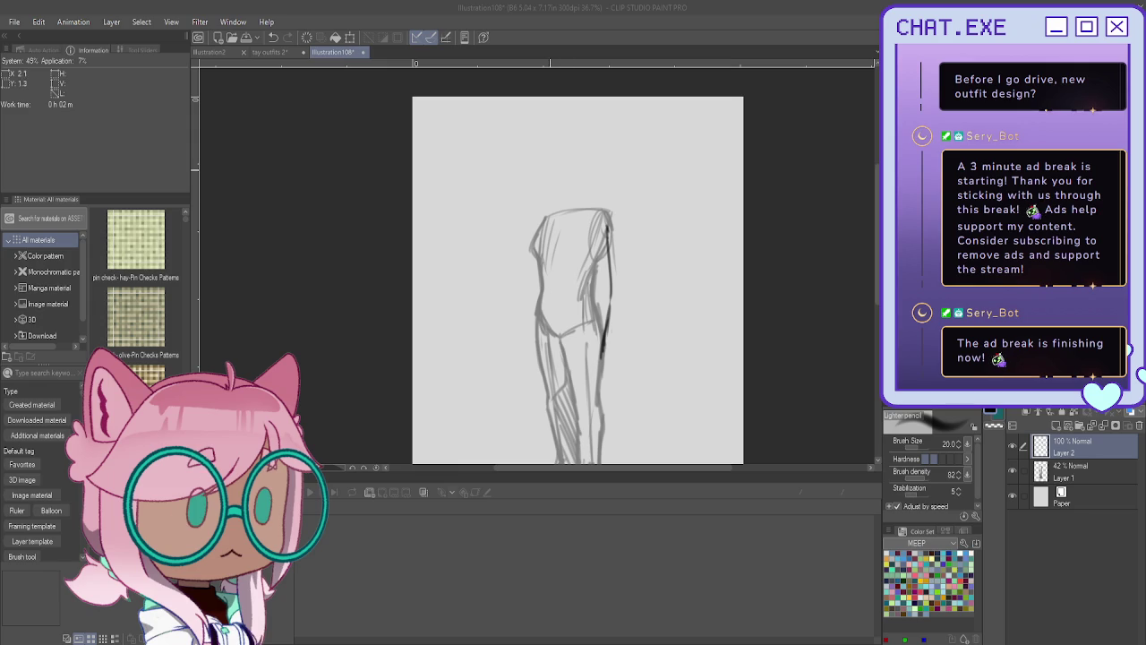
drag(578, 280, 631, 330)
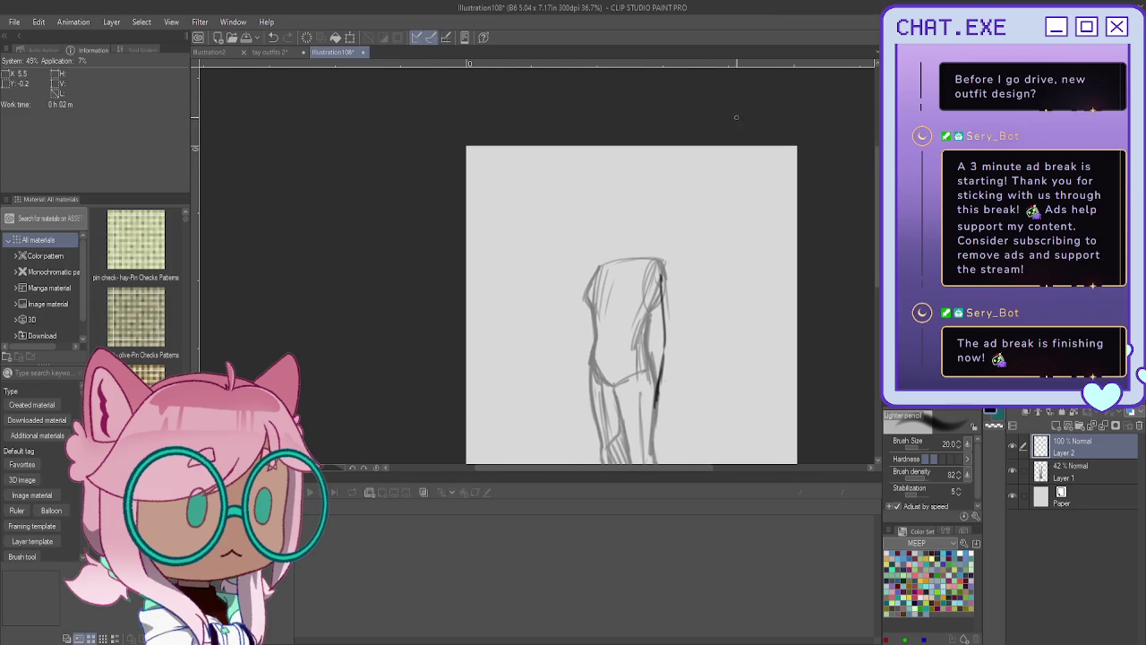
mouse_move(652, 261)
mouse_down()
mouse_move(599, 271)
mouse_move(639, 260)
mouse_move(603, 259)
mouse_move(623, 250)
mouse_move(628, 263)
mouse_move(631, 176)
mouse_move(600, 207)
mouse_move(624, 236)
mouse_move(659, 208)
mouse_move(596, 199)
mouse_move(618, 236)
mouse_up()
Draw the head outline with a vertical centre guideline above the shoulders.
mouse_move(620, 175)
mouse_down()
mouse_move(605, 239)
mouse_move(607, 223)
mouse_up()
mouse_move(623, 178)
mouse_down()
mouse_move(621, 238)
mouse_move(615, 214)
mouse_move(597, 215)
mouse_move(623, 217)
mouse_up()
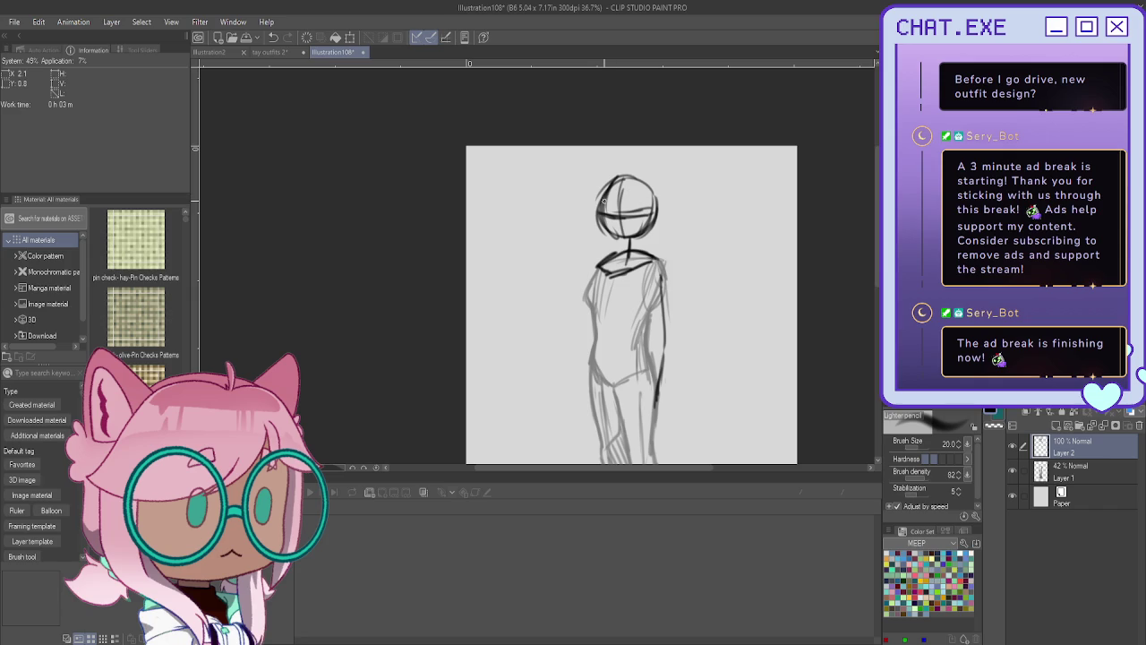
scroll(618, 170, up, 2)
mouse_move(620, 198)
mouse_down()
mouse_move(621, 261)
mouse_move(605, 256)
mouse_move(595, 224)
mouse_up()
drag(668, 236, 636, 241)
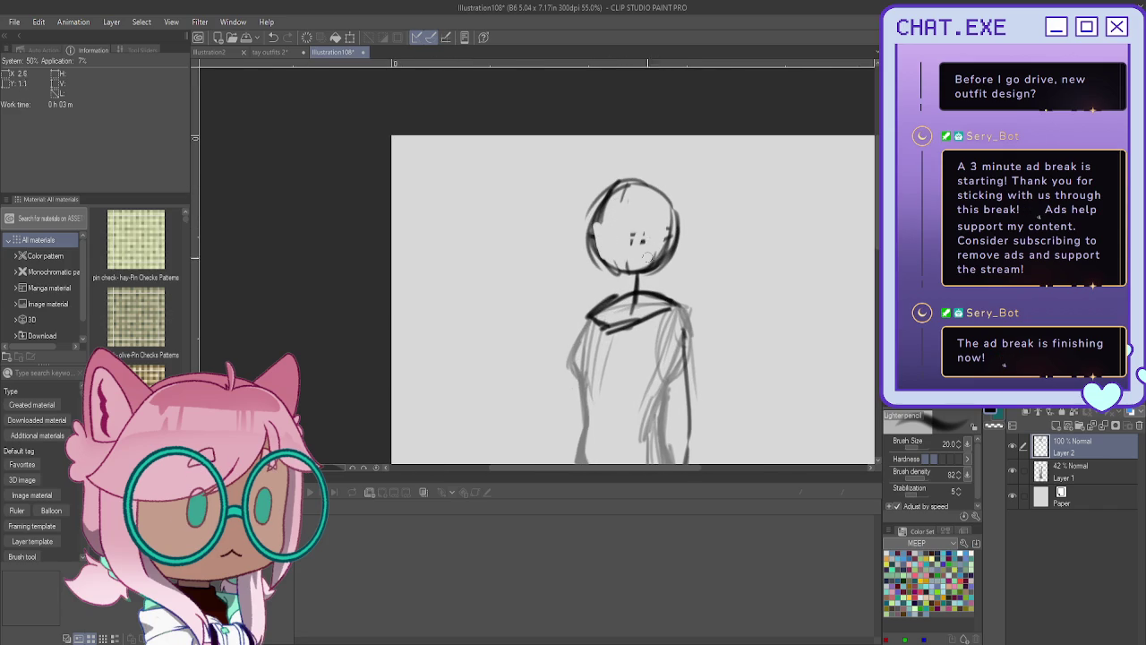
key(ctrl+z)
key(ctrl+z)
key(ctrl+z)
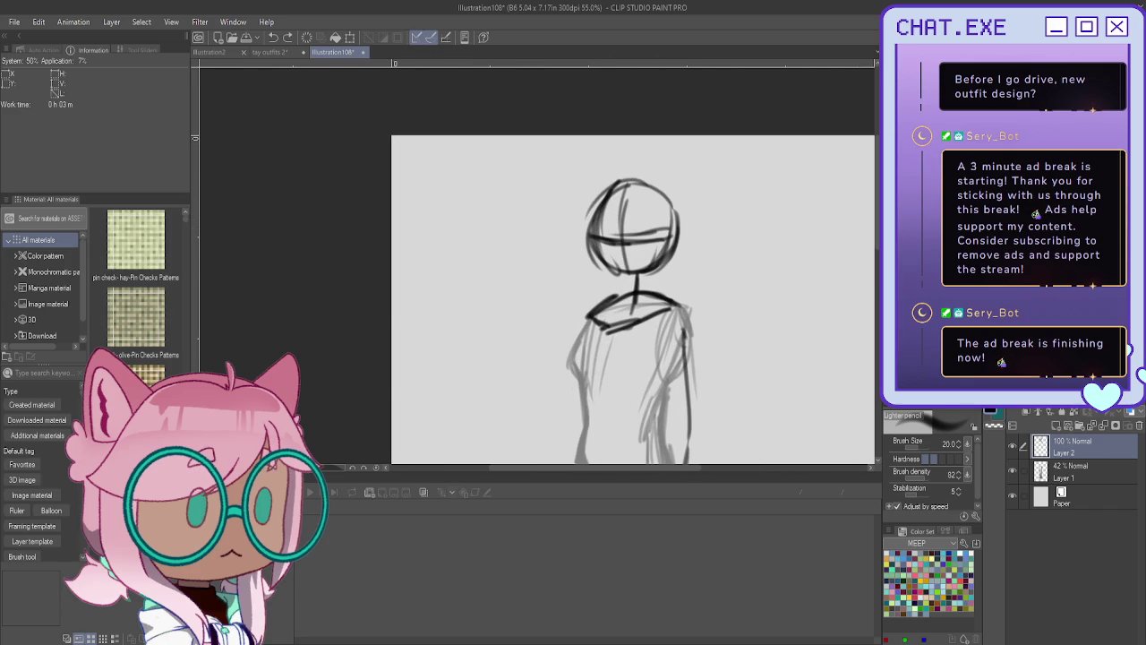
Lasso-select a rounded area around the head.
key(m)
mouse_move(590, 154)
mouse_down()
mouse_move(711, 215)
mouse_move(636, 280)
mouse_move(612, 274)
mouse_up()
mouse_move(589, 238)
mouse_down()
mouse_move(579, 244)
mouse_move(618, 161)
mouse_move(696, 240)
mouse_move(616, 274)
mouse_up()
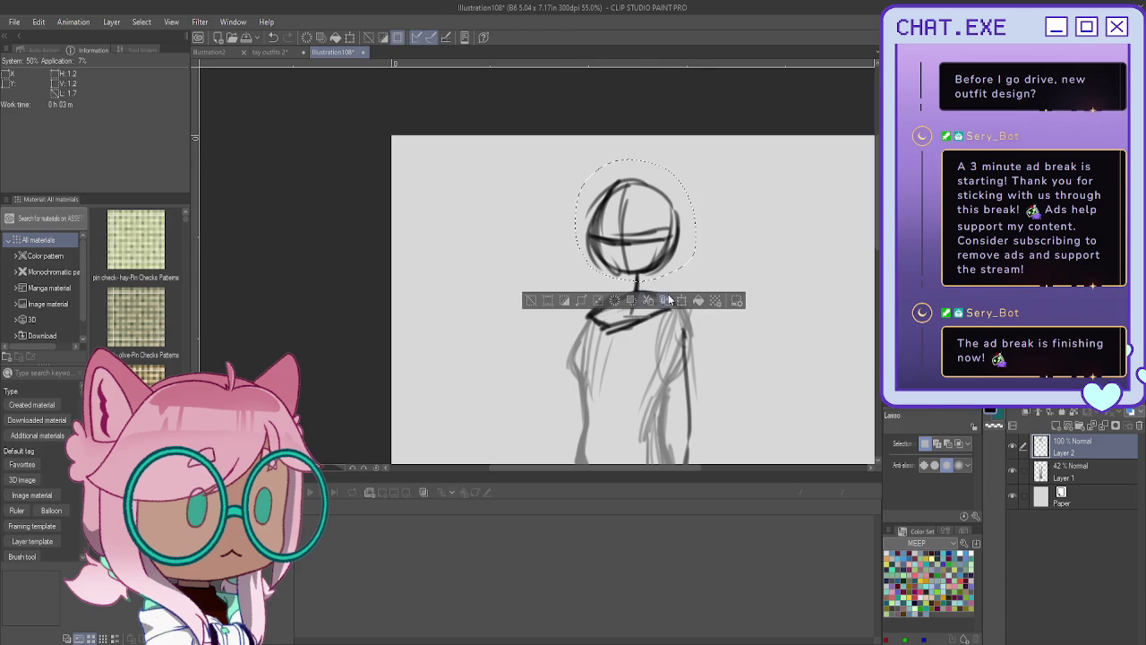
Rotate the selected head slightly clockwise with a small nudge, then confirm the transform.
click(667, 300)
drag(721, 305, 707, 317)
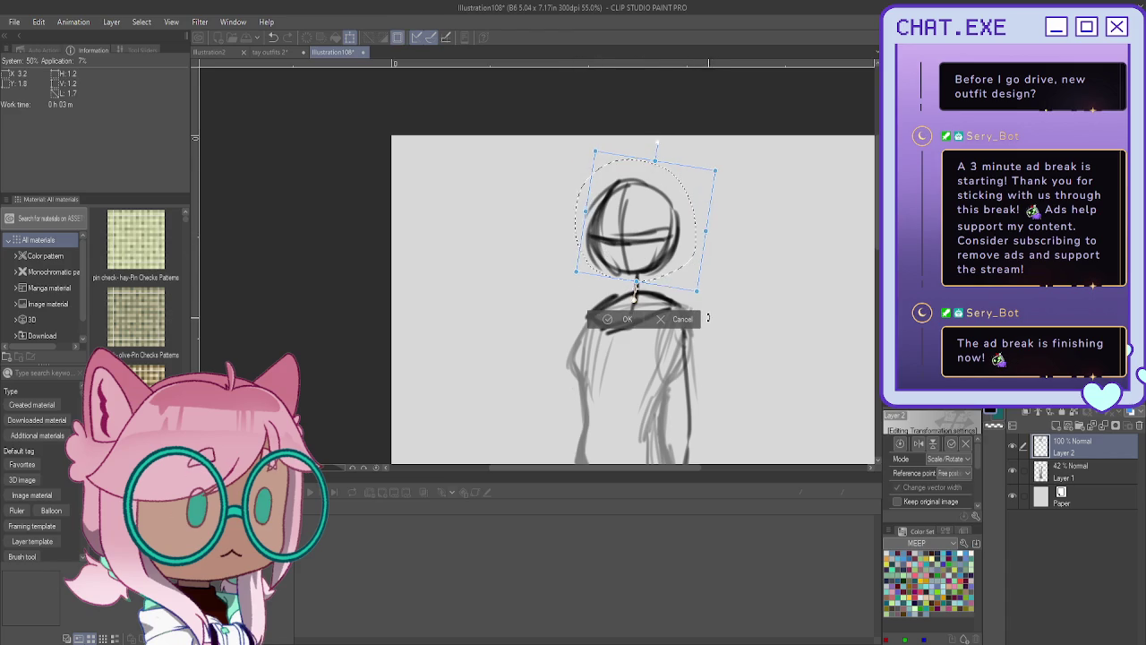
drag(618, 262, 610, 267)
key(ctrl+z)
key(ctrl+z)
drag(698, 291, 698, 315)
drag(616, 257, 626, 261)
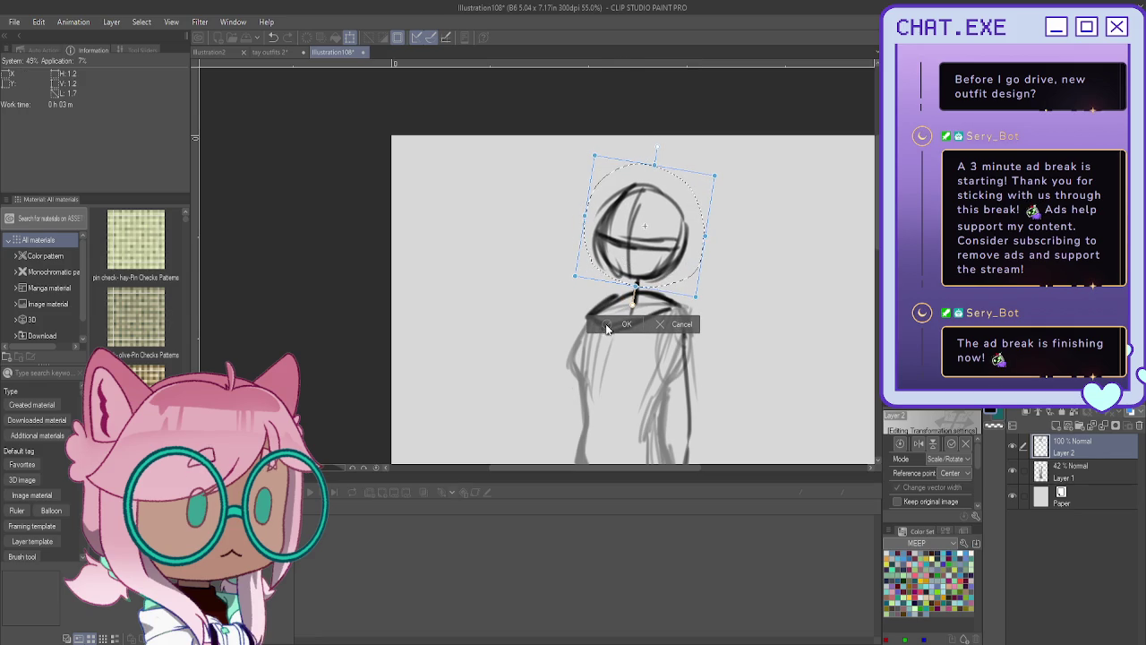
click(607, 328)
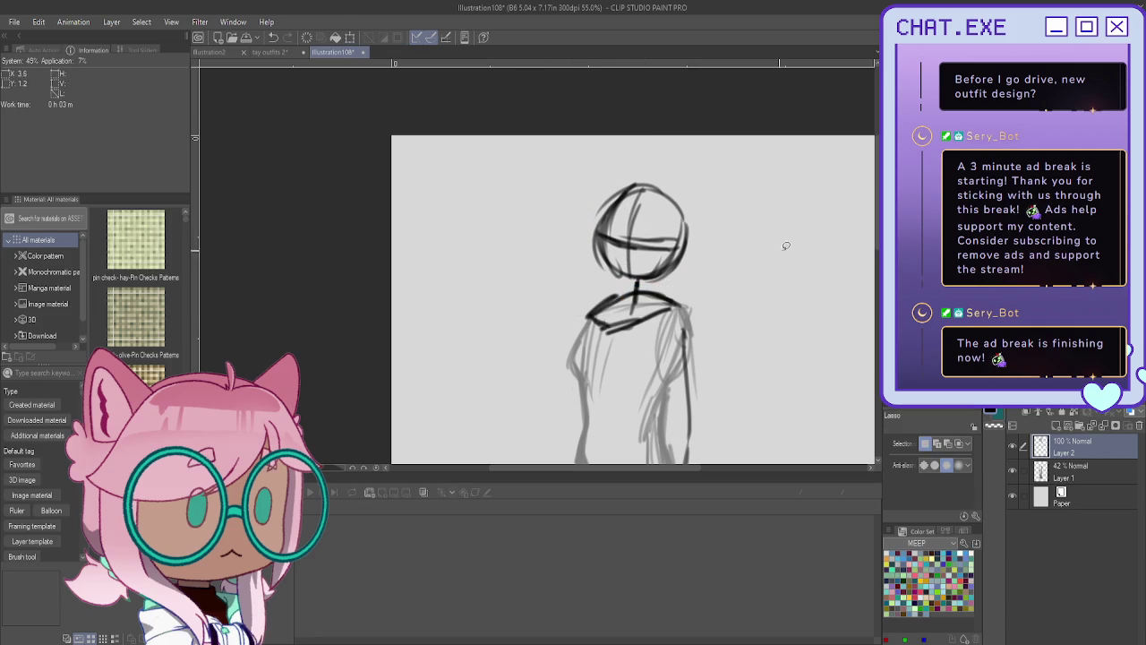
With the pencil, ink a dark outline of the right shoulder and arm.
mouse_move(636, 359)
mouse_down()
mouse_move(595, 296)
mouse_move(629, 237)
mouse_move(642, 249)
mouse_up()
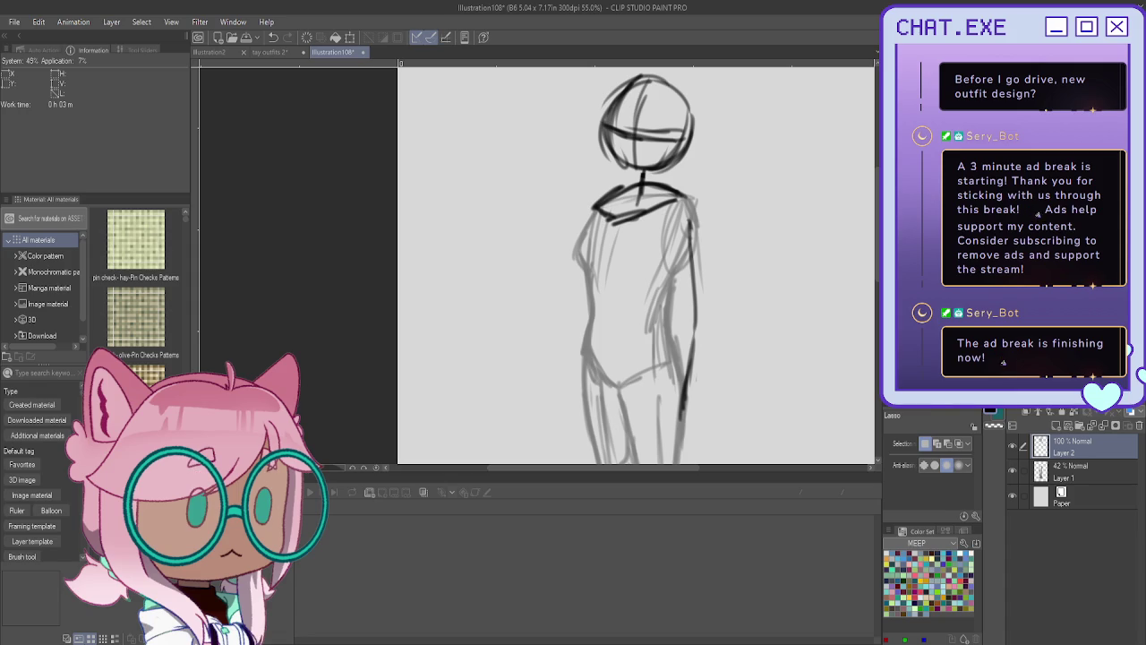
key(p)
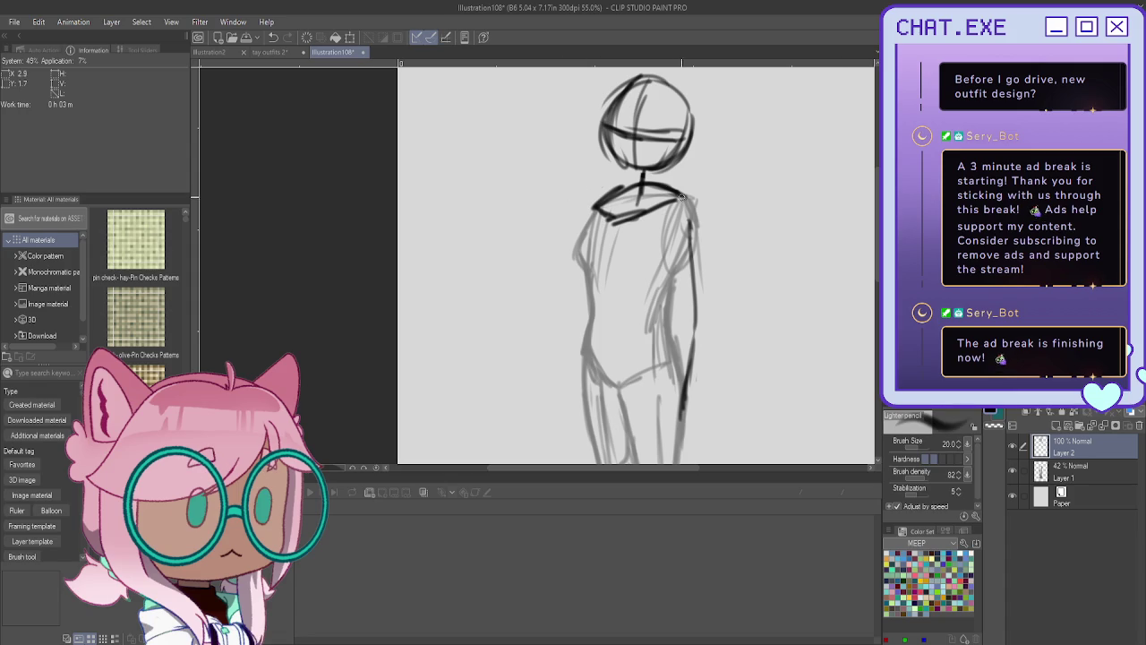
drag(694, 204, 706, 277)
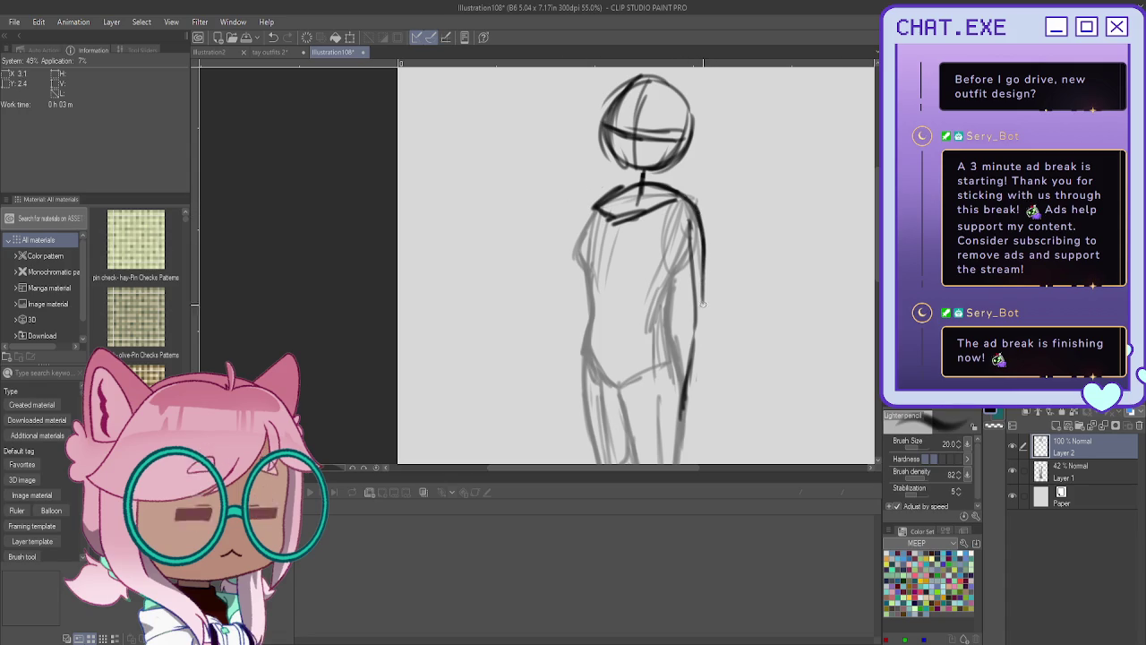
mouse_move(686, 198)
mouse_down()
mouse_move(704, 213)
mouse_move(706, 271)
mouse_up()
mouse_move(704, 215)
mouse_down()
mouse_move(670, 253)
mouse_move(686, 341)
mouse_up()
drag(704, 238, 712, 328)
drag(708, 283, 696, 339)
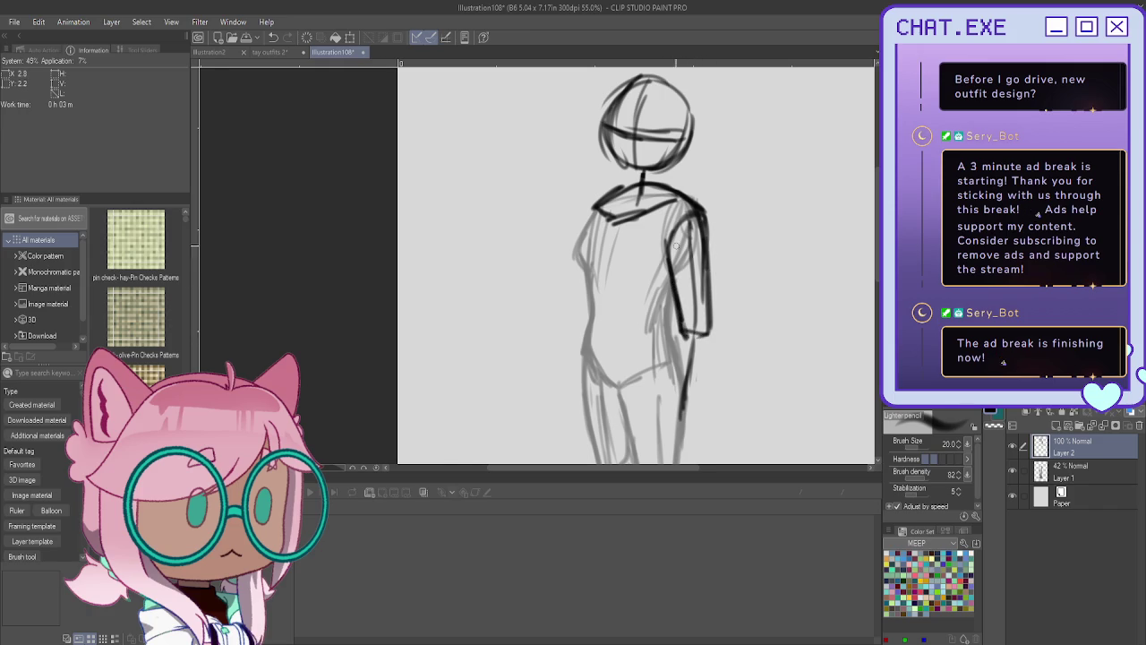
Darken the lower right arm and hand, then add a new Layer 3.
scroll(685, 279, down, 2)
mouse_move(678, 297)
mouse_down()
mouse_move(671, 361)
mouse_move(698, 337)
mouse_move(681, 374)
mouse_up()
drag(679, 330, 669, 373)
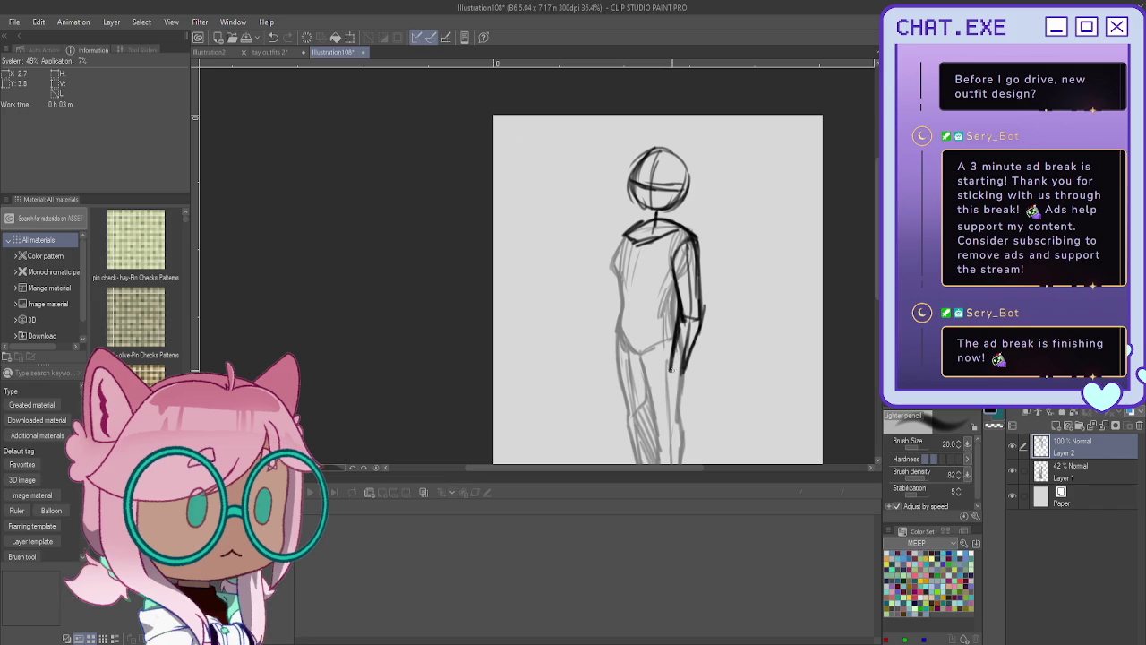
drag(677, 370, 661, 375)
click(1057, 426)
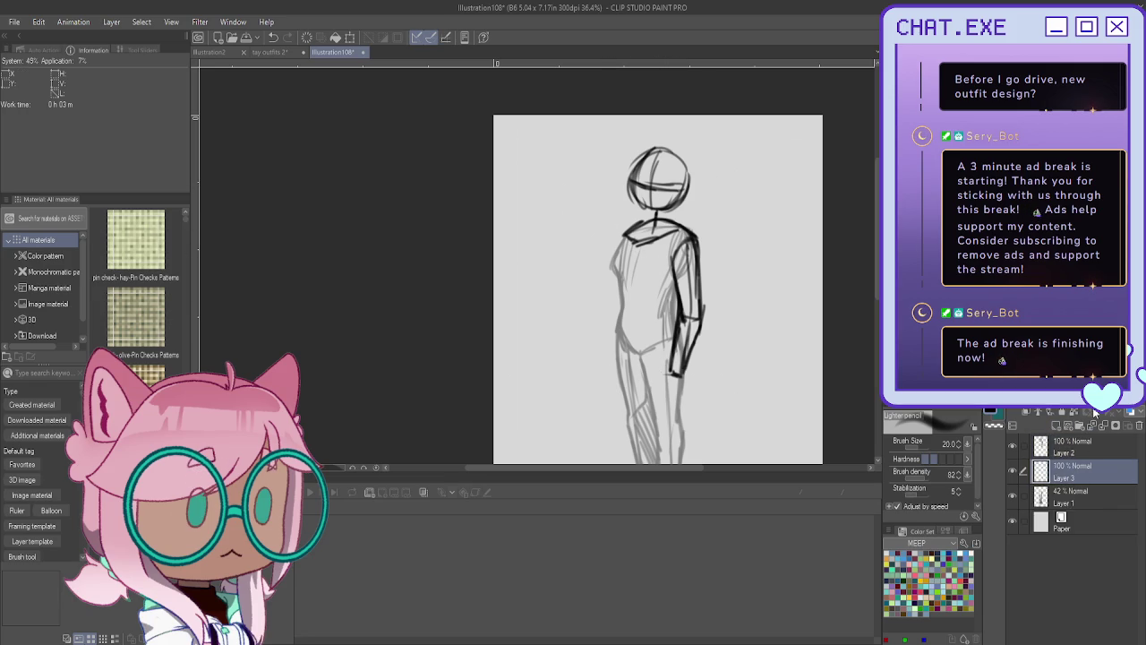
Fade the rough sketch layer to 16% and make Layer 2 active.
click(1085, 507)
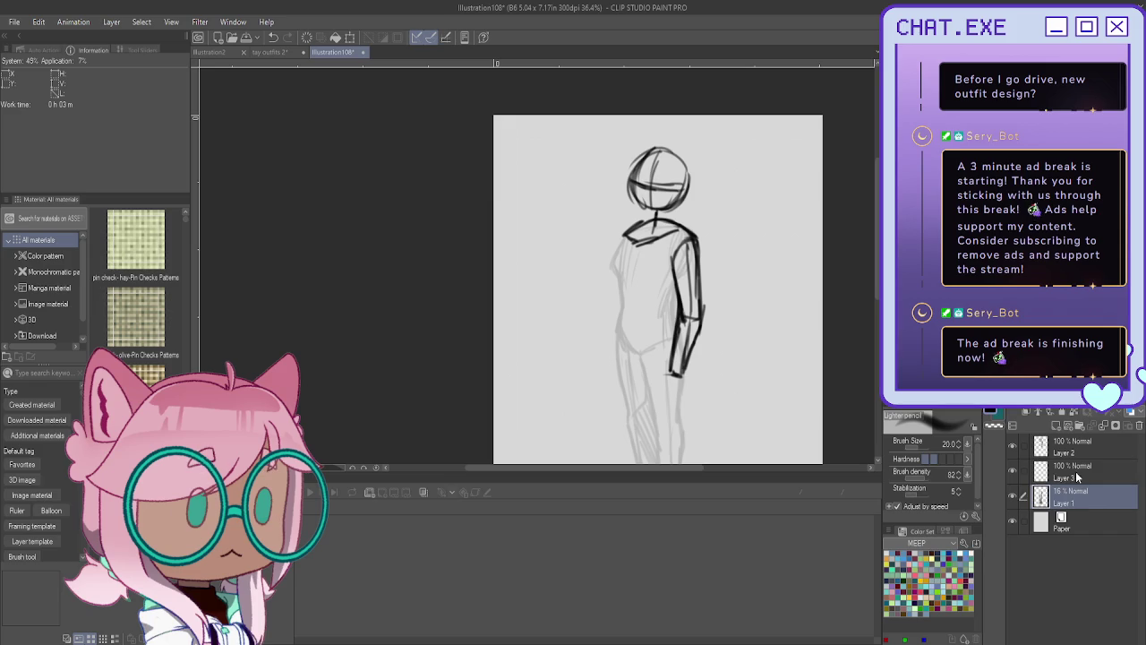
click(1070, 472)
scroll(634, 217, up, 1)
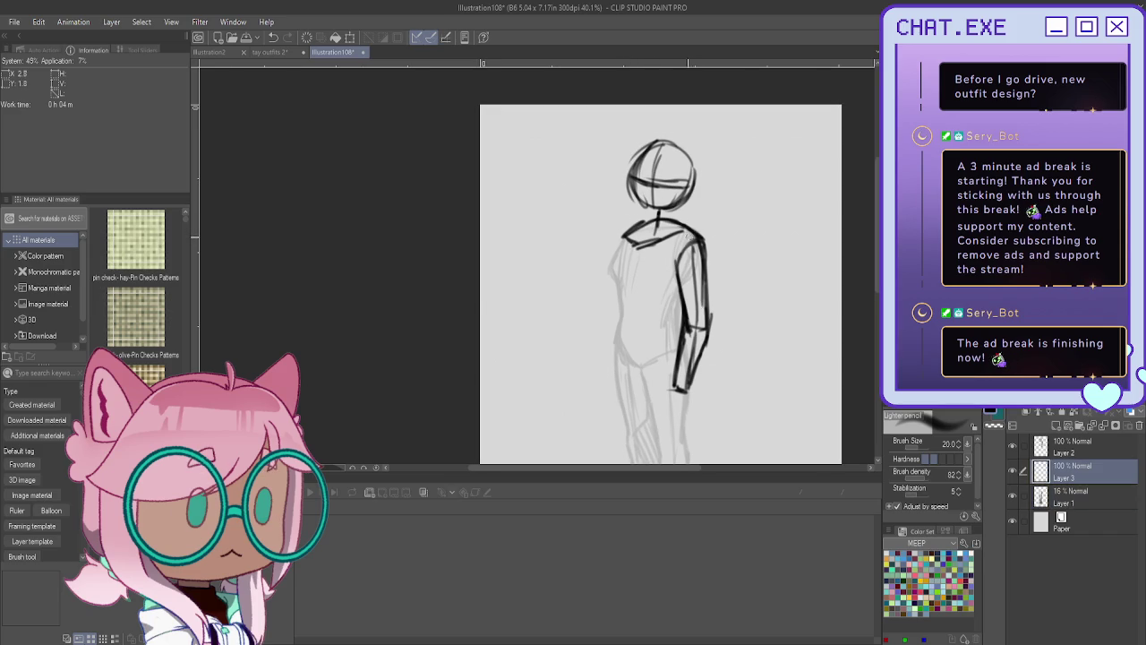
ctrl+shift+click(690, 231)
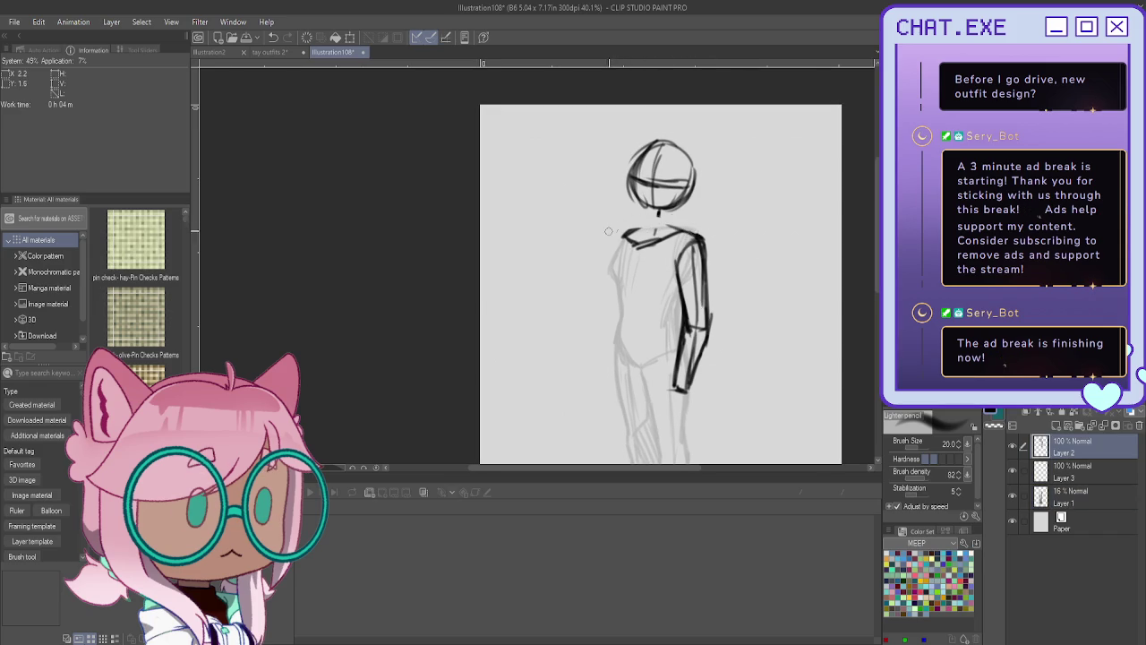
ctrl+shift+click(659, 204)
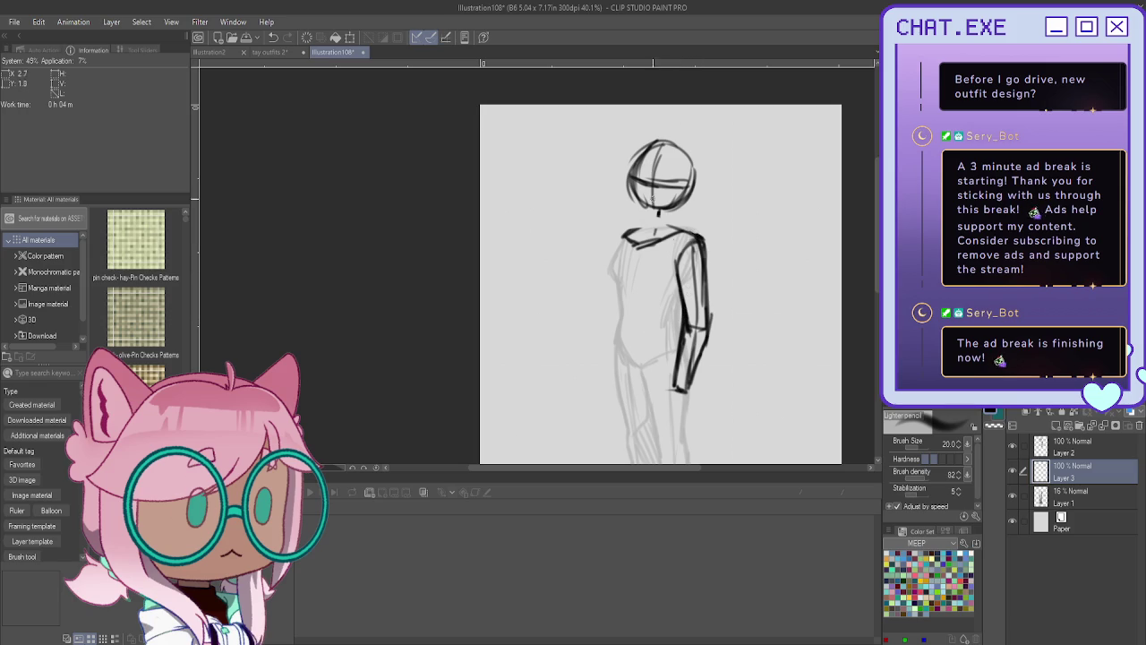
ctrl+shift+click(682, 318)
Ink darker lines over the left shoulder, the arms and the torso's left side.
mouse_move(627, 238)
mouse_down()
mouse_move(611, 268)
mouse_move(620, 330)
mouse_up()
drag(679, 294, 675, 335)
drag(679, 290, 675, 339)
drag(621, 292, 614, 386)
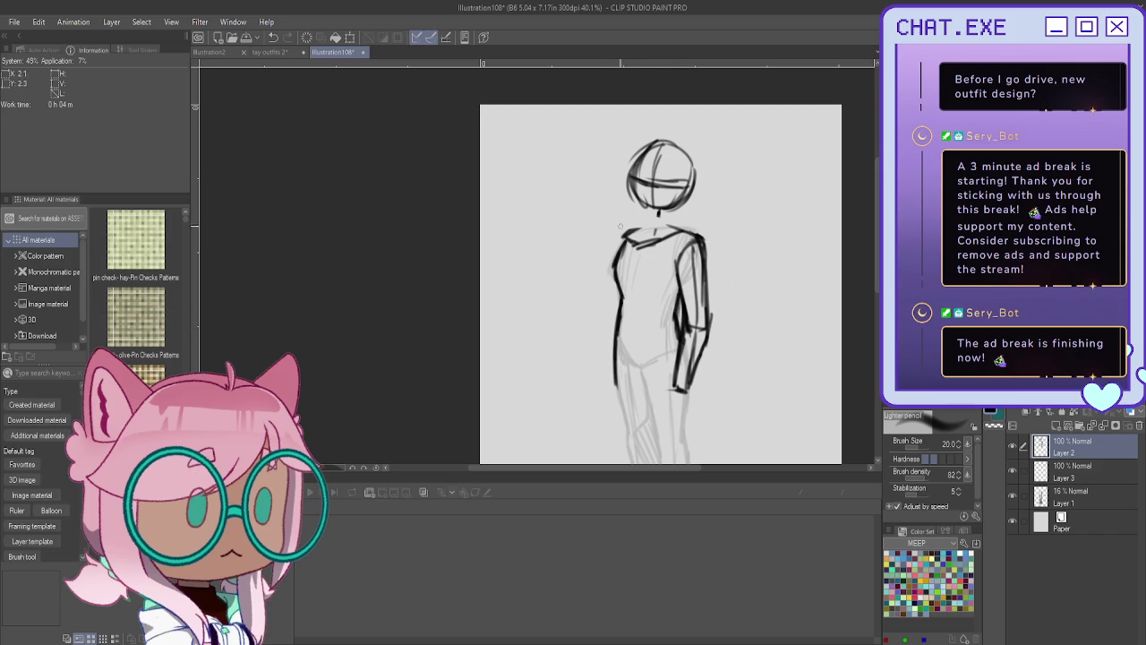
drag(625, 233, 609, 267)
key(ctrl+z)
key(ctrl+z)
drag(613, 279, 594, 318)
key(ctrl+z)
key(ctrl+z)
scroll(599, 249, down, 3)
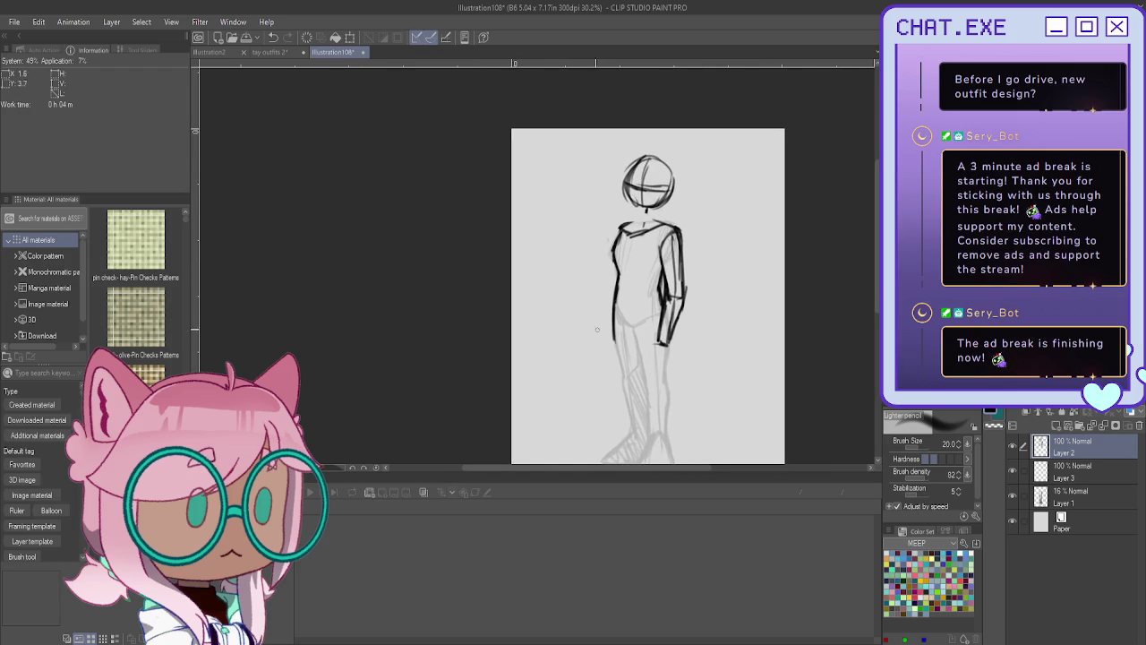
On Layer 3, draw a long diagonal staff beside the figure, extending past the shoulder.
click(1052, 475)
drag(587, 281, 641, 409)
drag(584, 281, 645, 414)
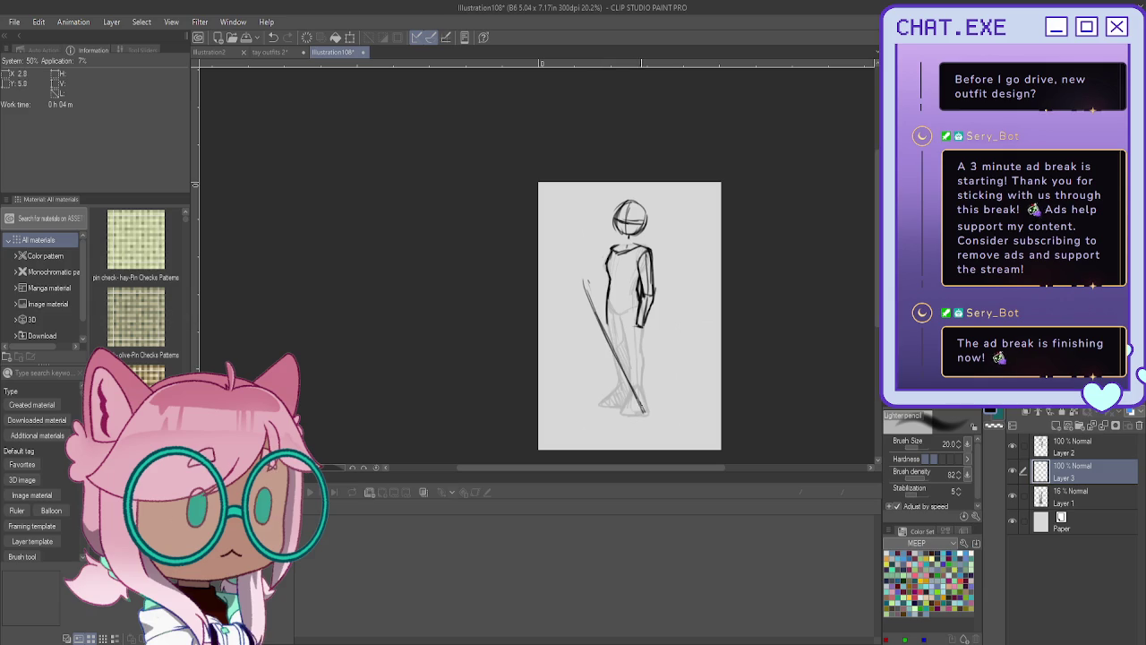
mouse_move(599, 315)
mouse_down()
mouse_move(557, 231)
mouse_move(584, 287)
mouse_up()
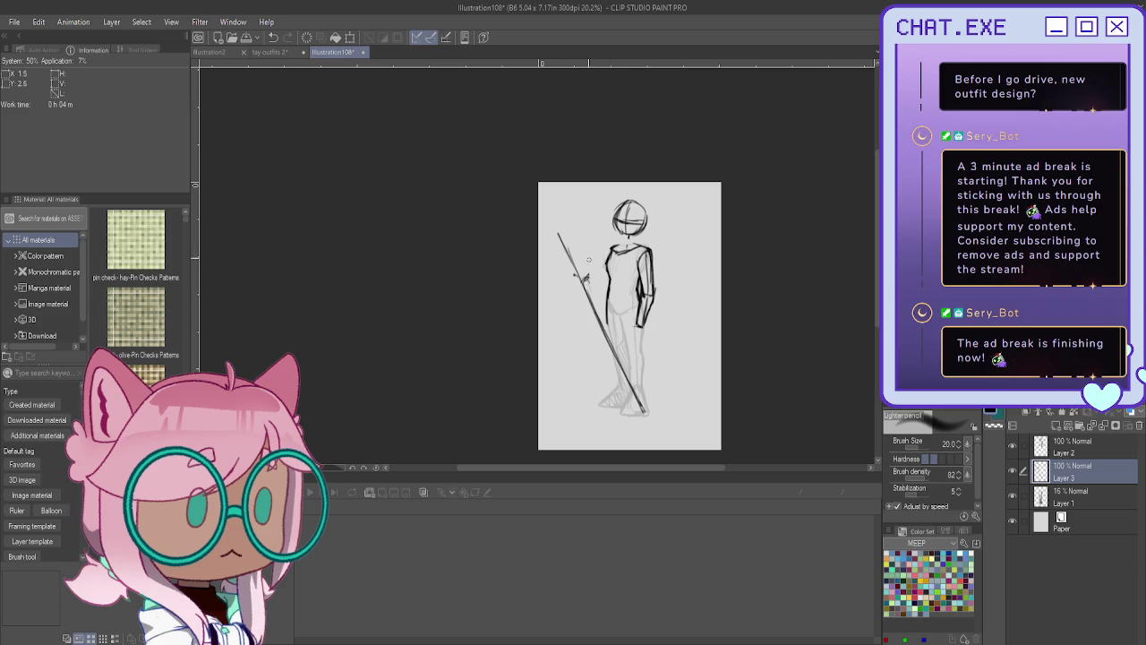
Add Layer 4 above Layer 3 and mirror the canvas view to check proportions.
click(1055, 425)
key(h)
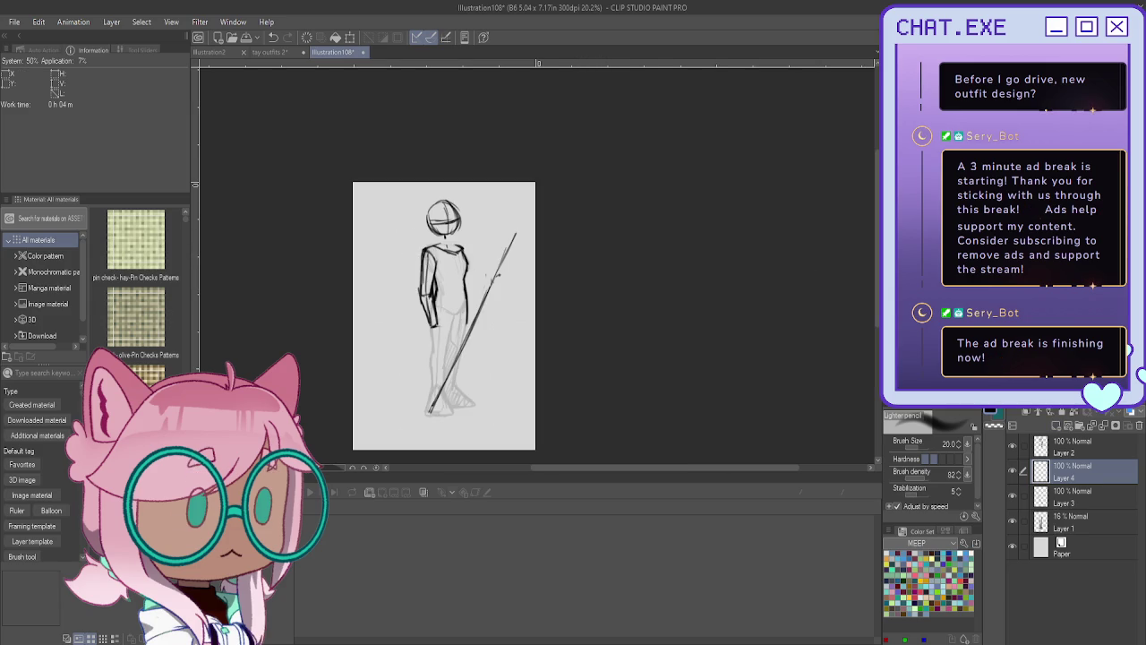
scroll(493, 269, up, 2)
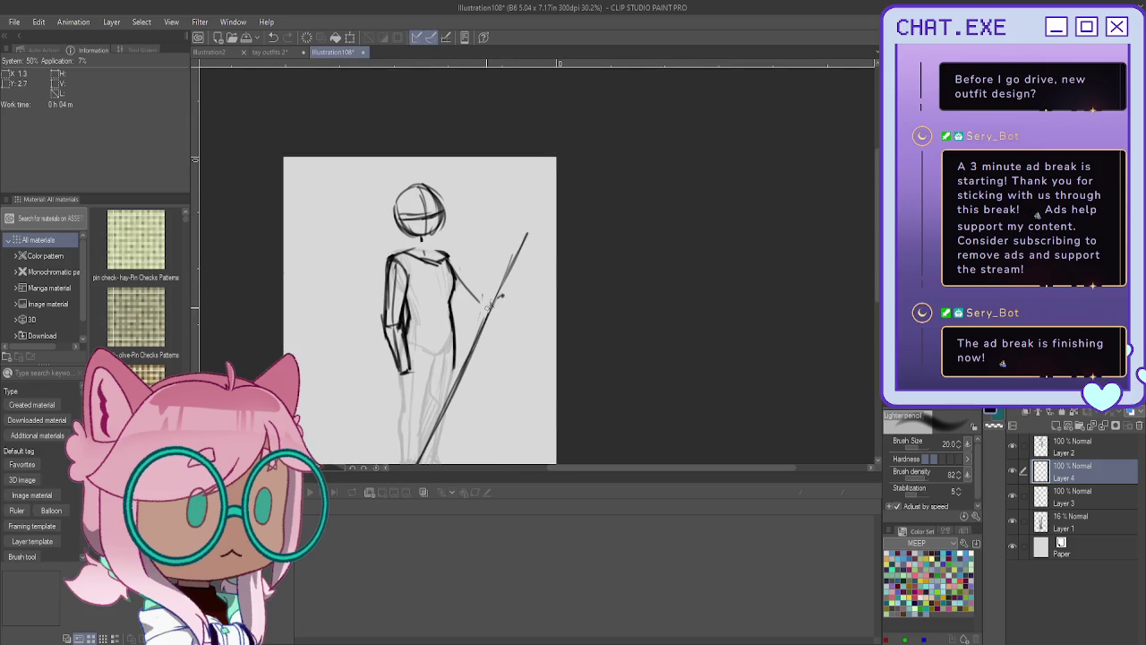
key(ctrl+z)
Rotate the Layer 3 base sketch slightly clockwise.
click(1083, 496)
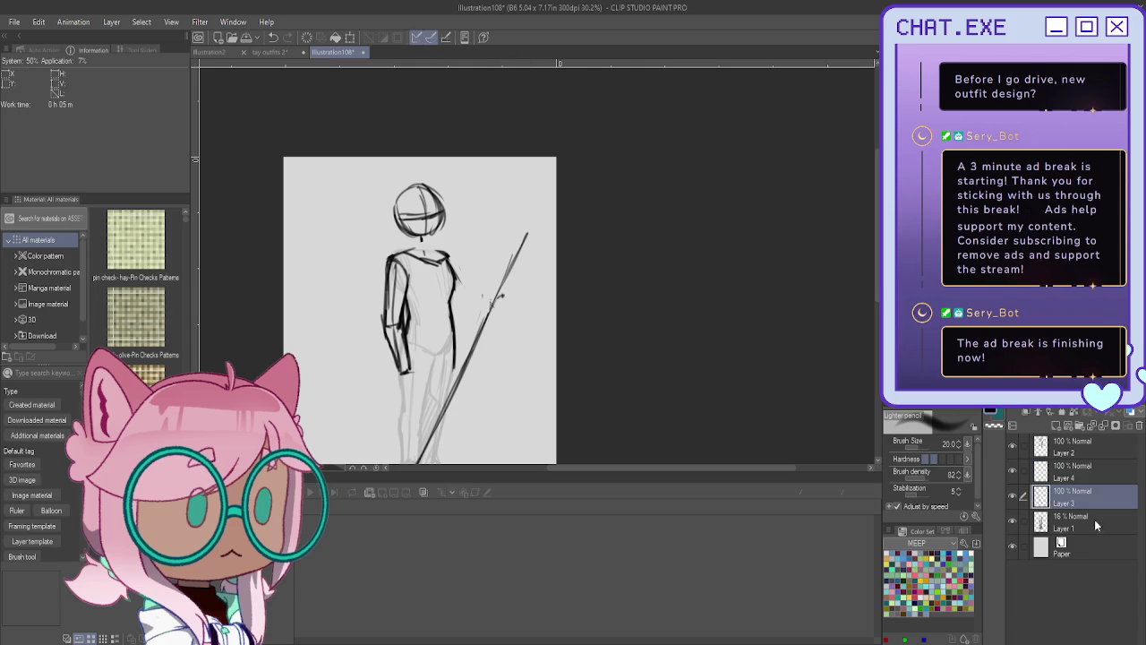
key(ctrl+t)
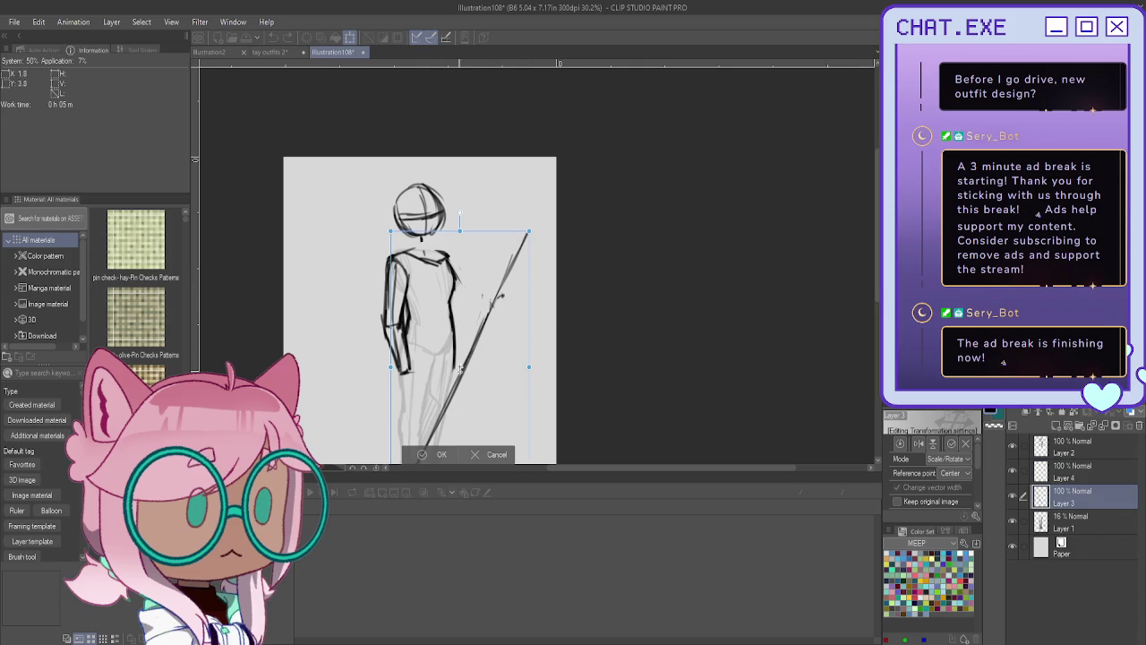
drag(367, 234, 374, 227)
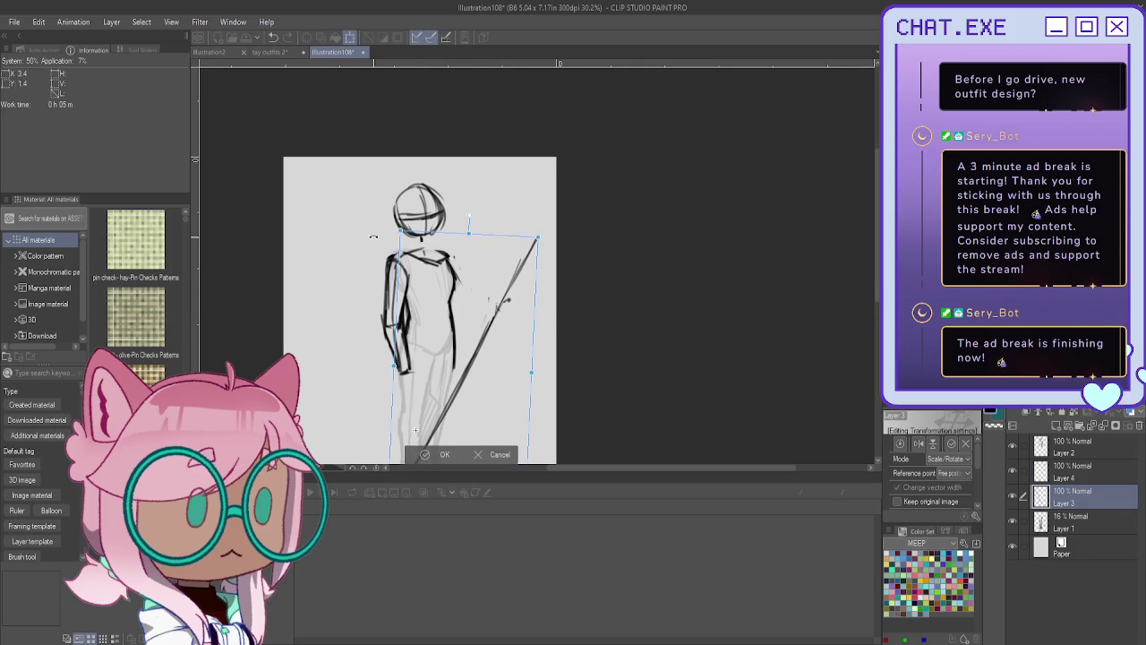
click(431, 458)
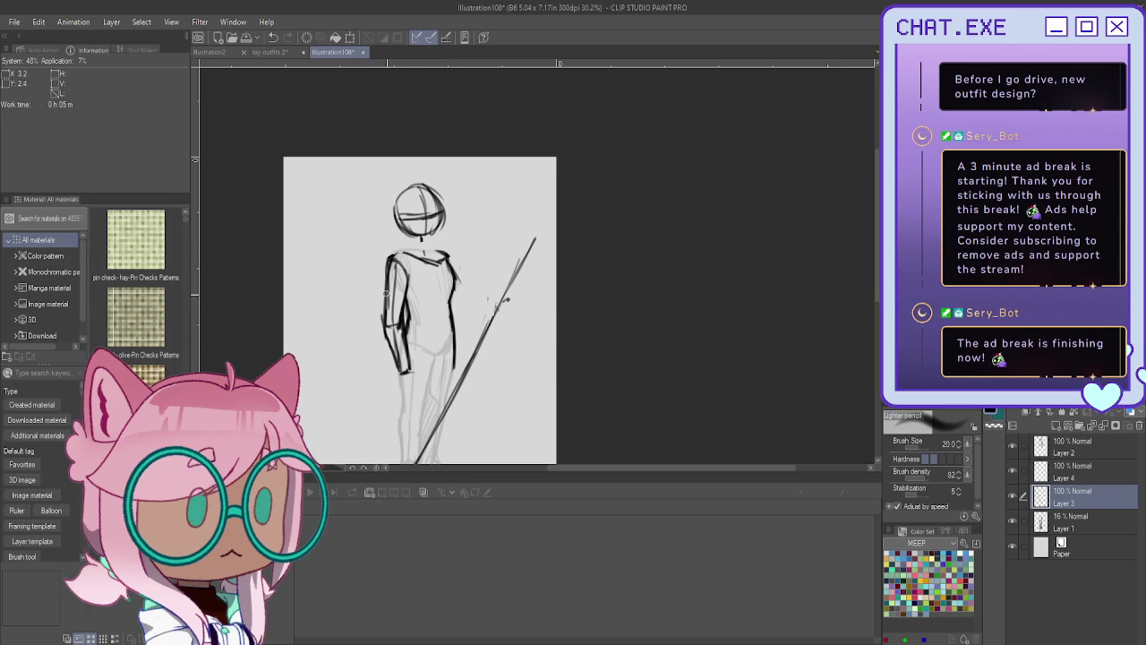
On Layer 4, sketch the arm and the hand gripping the staff, removing stray marks.
click(1072, 470)
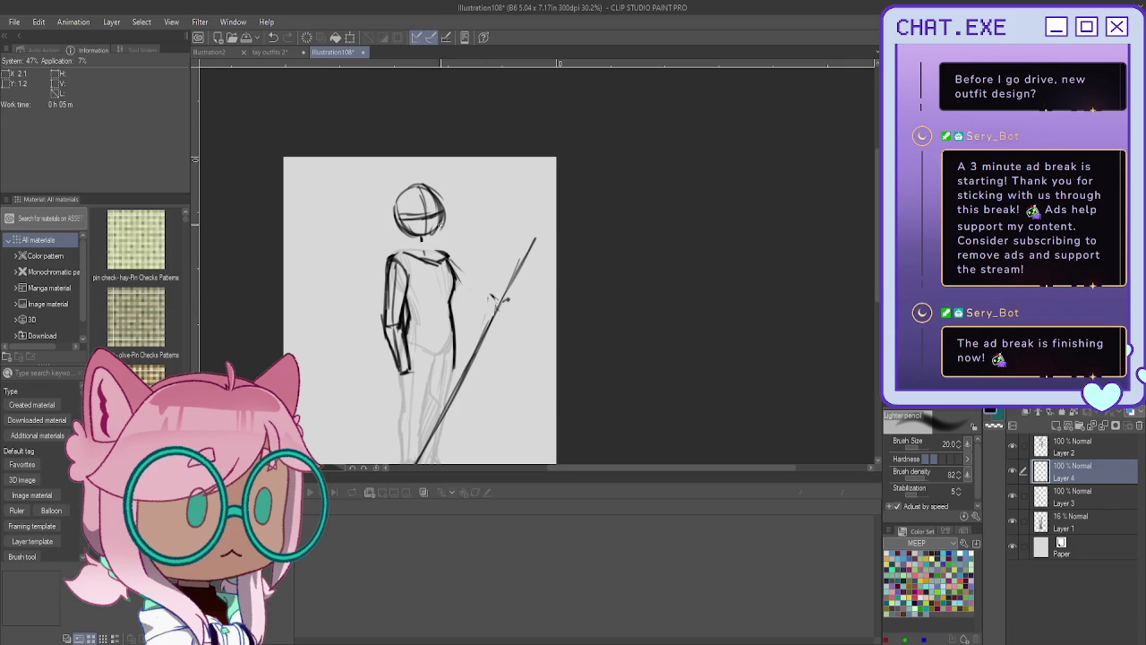
mouse_move(449, 256)
mouse_down()
mouse_move(494, 302)
mouse_move(518, 271)
mouse_up()
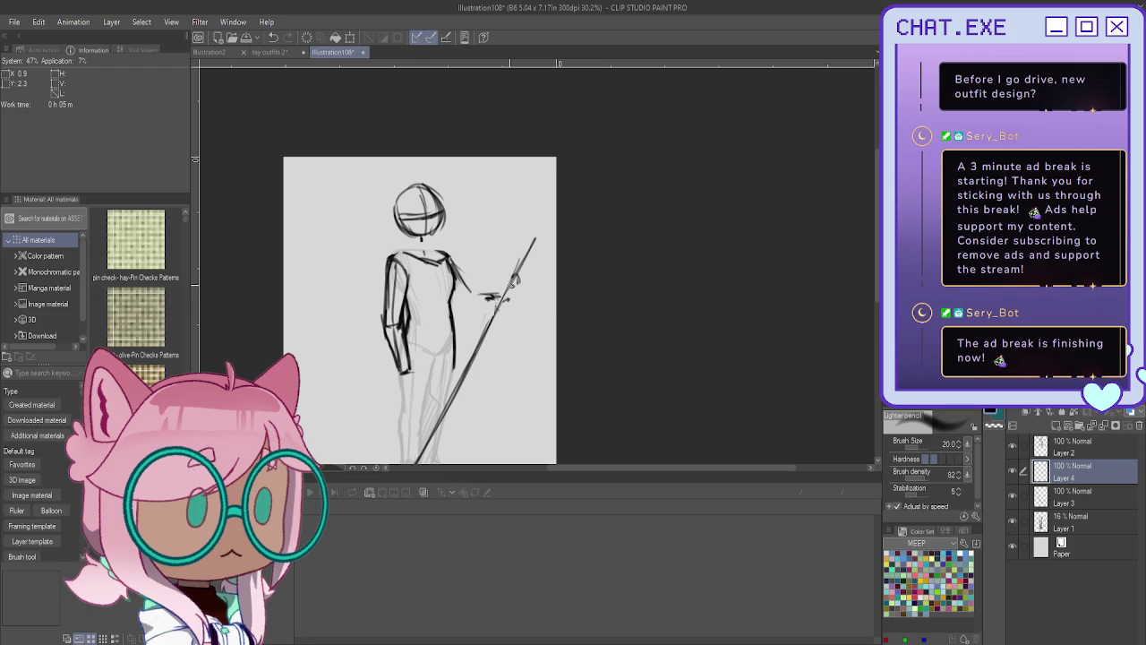
mouse_move(501, 289)
mouse_down()
mouse_move(511, 280)
mouse_move(510, 300)
mouse_up()
key(ctrl+z)
key(ctrl+z)
mouse_move(495, 296)
mouse_down()
mouse_move(515, 300)
mouse_move(516, 283)
mouse_move(520, 301)
mouse_move(471, 304)
mouse_move(453, 265)
mouse_move(466, 301)
mouse_move(501, 295)
mouse_move(467, 298)
mouse_up()
key(ctrl+z)
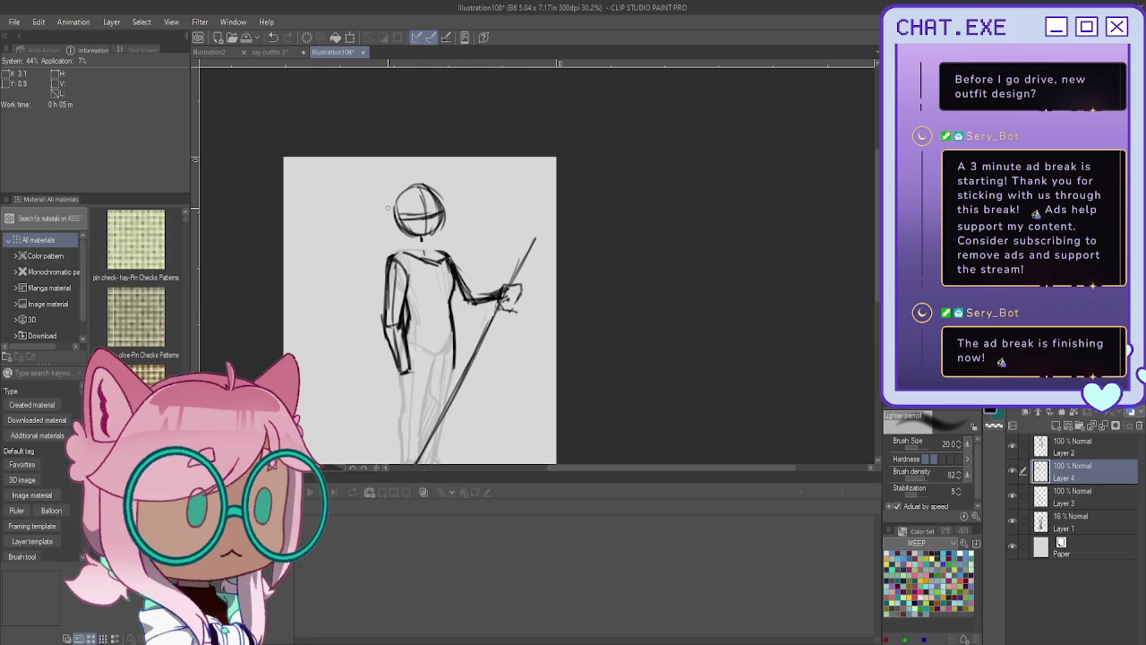
key(ctrl+z)
key(ctrl+z)
key(ctrl+z)
key(ctrl+z)
key(ctrl+z)
key(ctrl+z)
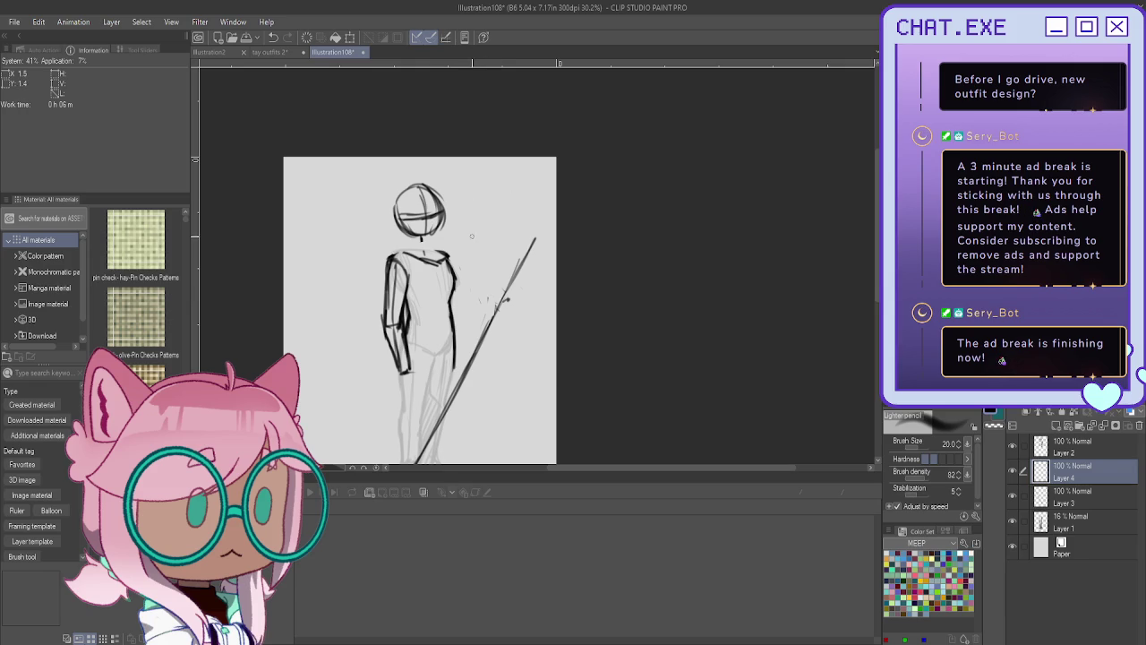
Sketch the arm toward the staff and group Layers 1–4 into Folder 1.
drag(447, 257, 475, 297)
click(1024, 446)
click(1023, 497)
click(1024, 522)
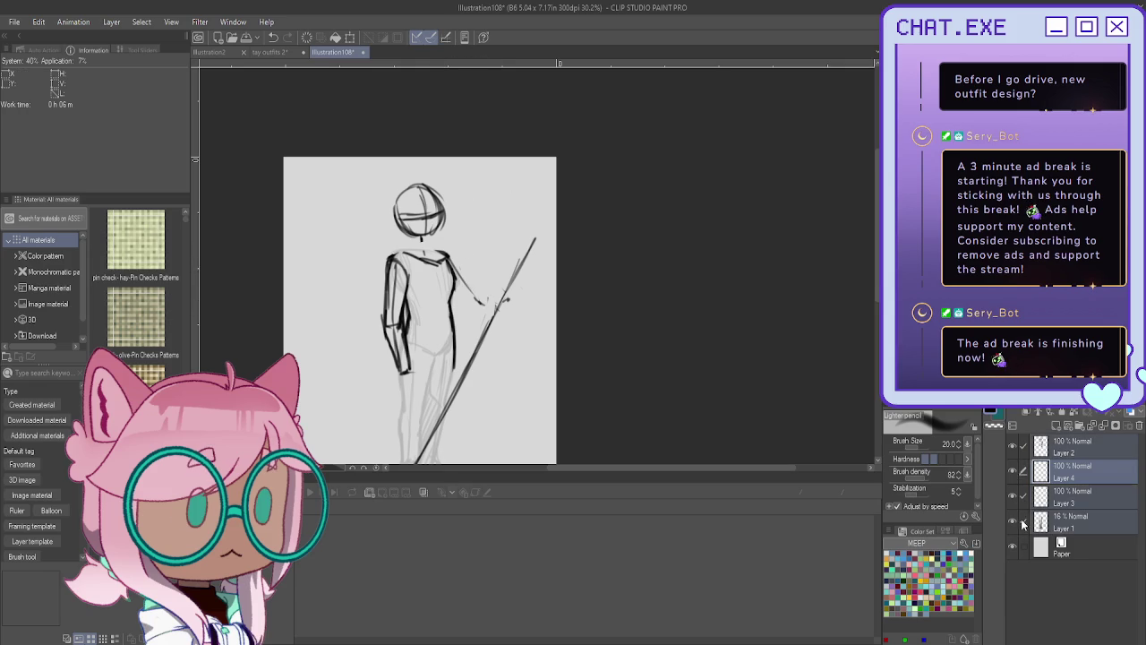
click(1079, 426)
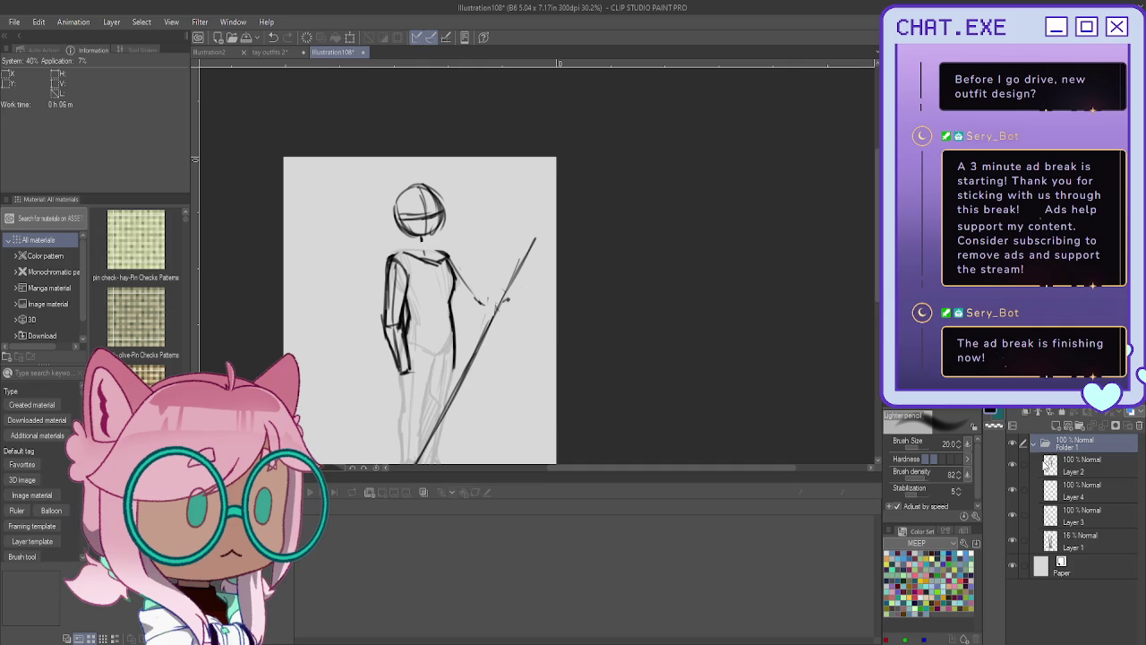
Fade Folder 1 to 25% and add Folder 2 containing a new Layer 5.
click(1084, 434)
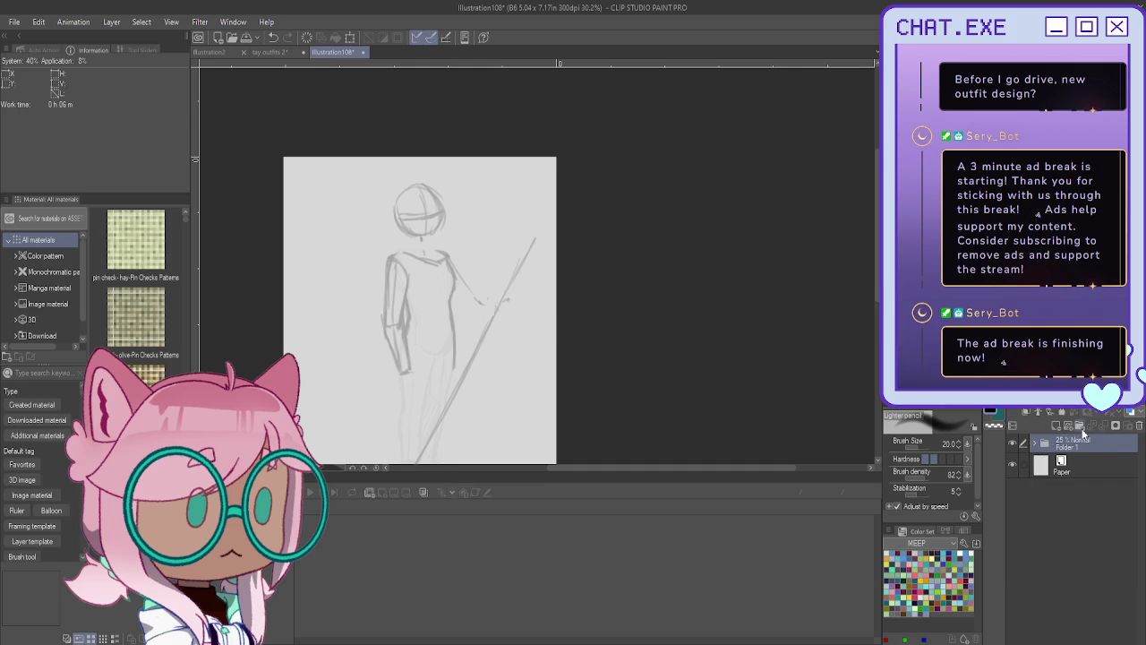
click(1076, 428)
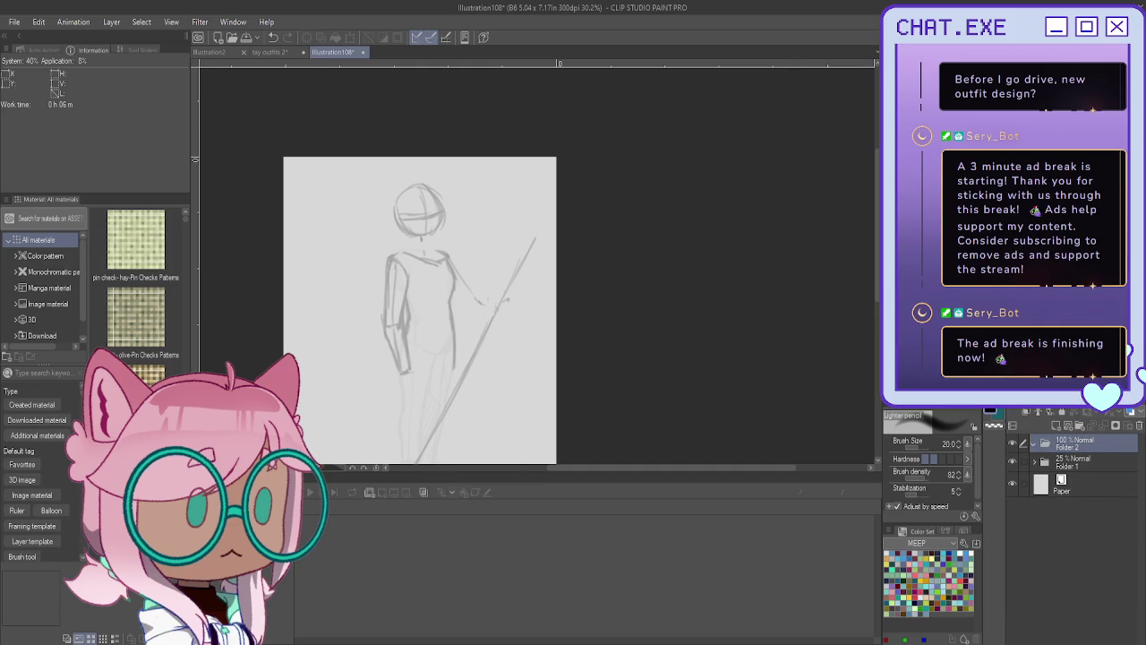
key(h)
scroll(602, 208, up, 1)
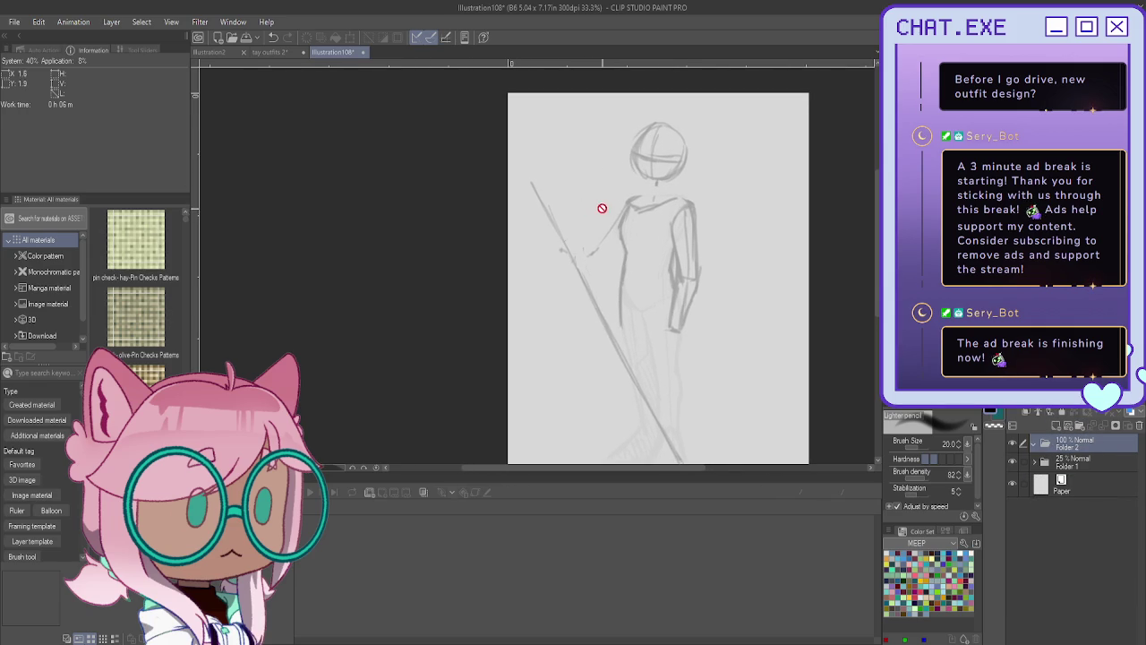
key(ctrl+shift+n)
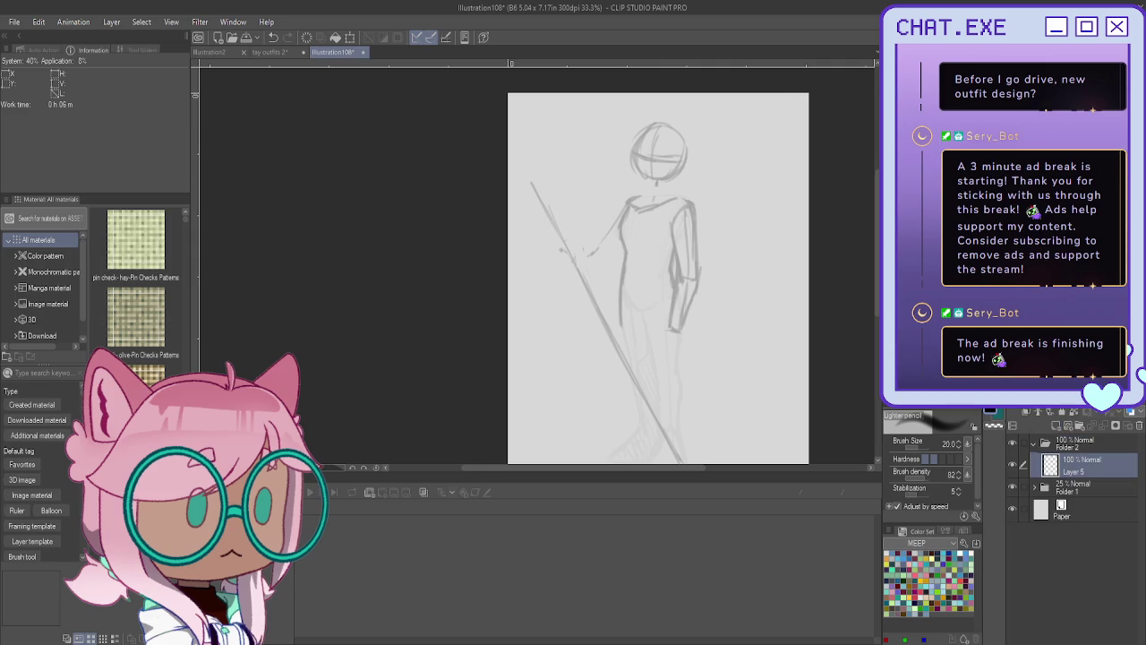
Zoom in and switch to the darker Mechanical pencil, testing and undoing a head stroke.
scroll(654, 136, up, 1)
scroll(654, 136, up, 2)
scroll(653, 136, up, 1)
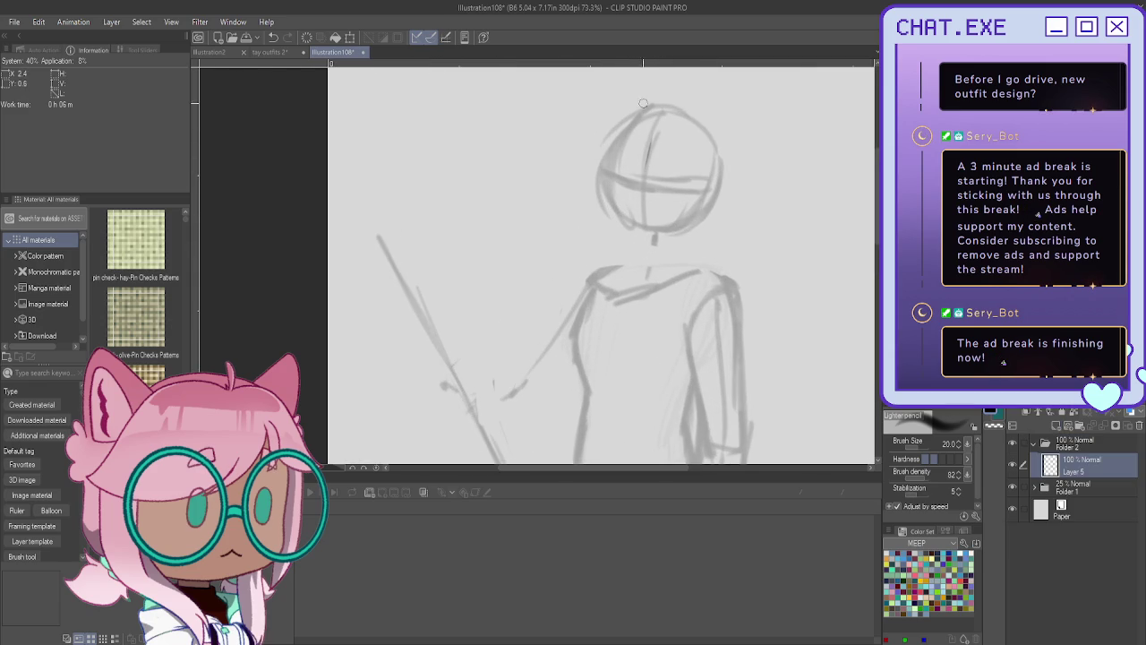
key(p)
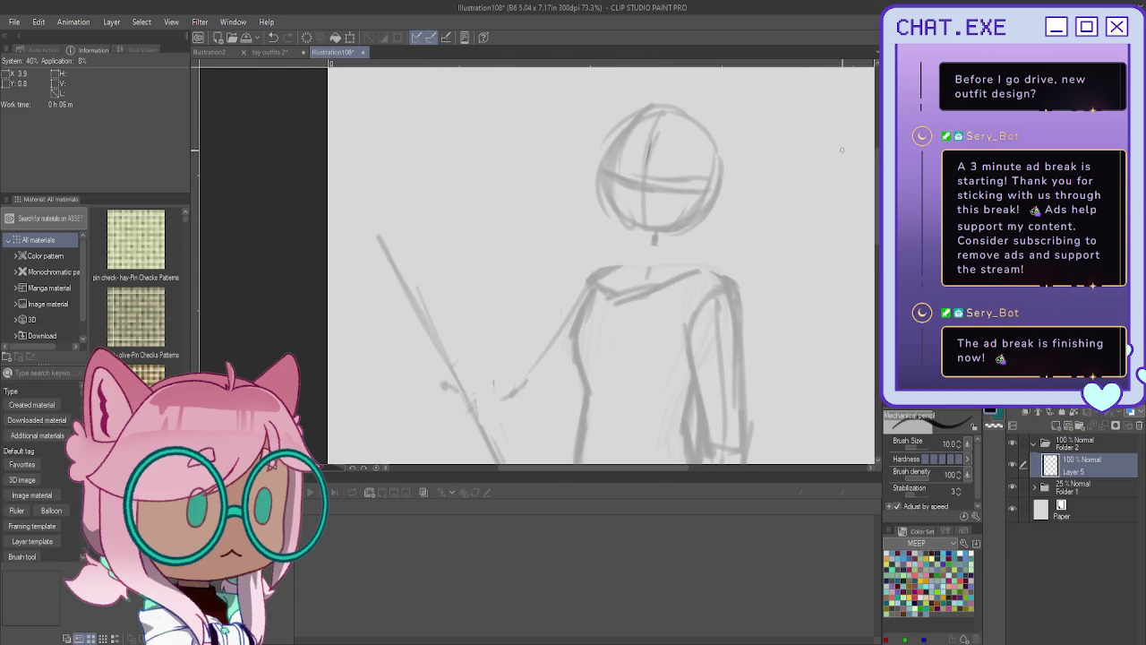
drag(652, 137, 643, 214)
key(ctrl+z)
scroll(637, 84, up, 2)
Ink the head's left edge, redoing it until a curved left cheek line remains.
drag(616, 135, 603, 236)
key(ctrl+z)
mouse_move(606, 132)
mouse_down()
mouse_move(598, 205)
mouse_move(627, 253)
mouse_up()
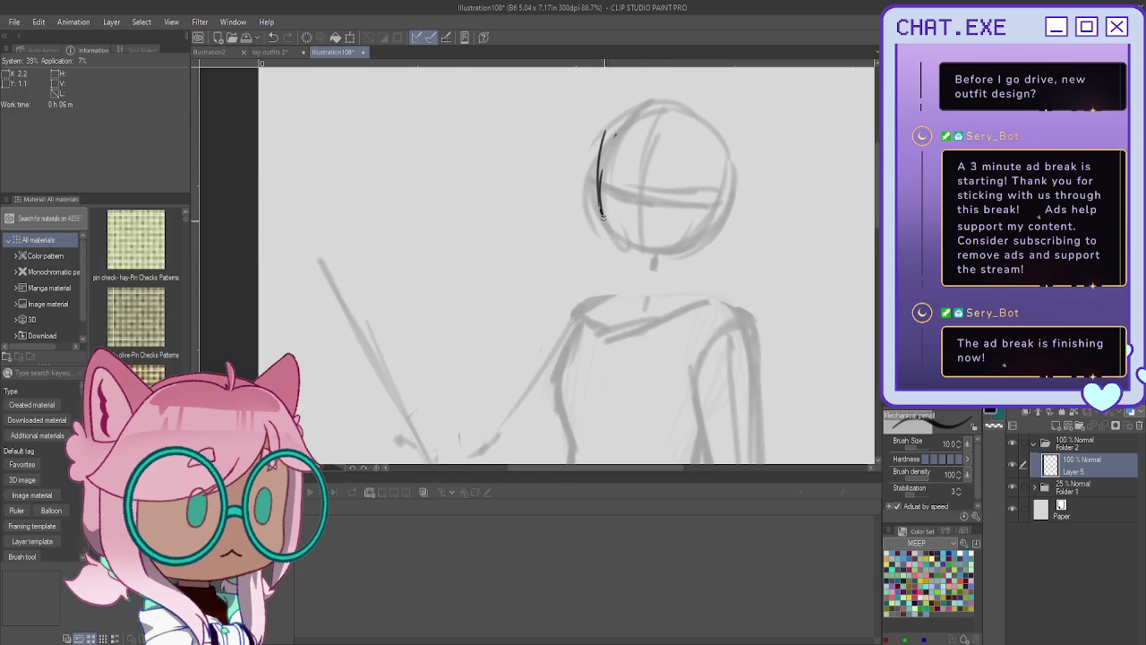
key(ctrl+z)
mouse_move(606, 143)
mouse_down()
mouse_move(603, 236)
mouse_move(633, 265)
mouse_up()
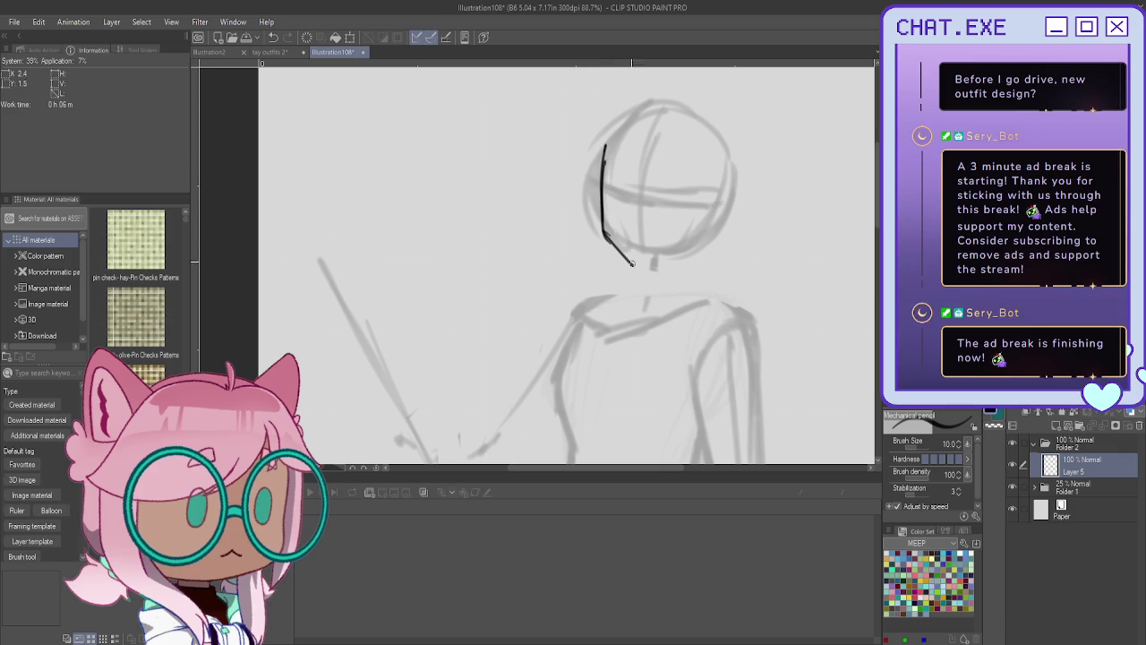
key(ctrl+z)
key(ctrl+z)
drag(605, 162, 634, 254)
Ink and darken both the right and left sides of the face outline.
drag(706, 203, 663, 261)
mouse_move(706, 199)
mouse_down()
mouse_move(697, 231)
mouse_move(654, 270)
mouse_move(621, 261)
mouse_move(608, 227)
mouse_up()
mouse_move(641, 269)
mouse_down()
mouse_move(607, 235)
mouse_move(602, 167)
mouse_up()
drag(604, 229, 601, 154)
drag(609, 238, 634, 269)
drag(708, 201, 695, 246)
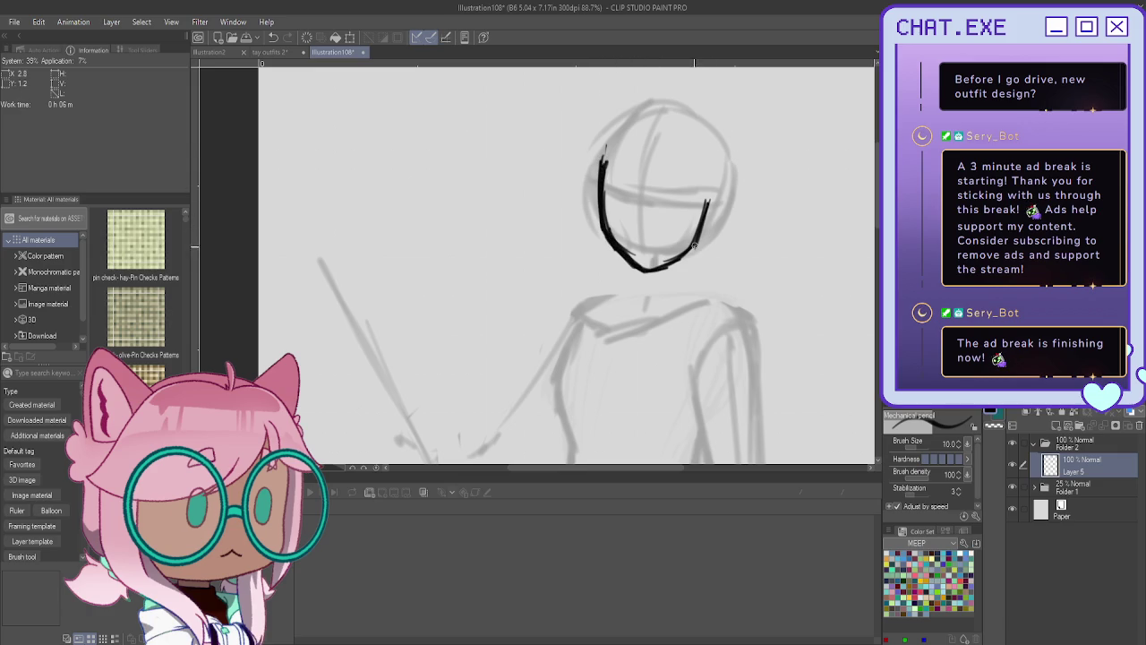
Rotate the inked head lines slightly with a transform.
key(ctrl+t)
mouse_move(602, 269)
mouse_down()
mouse_move(595, 248)
mouse_move(598, 260)
mouse_up()
click(627, 312)
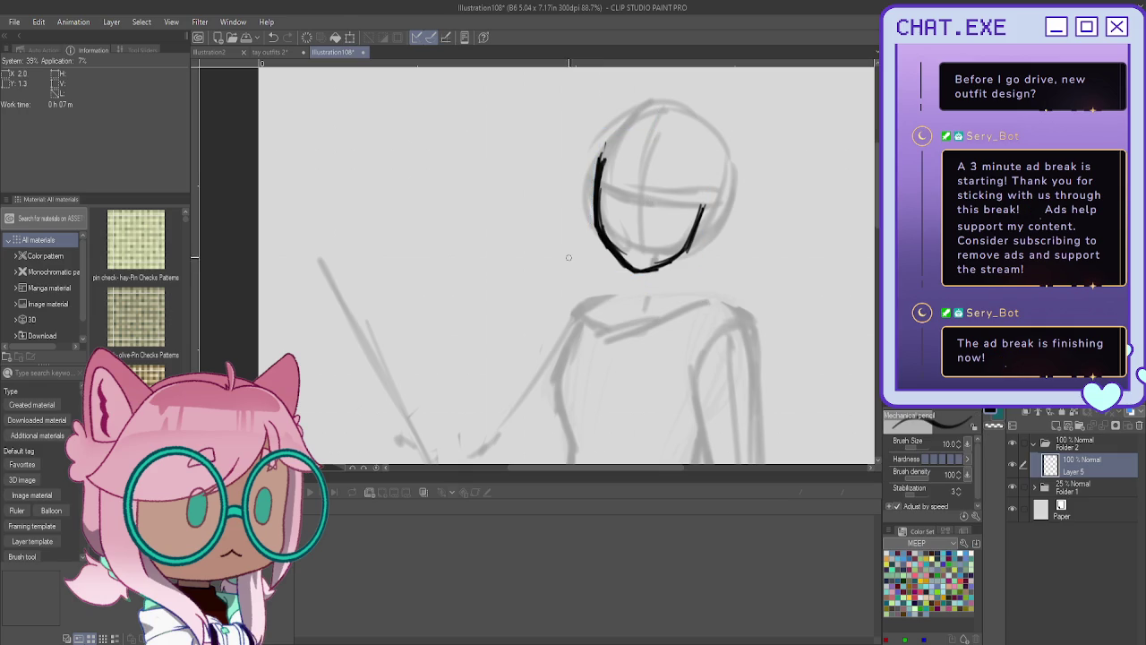
Add jaw overstrokes, a centre line and a doubled horizontal guideline across the face.
mouse_move(698, 240)
mouse_down()
mouse_move(707, 211)
mouse_move(654, 266)
mouse_up()
drag(676, 104, 634, 269)
drag(695, 231, 596, 199)
drag(668, 226, 604, 199)
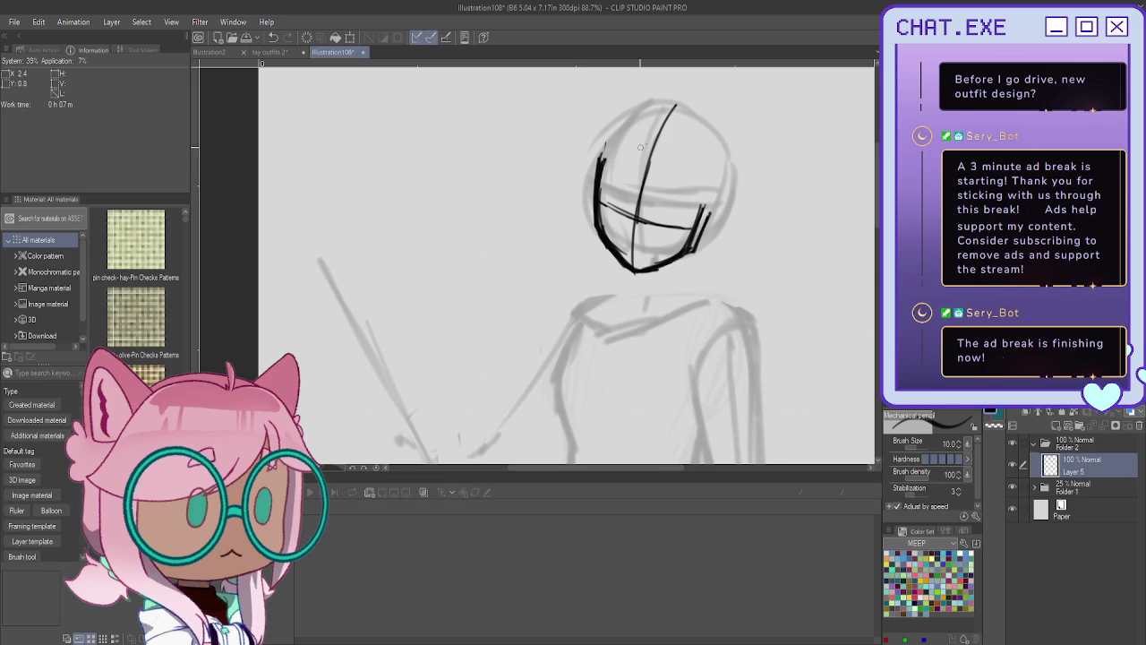
Ink the neck lines running down from the chin, then zoom out.
scroll(656, 196, up, 2)
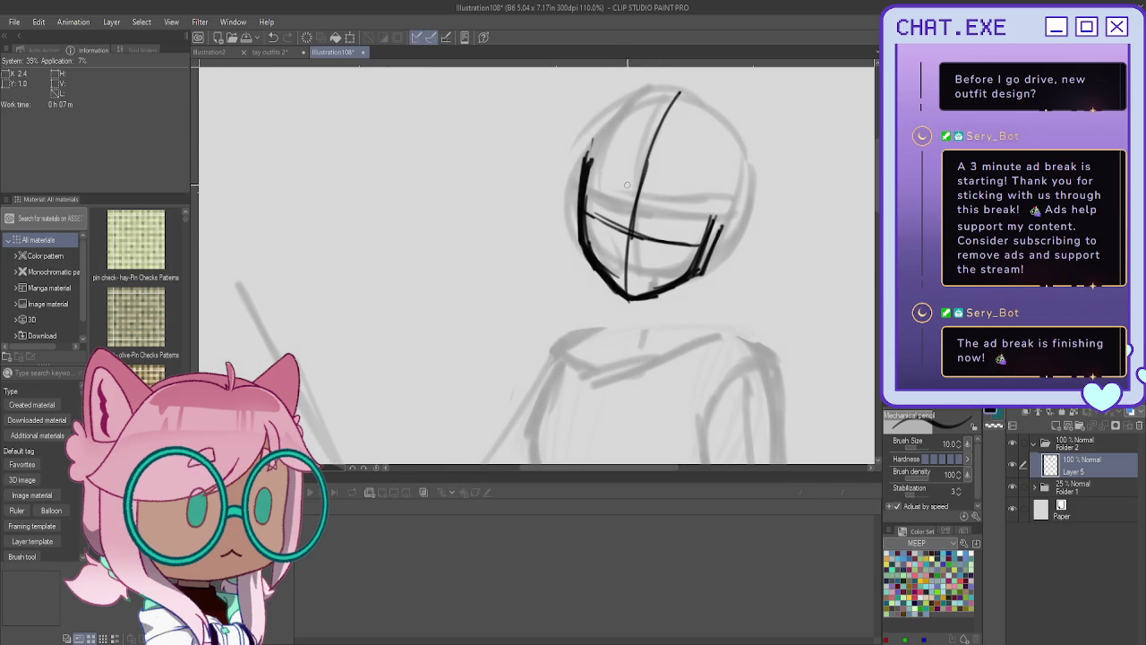
scroll(629, 312, down, 1)
scroll(629, 312, down, 3)
scroll(617, 296, up, 1)
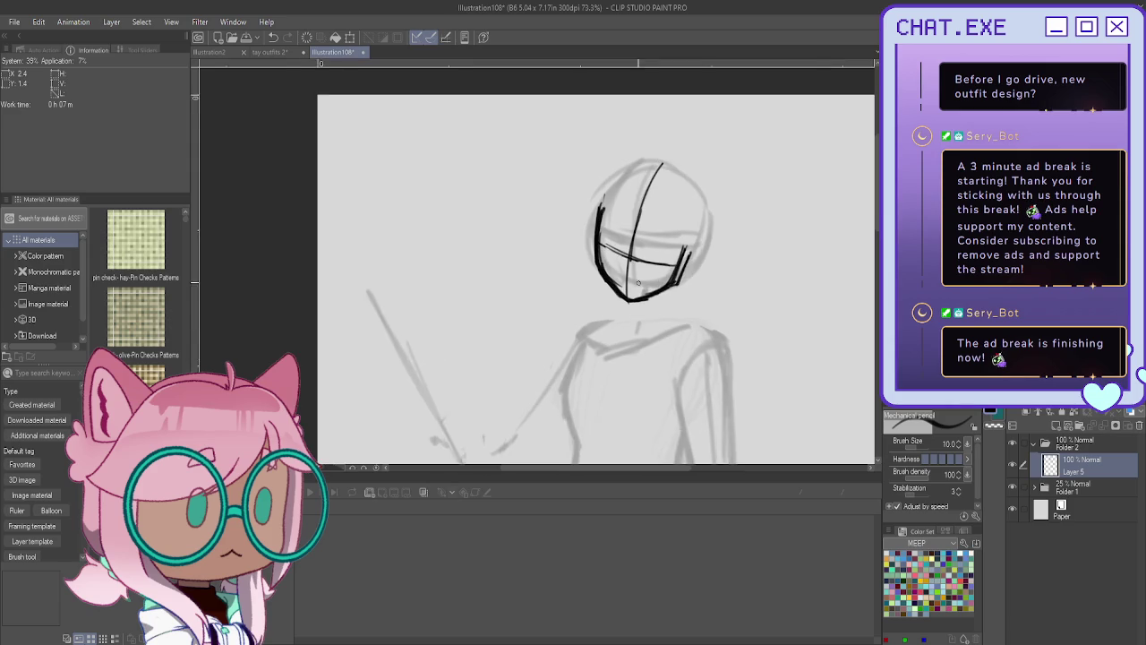
scroll(605, 282, up, 1)
mouse_move(634, 307)
mouse_down()
mouse_move(633, 336)
mouse_move(625, 328)
mouse_up()
key(ctrl+z)
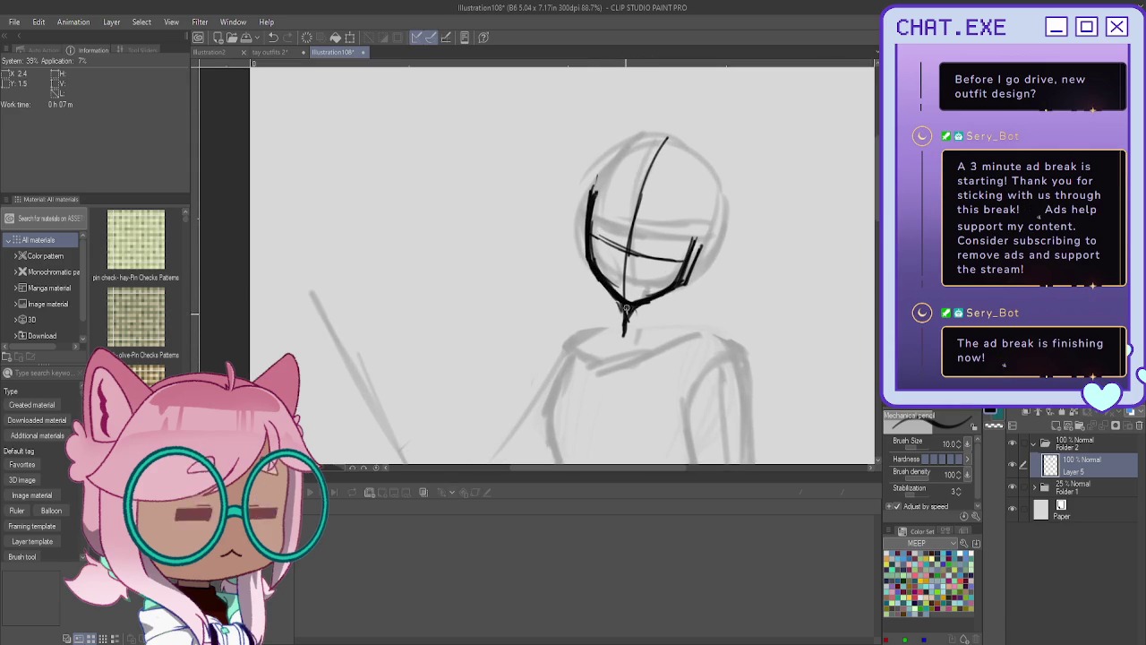
mouse_move(682, 289)
mouse_down()
mouse_move(671, 330)
mouse_move(734, 367)
mouse_move(750, 404)
mouse_up()
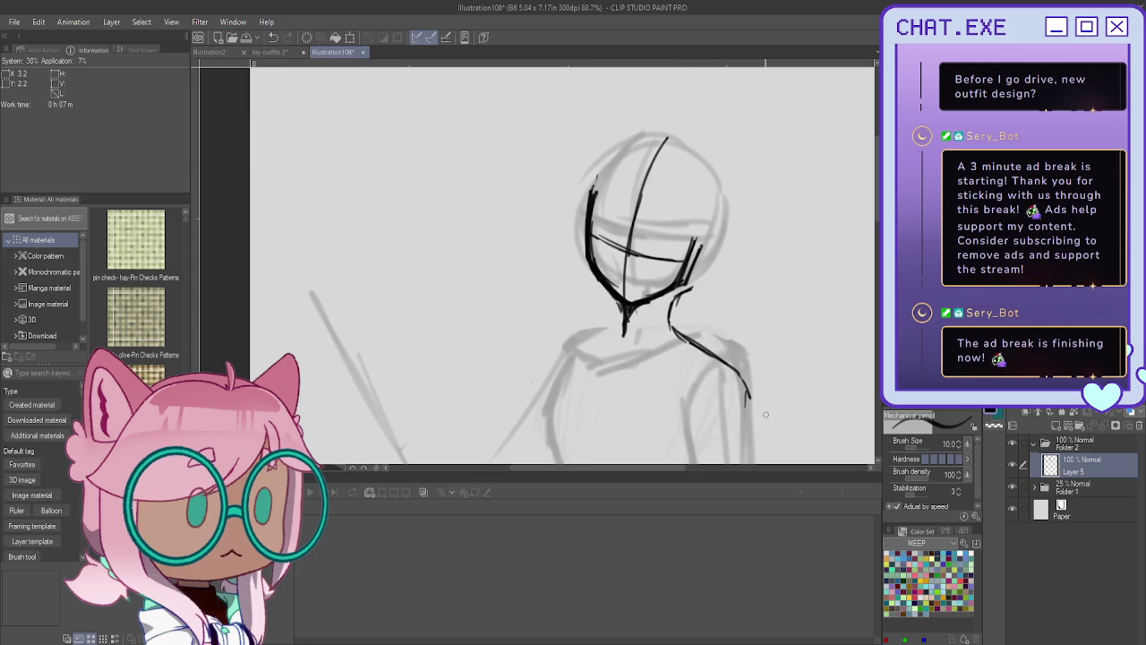
drag(627, 308, 579, 335)
key(ctrl+minus)
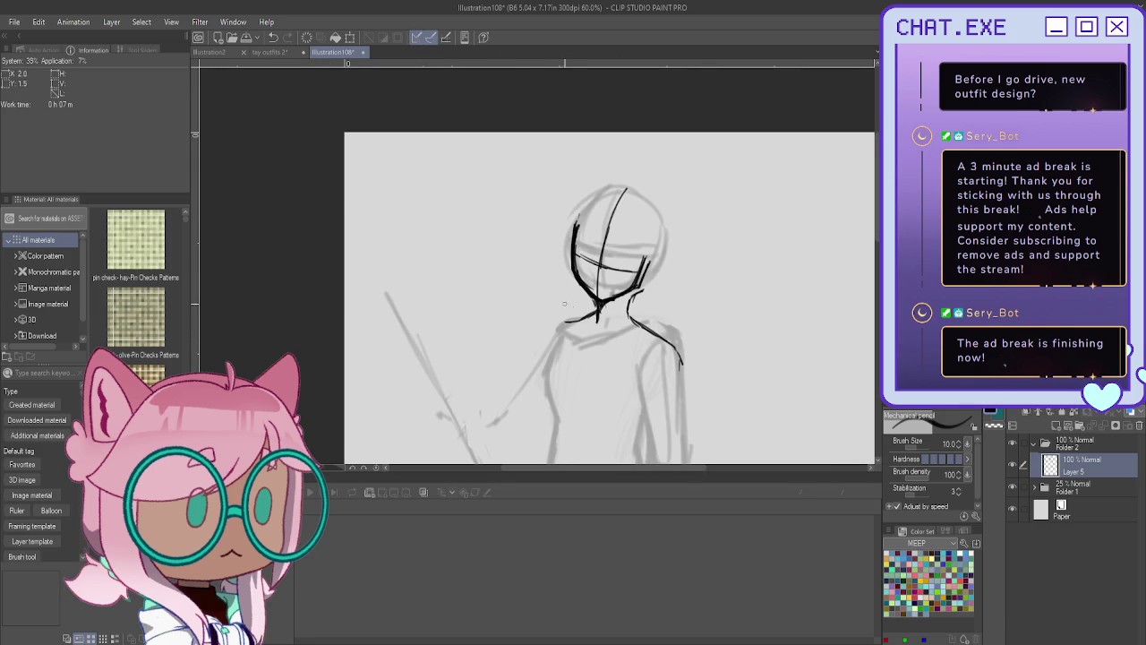
Tilt the inked head and shift it slightly left, then ink the right shoulder curve.
key(ctrl+t)
drag(758, 425, 765, 415)
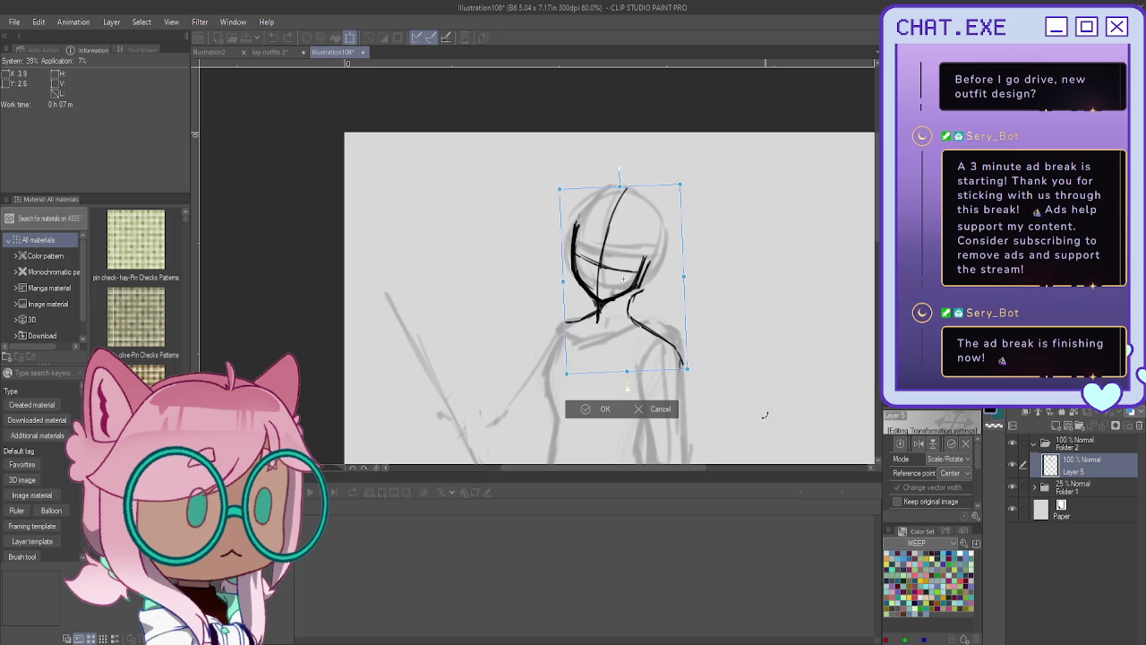
drag(604, 362, 600, 361)
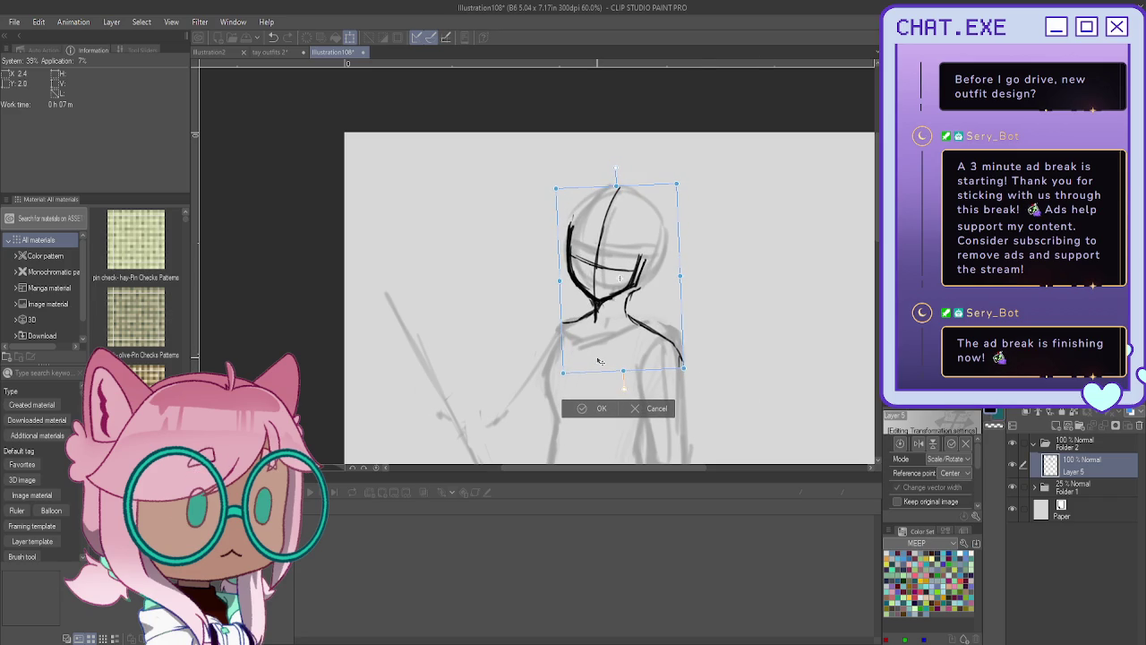
click(580, 409)
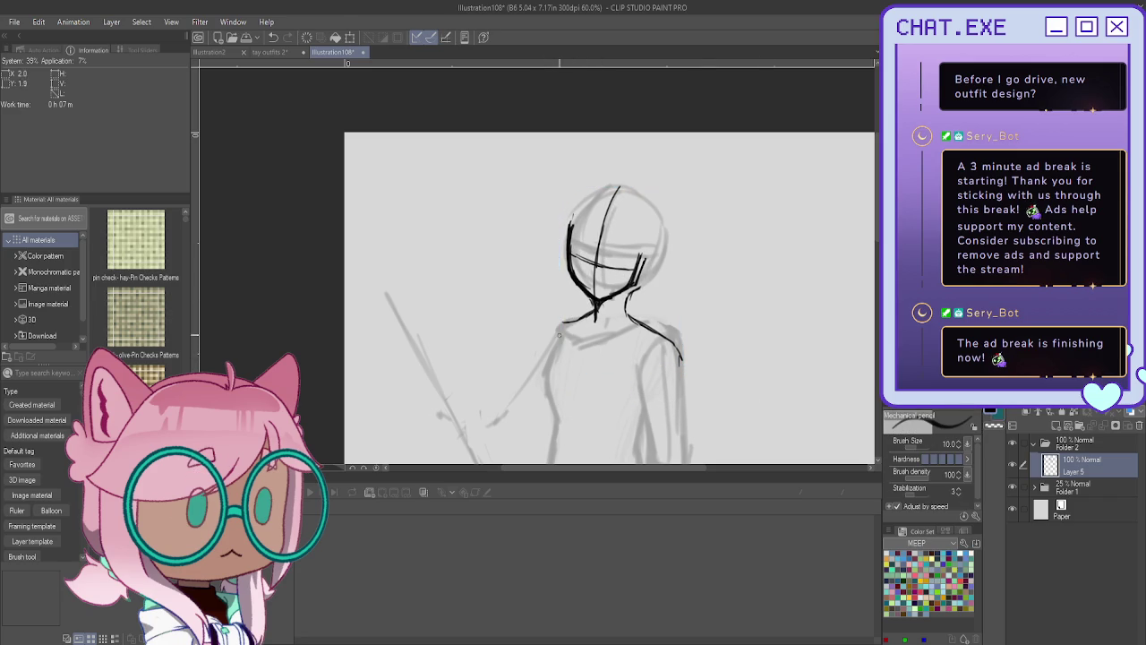
mouse_move(626, 313)
mouse_down()
mouse_move(661, 344)
mouse_move(634, 359)
mouse_move(659, 337)
mouse_move(683, 358)
mouse_move(680, 408)
mouse_up()
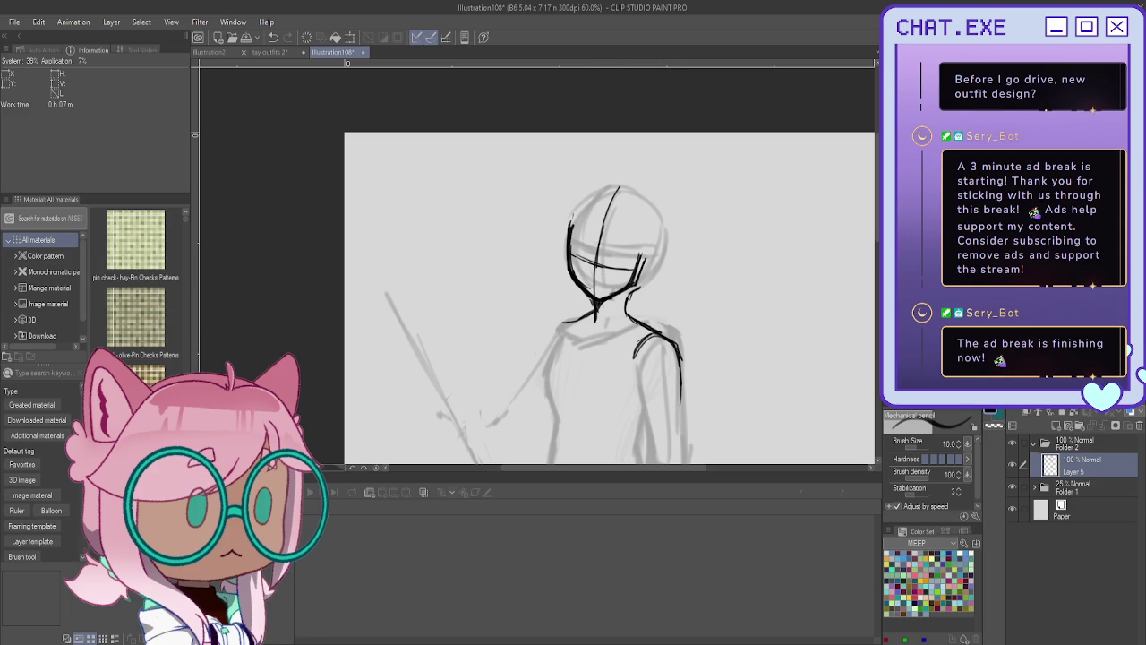
Lasso-select the head, rotate it slightly clockwise, and deselect.
key(m)
mouse_move(575, 188)
mouse_down()
mouse_move(598, 301)
mouse_move(553, 188)
mouse_up()
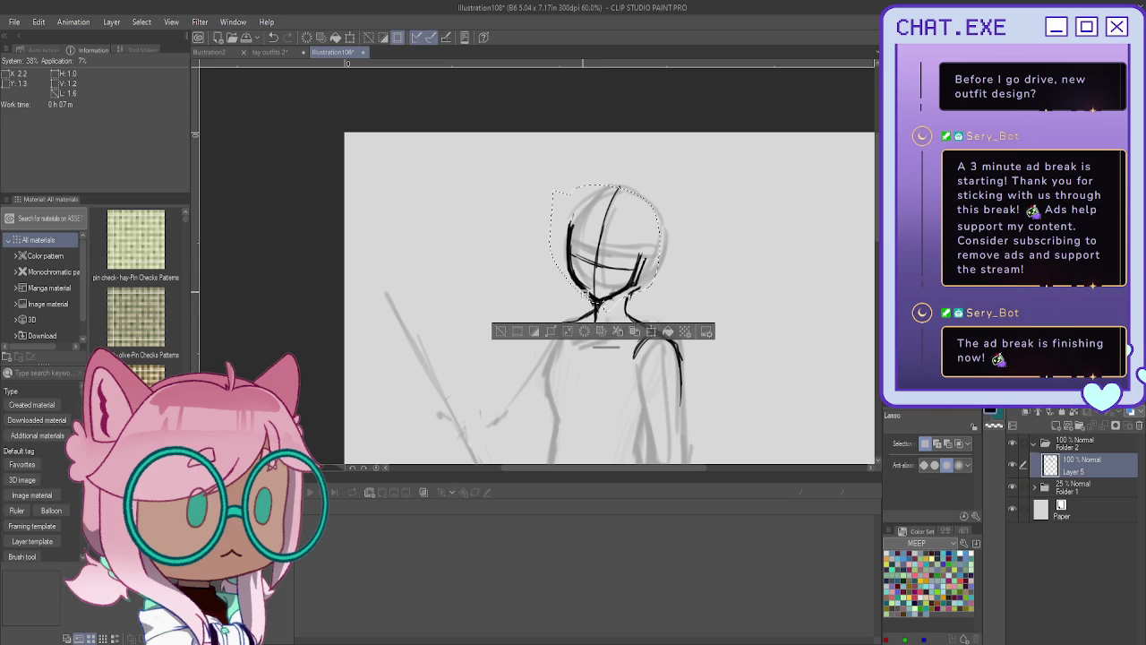
key(ctrl+t)
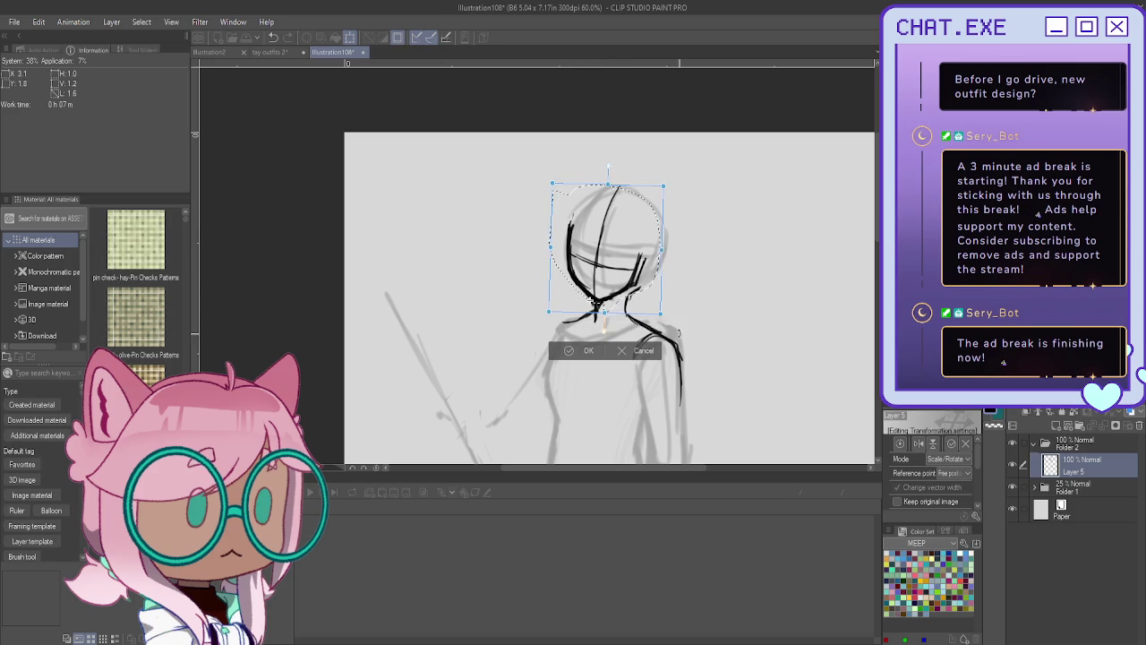
drag(682, 324, 677, 332)
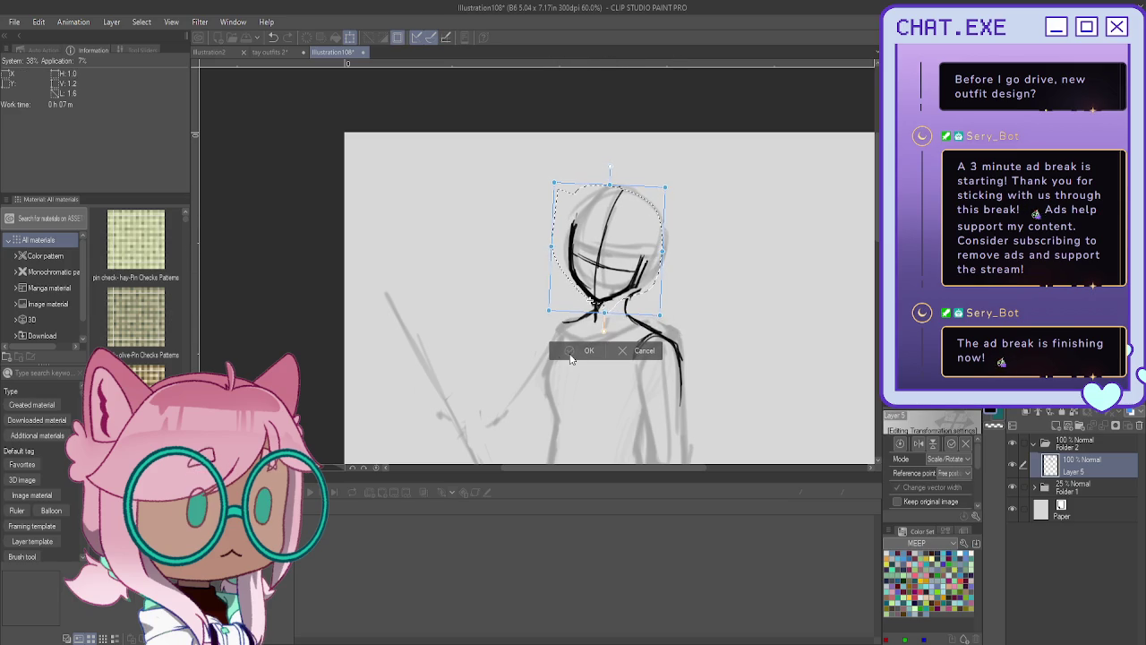
click(580, 351)
click(502, 333)
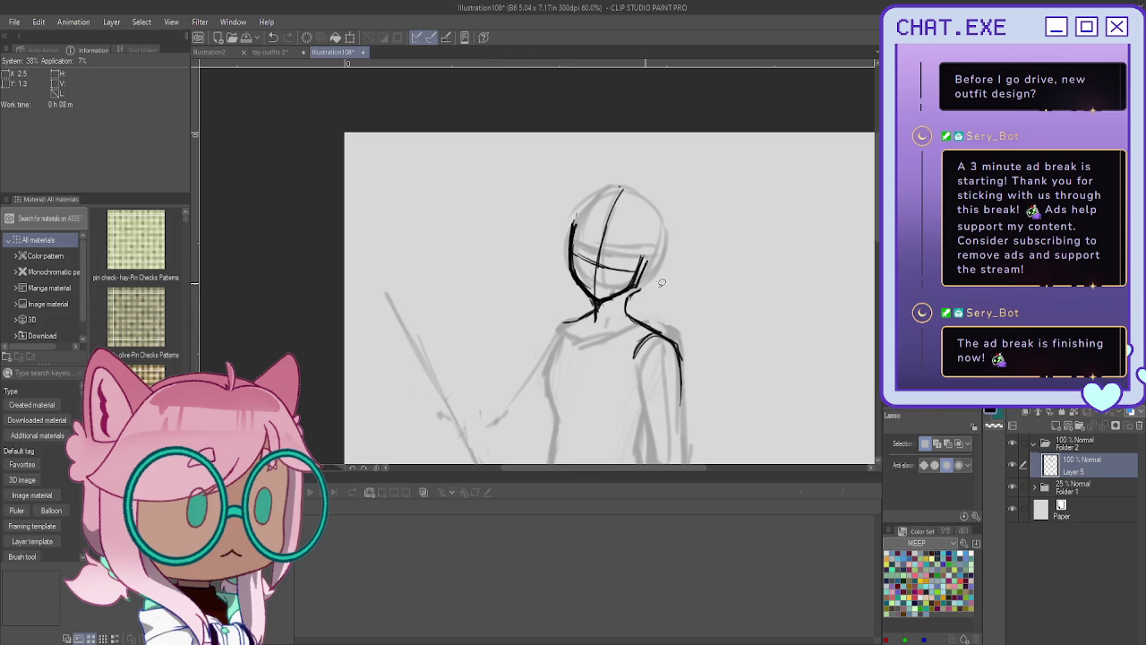
drag(663, 283, 669, 193)
Ink the left shoulder and torso line and darken the torso's right side.
drag(717, 143, 697, 138)
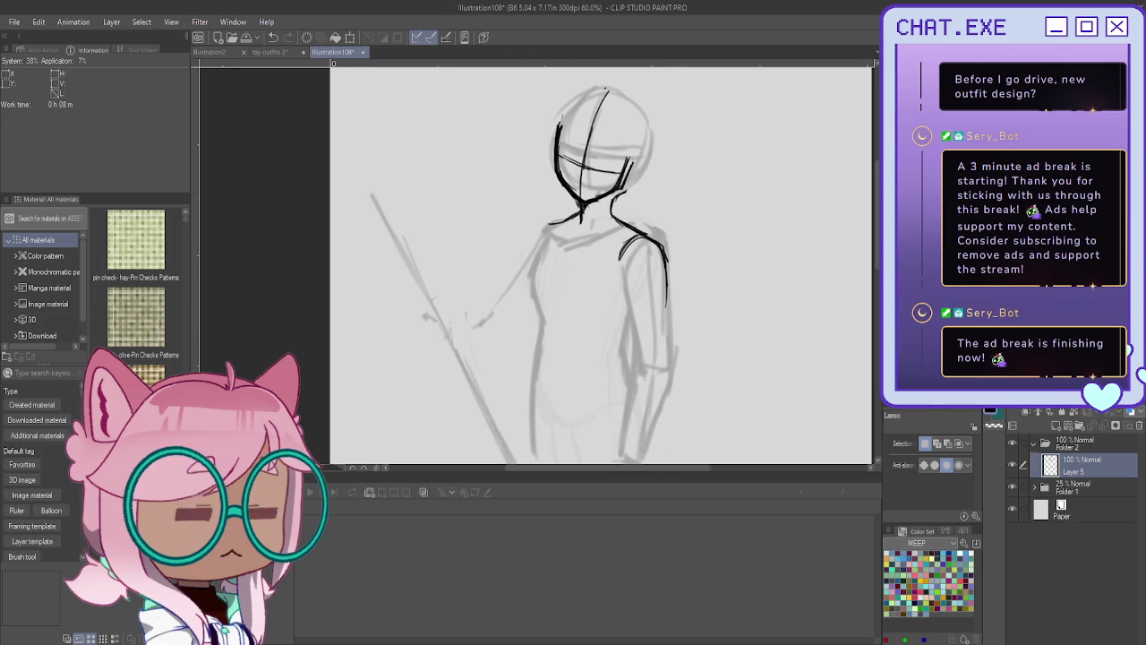
key(p)
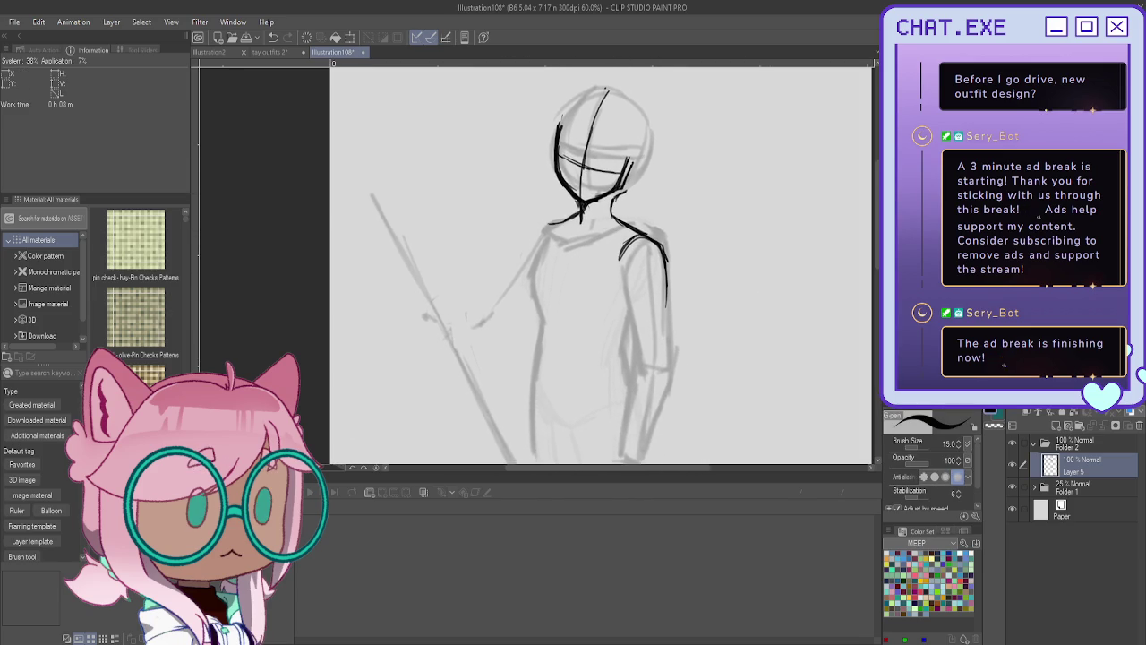
key(p)
mouse_move(558, 222)
mouse_down()
mouse_move(532, 272)
mouse_move(543, 310)
mouse_move(531, 359)
mouse_up()
drag(629, 314, 622, 360)
drag(627, 286, 640, 351)
Ink the right arm's outer outline and extend the right torso line down.
drag(664, 265, 670, 379)
scroll(669, 366, down, 2)
scroll(635, 401, up, 2)
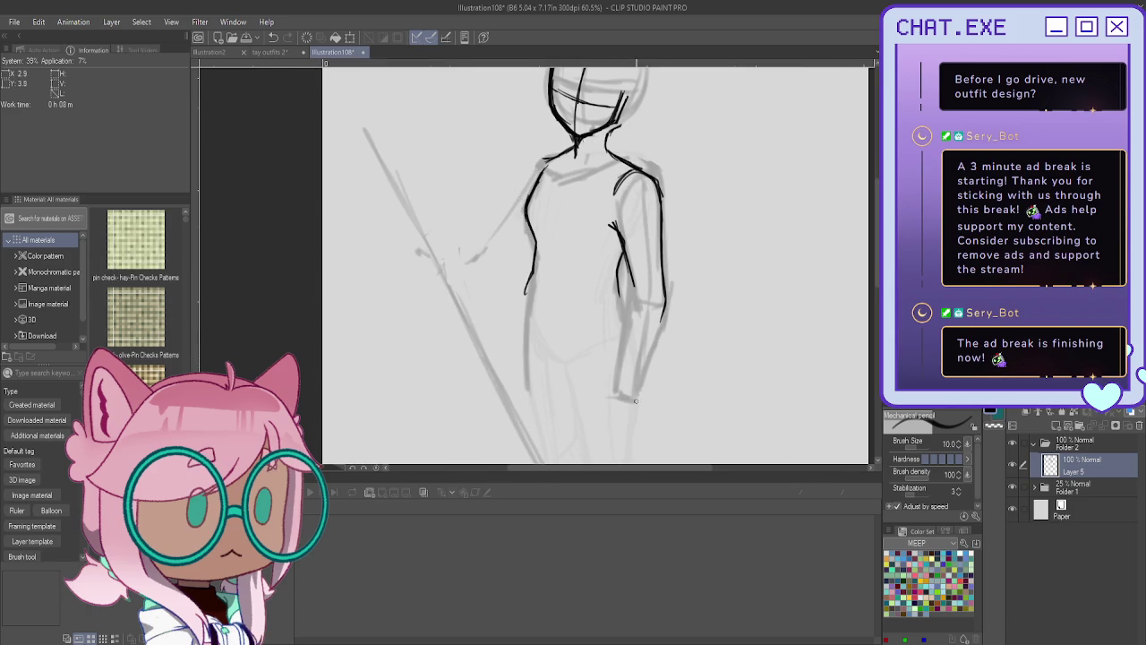
drag(632, 277, 624, 358)
drag(665, 311, 638, 376)
drag(656, 337, 637, 384)
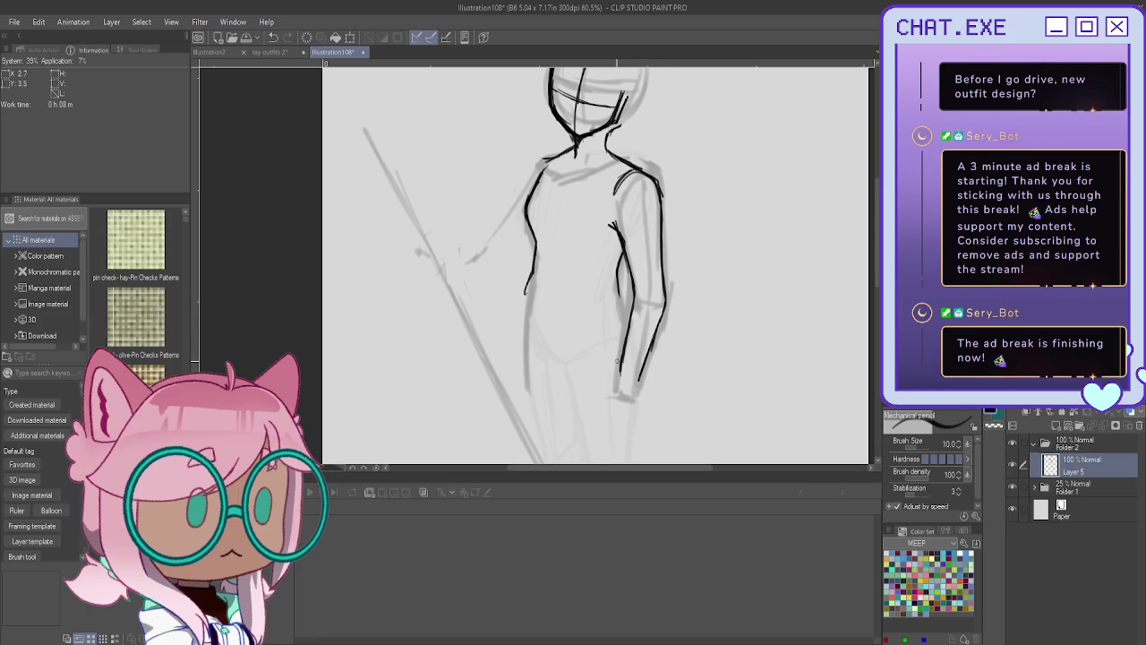
Collapse Folder 2 and confirm a new blank illustration, Illustration217.
scroll(618, 374, down, 3)
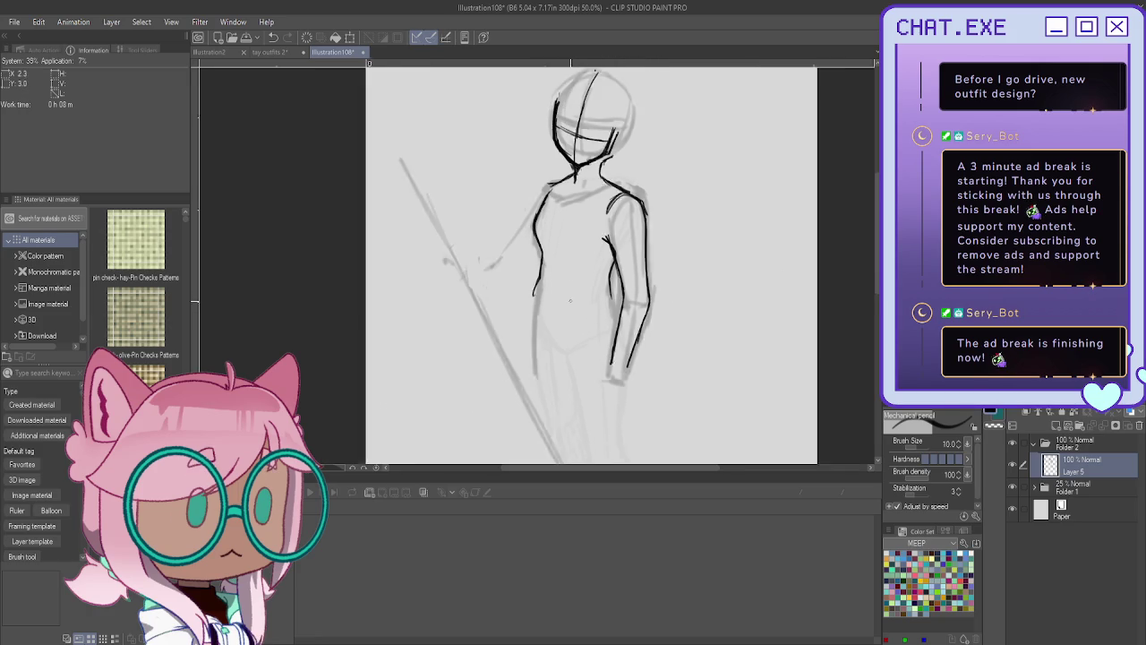
click(1032, 444)
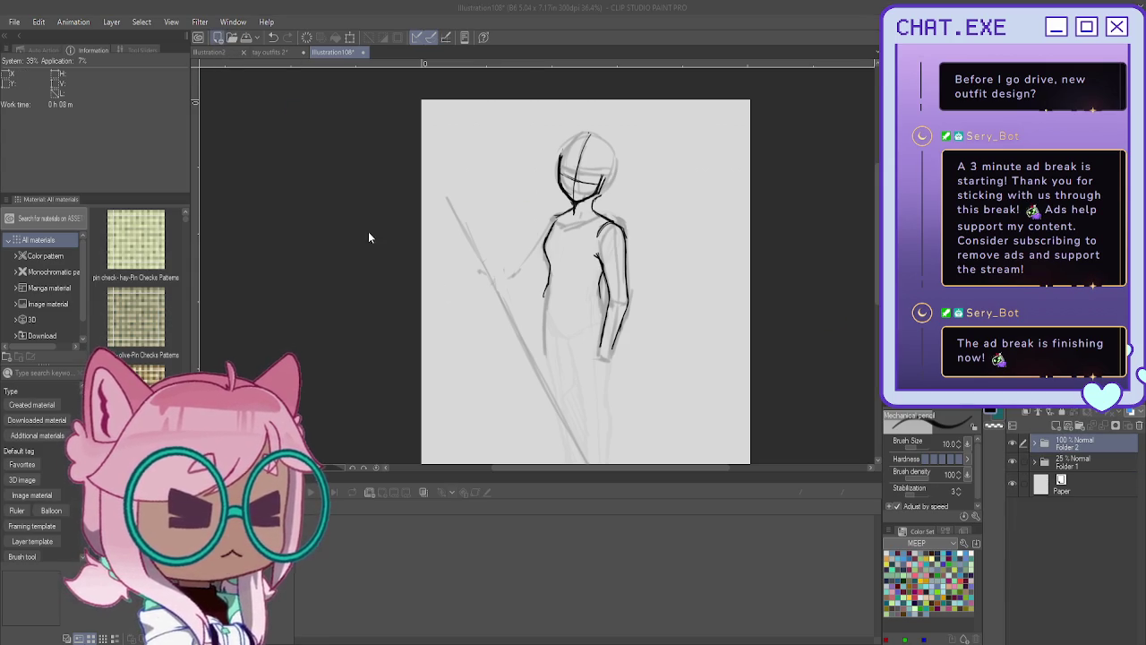
key(Return)
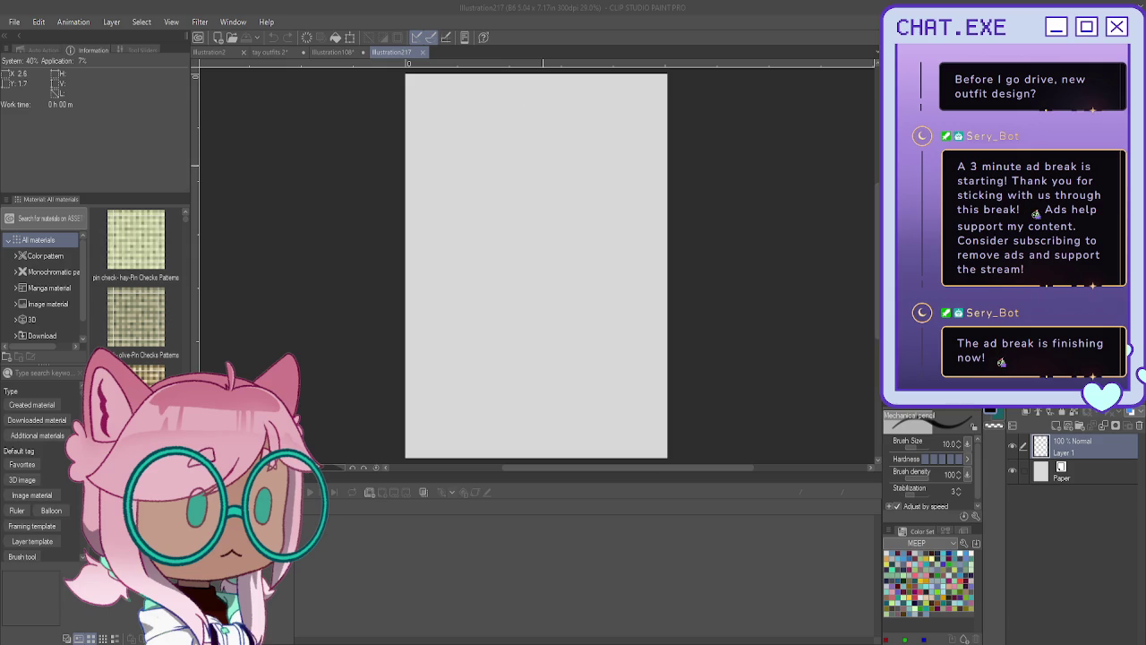
Sketch a rough oval head, then fade Layer 1 to 37% and add Layer 2 above.
scroll(542, 224, down, 1)
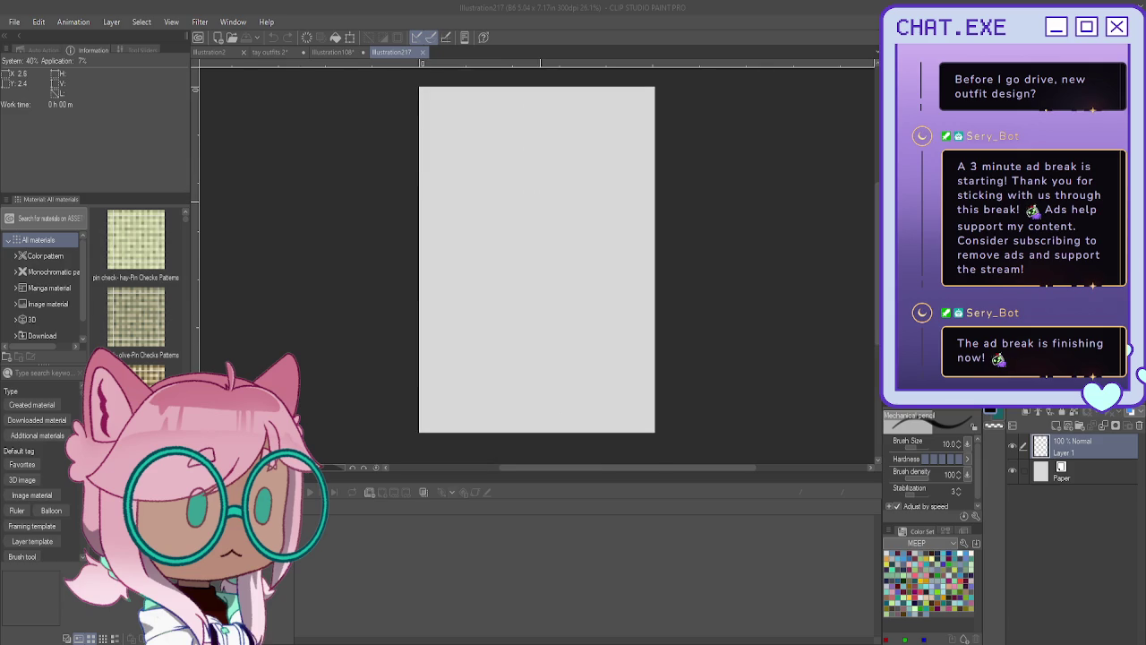
scroll(524, 224, up, 2)
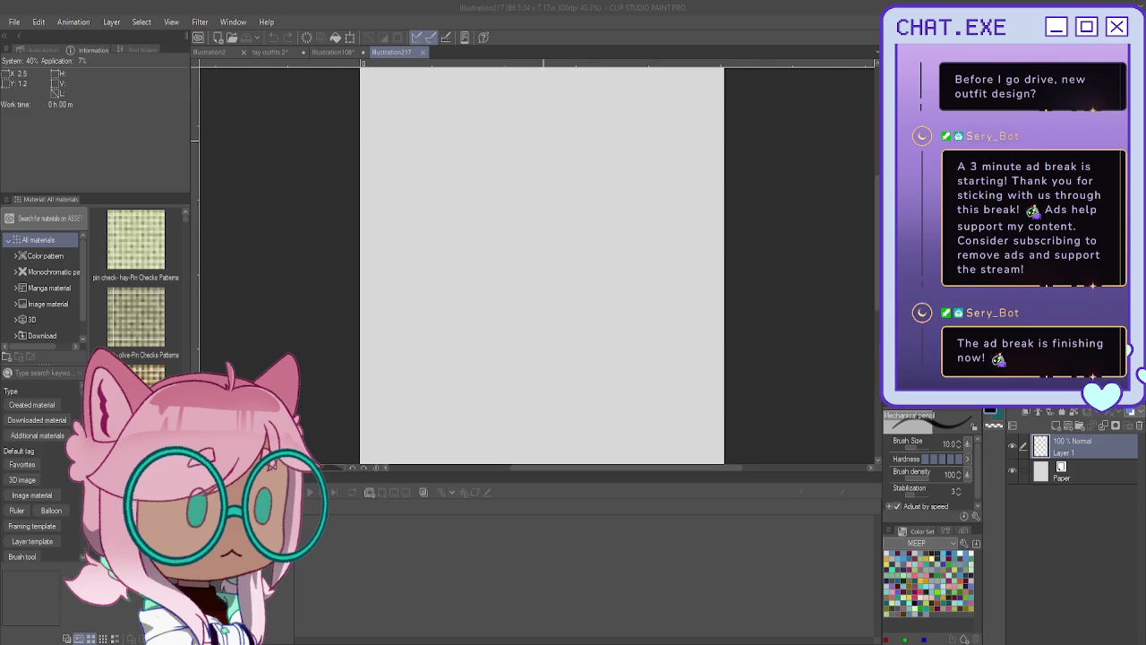
drag(569, 149, 600, 235)
mouse_move(537, 161)
mouse_down()
mouse_move(574, 145)
mouse_move(520, 197)
mouse_move(593, 161)
mouse_move(566, 255)
mouse_move(520, 192)
mouse_move(538, 155)
mouse_move(517, 223)
mouse_up()
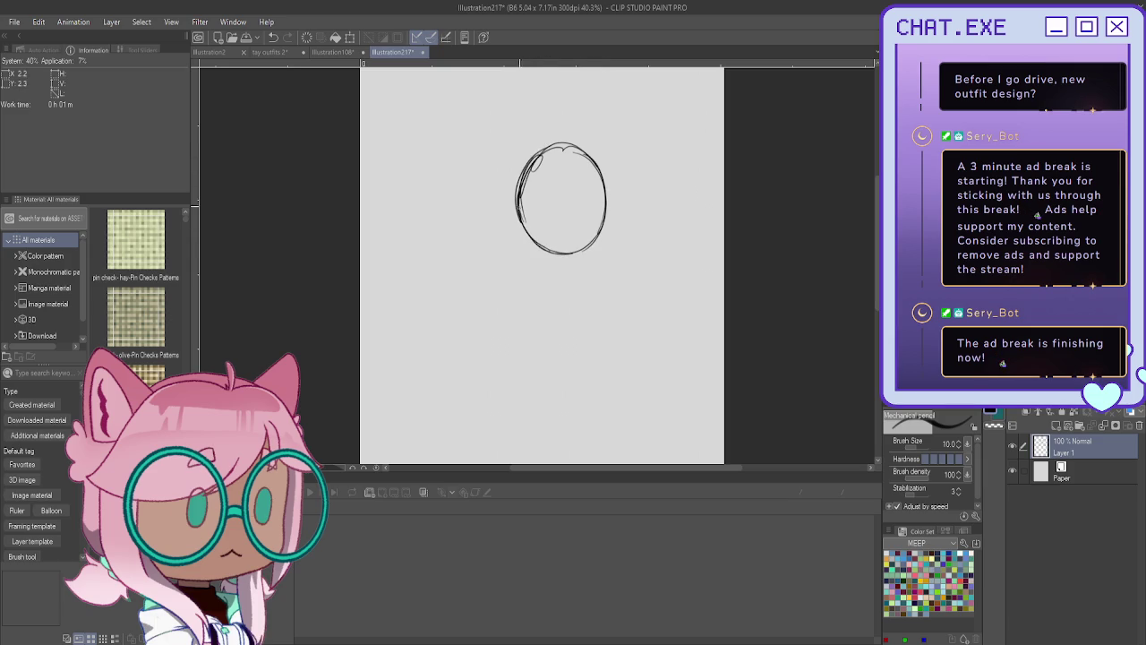
drag(566, 147, 605, 229)
mouse_move(608, 179)
mouse_down()
mouse_move(584, 249)
mouse_move(539, 151)
mouse_move(596, 154)
mouse_up()
drag(528, 161, 516, 223)
mouse_move(517, 217)
mouse_down()
mouse_move(553, 254)
mouse_move(595, 240)
mouse_up()
mouse_move(545, 256)
mouse_down()
mouse_move(595, 244)
mouse_move(587, 251)
mouse_up()
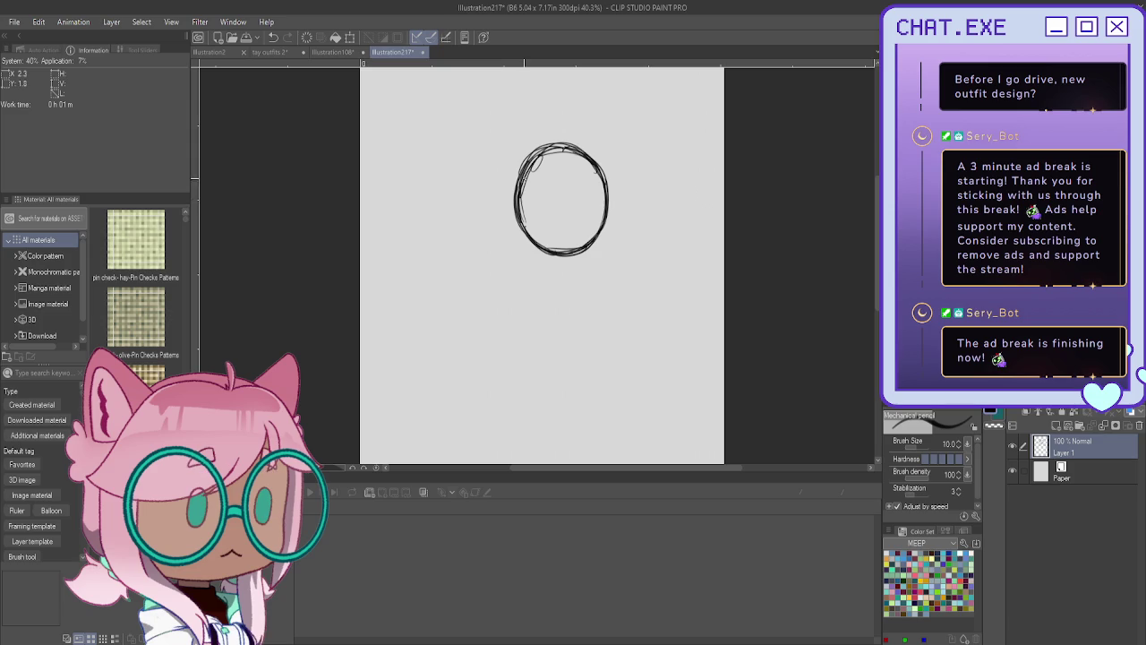
key(ctrl+shift+n)
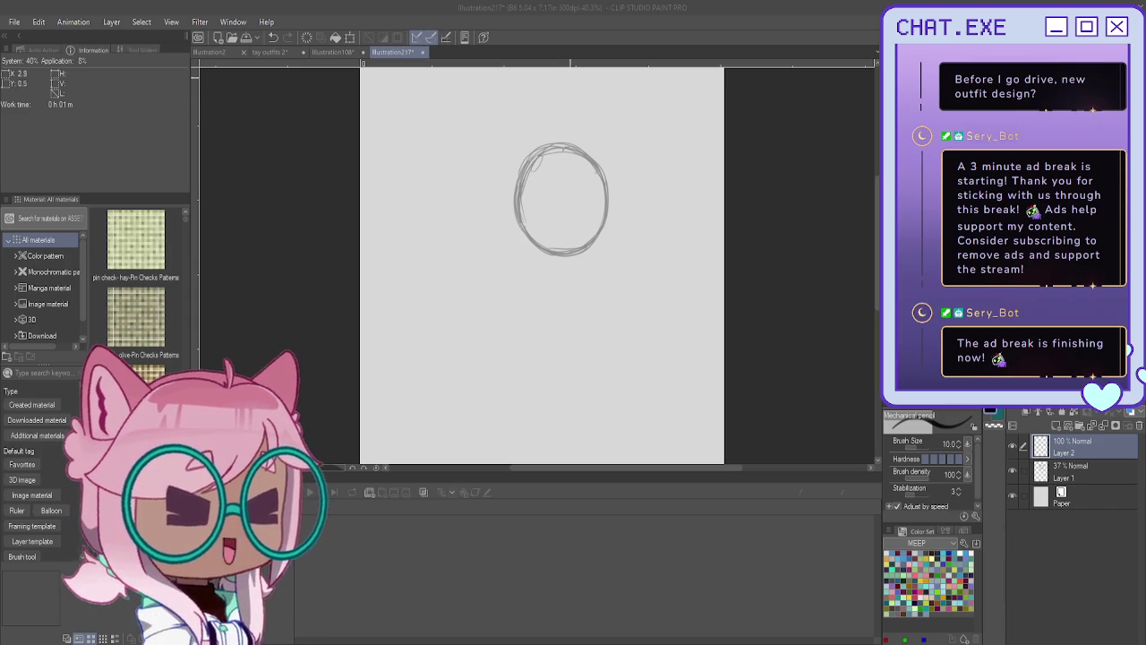
Sketch dark strokes along the oval's upper left, top and right arc on Layer 2.
drag(548, 154, 534, 186)
drag(539, 195, 532, 221)
drag(564, 146, 534, 194)
mouse_move(573, 148)
mouse_down()
mouse_move(533, 194)
mouse_move(536, 169)
mouse_move(577, 152)
mouse_up()
drag(560, 154, 589, 249)
drag(581, 177, 588, 240)
drag(543, 147, 582, 181)
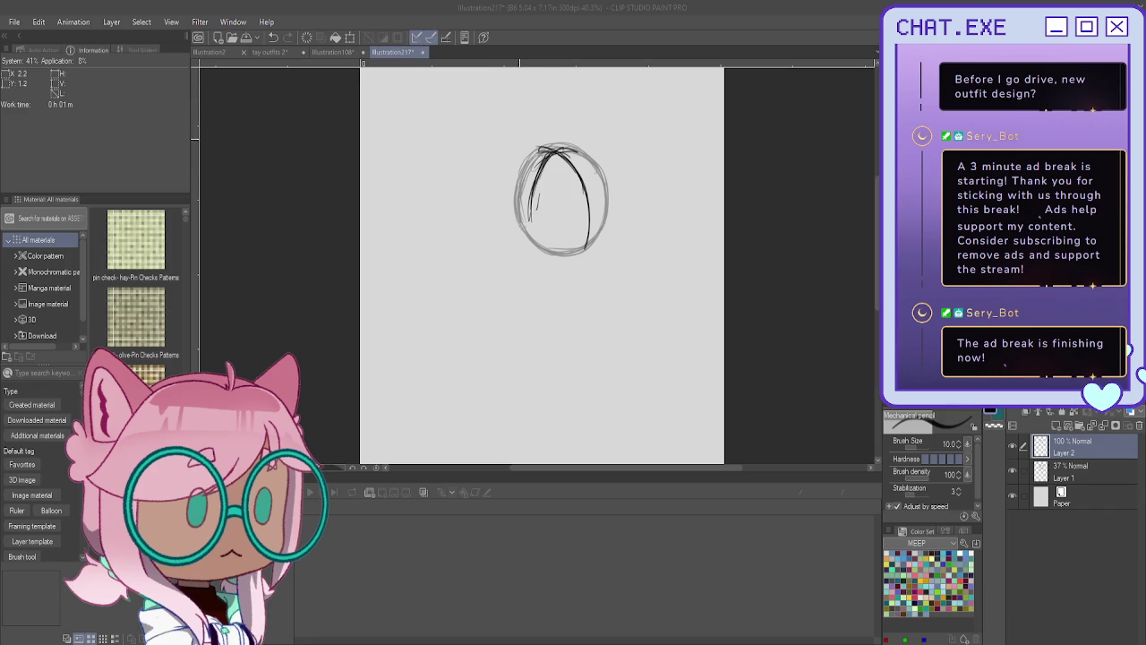
Try more strokes along the oval's right side, then erase them and clear Layer 2.
key(ctrl+plus)
key(ctrl+z)
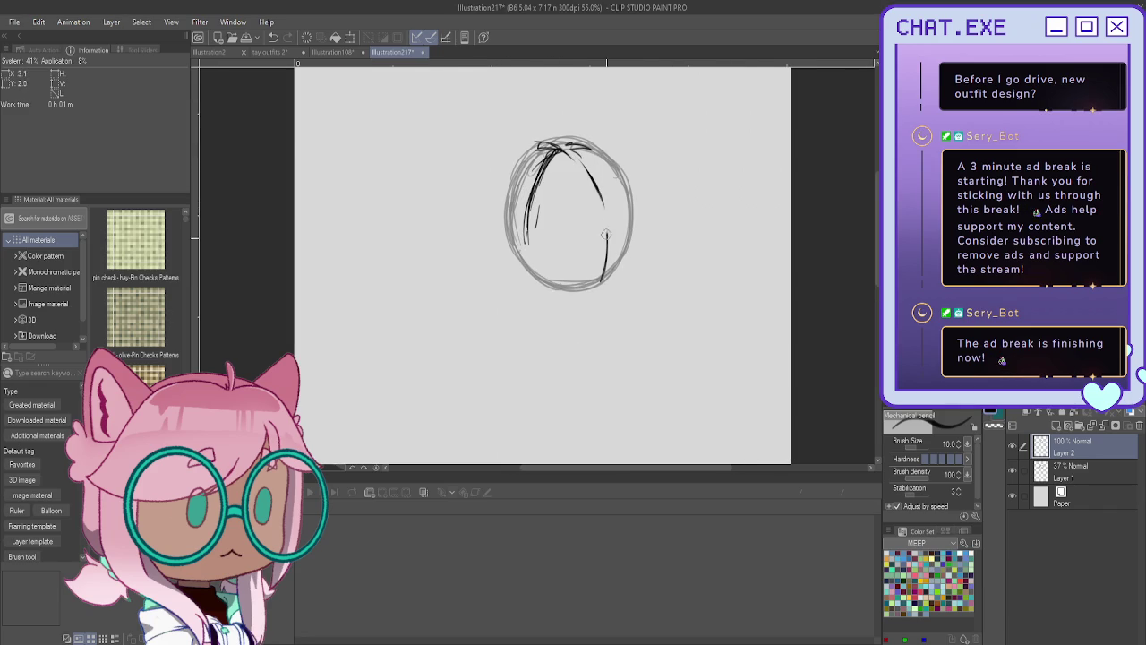
drag(578, 147, 590, 175)
mouse_move(538, 144)
mouse_down()
mouse_move(575, 148)
mouse_move(605, 260)
mouse_up()
drag(591, 175, 607, 280)
drag(523, 151, 504, 203)
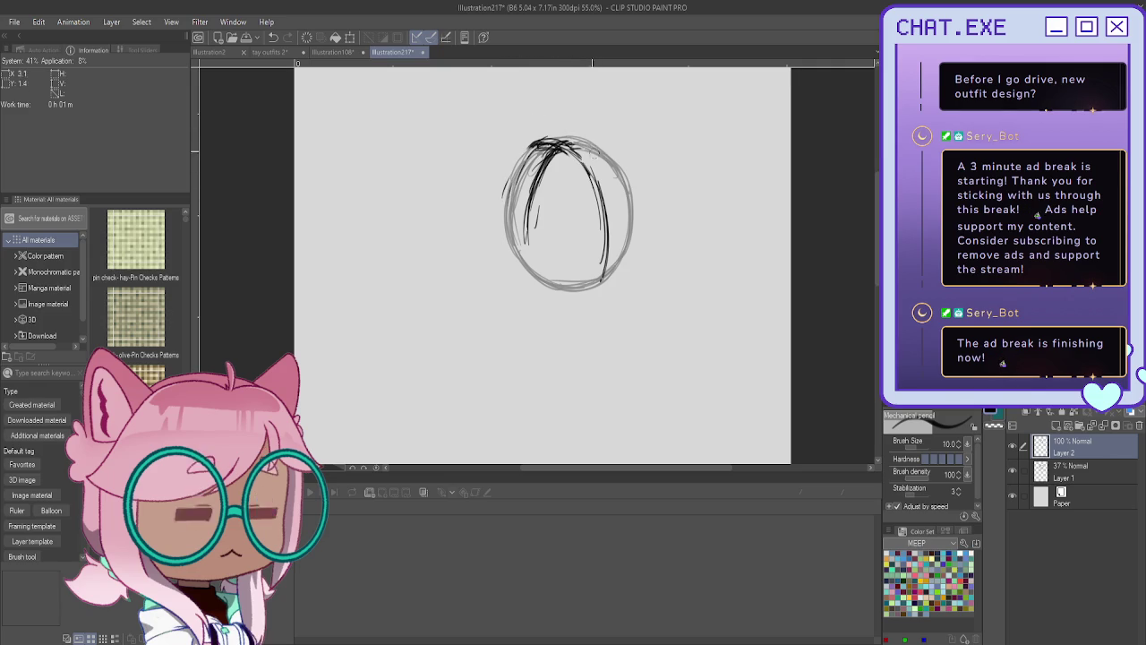
mouse_move(540, 148)
mouse_down()
mouse_move(595, 184)
mouse_move(607, 228)
mouse_up()
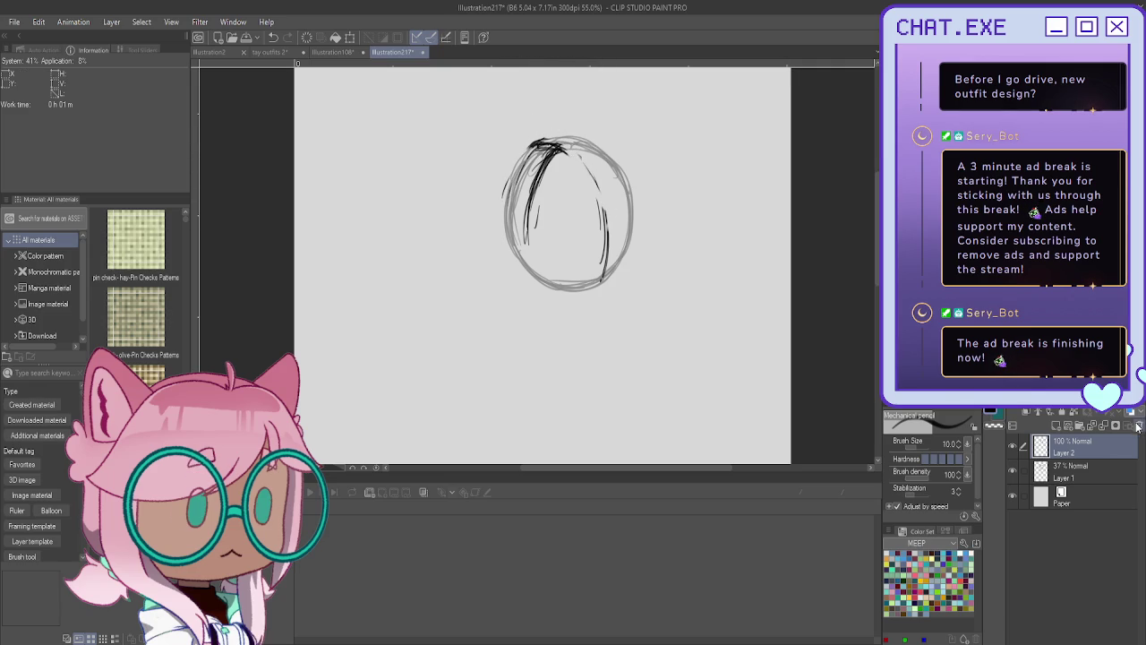
key(Delete)
Draw a horizontal guideline across the oval head.
scroll(566, 211, up, 1)
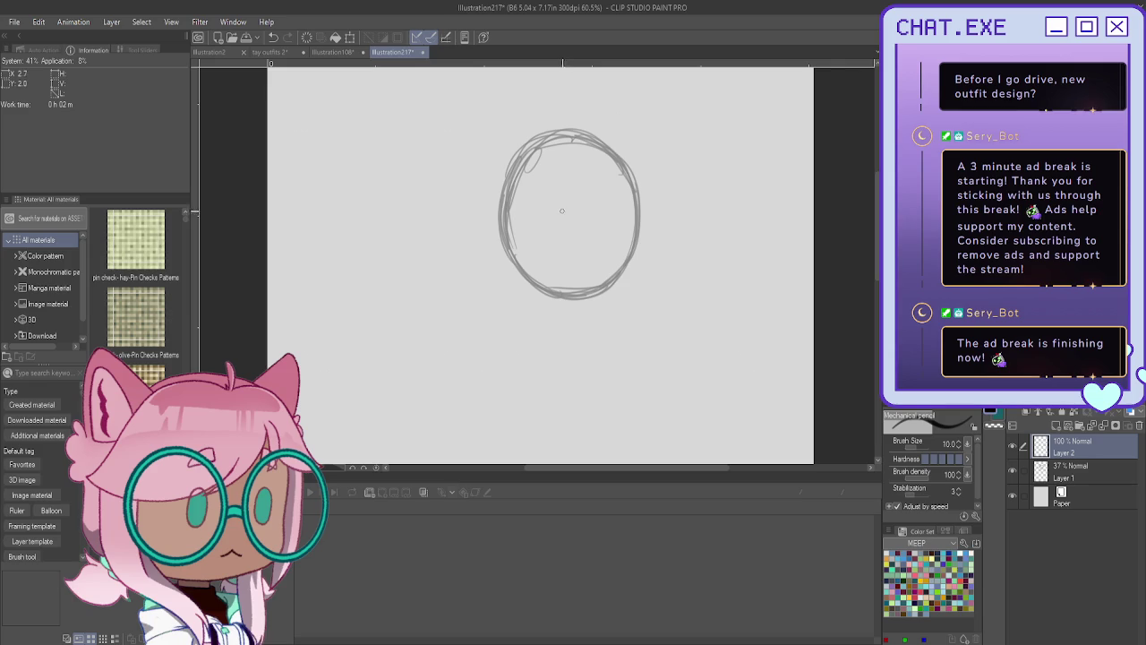
drag(638, 212, 564, 209)
key(ctrl+z)
mouse_move(628, 231)
mouse_down()
mouse_move(504, 216)
mouse_move(641, 226)
mouse_up()
mouse_move(503, 215)
mouse_down()
mouse_move(630, 222)
mouse_move(555, 224)
mouse_up()
Draw a curved vertical guideline down the face and mark the oval's left edge.
drag(555, 140, 524, 218)
drag(537, 160, 523, 236)
drag(532, 181, 524, 278)
drag(526, 223, 529, 293)
drag(517, 157, 507, 212)
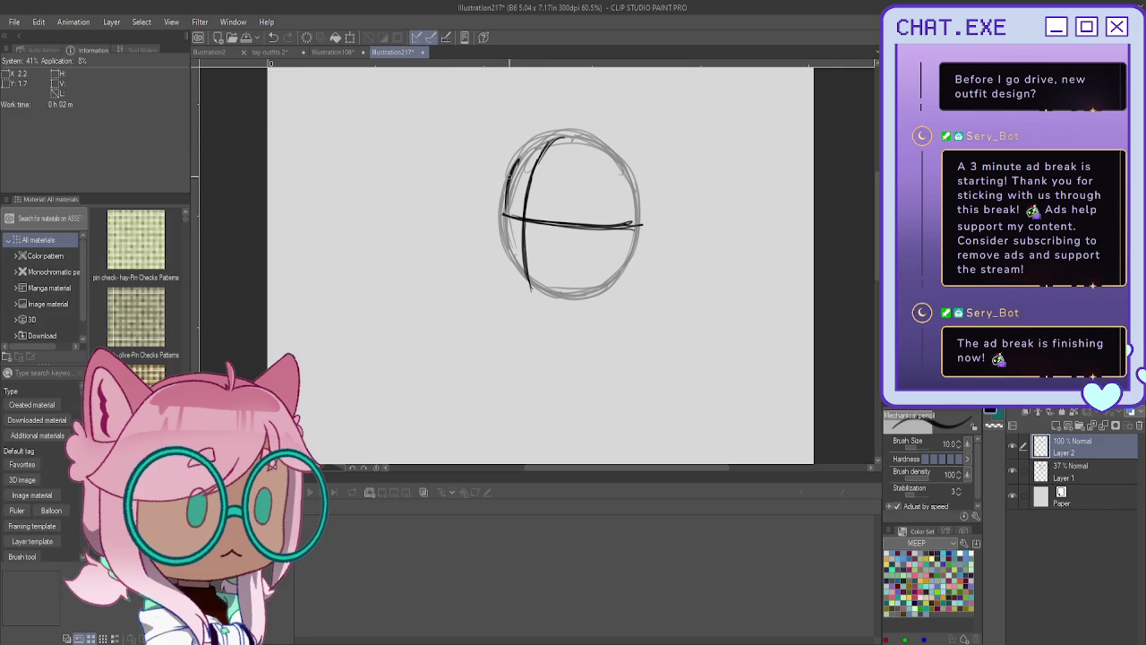
drag(523, 195, 510, 234)
Sketch the head's lower-left edge and bottom, plus the start of the neck.
drag(519, 217, 507, 243)
drag(510, 240, 516, 262)
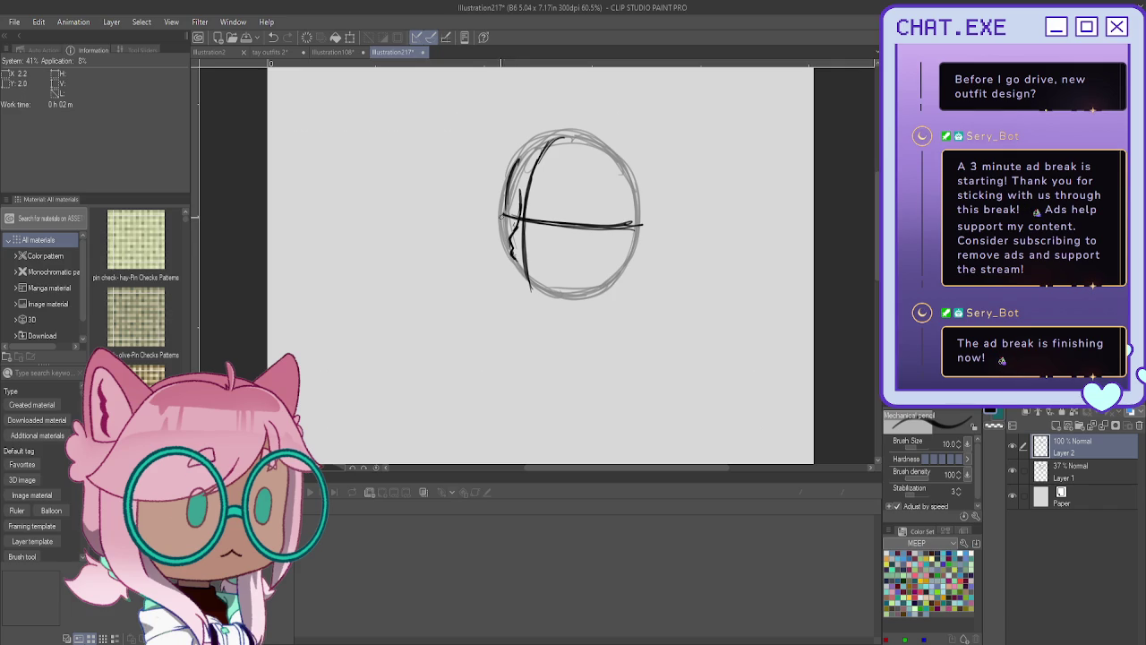
mouse_move(508, 213)
mouse_down()
mouse_move(505, 266)
mouse_move(516, 286)
mouse_up()
key(ctrl+z)
key(ctrl+z)
key(ctrl+z)
mouse_move(507, 253)
mouse_down()
mouse_move(526, 293)
mouse_move(571, 292)
mouse_move(521, 293)
mouse_up()
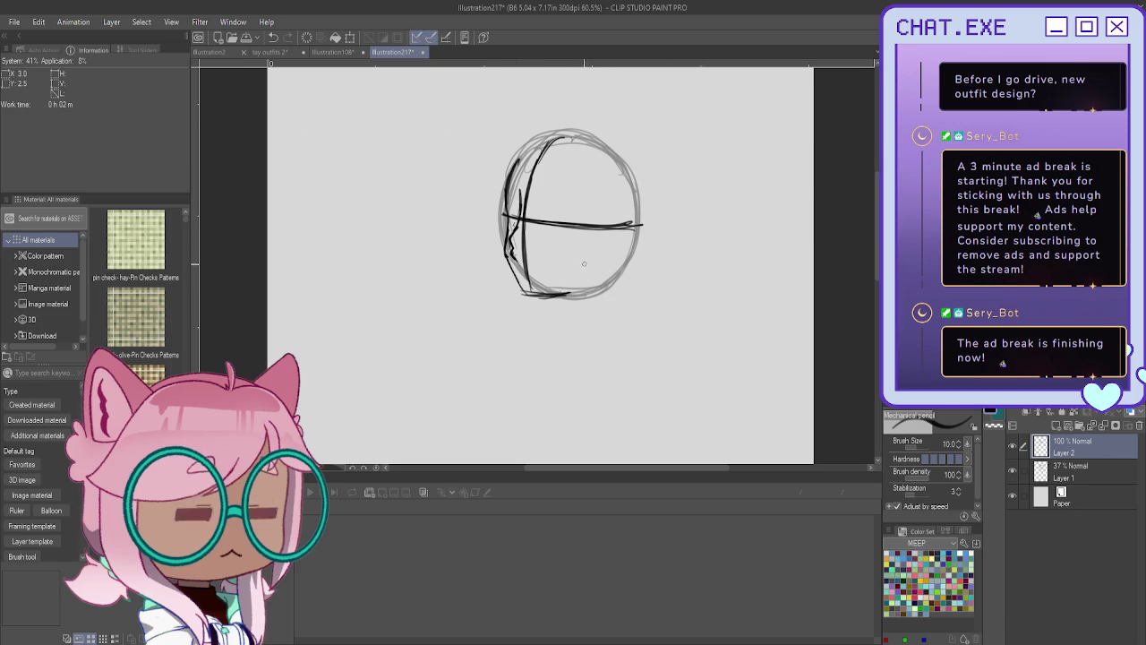
drag(550, 296, 554, 326)
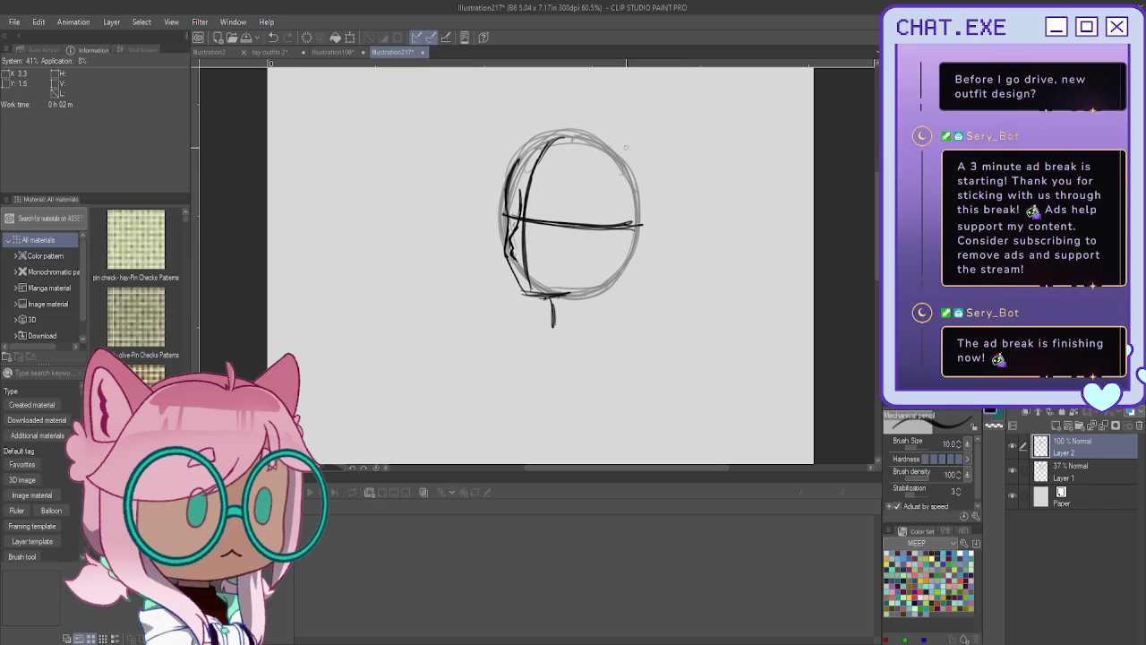
Draw a round eye, darken the lower right curve, and redo the left contour darker.
mouse_move(617, 224)
mouse_down()
mouse_move(612, 212)
mouse_move(634, 239)
mouse_move(618, 266)
mouse_move(606, 220)
mouse_move(618, 265)
mouse_move(621, 211)
mouse_up()
mouse_move(603, 271)
mouse_down()
mouse_move(570, 292)
mouse_move(604, 253)
mouse_move(563, 292)
mouse_move(578, 287)
mouse_move(527, 301)
mouse_move(508, 272)
mouse_up()
drag(527, 193, 507, 258)
mouse_move(507, 183)
mouse_down()
mouse_move(506, 268)
mouse_move(529, 294)
mouse_move(503, 191)
mouse_move(499, 253)
mouse_move(523, 288)
mouse_up()
Ink and strengthen the curved face line along the head's left side.
drag(544, 143, 519, 235)
drag(532, 164, 523, 190)
drag(525, 183, 525, 281)
drag(524, 249, 529, 293)
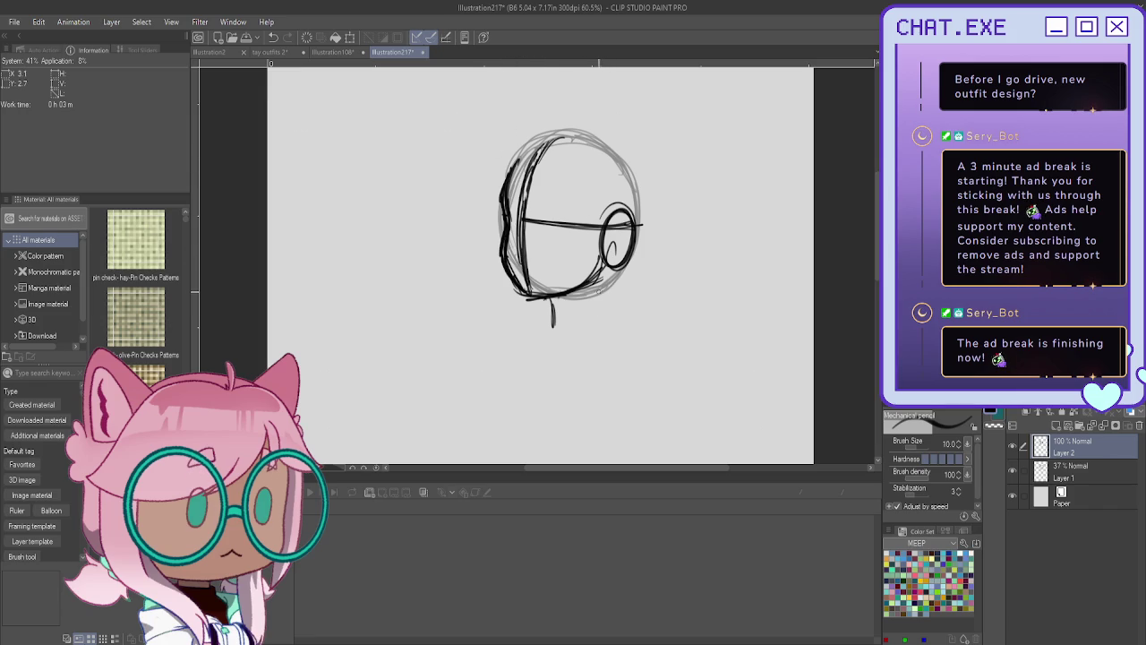
Ink the neck and jaw lines, then group Layer 1 and Layer 2 into a folder.
mouse_move(589, 292)
mouse_down()
mouse_move(596, 322)
mouse_move(555, 330)
mouse_move(557, 310)
mouse_move(553, 330)
mouse_move(556, 317)
mouse_up()
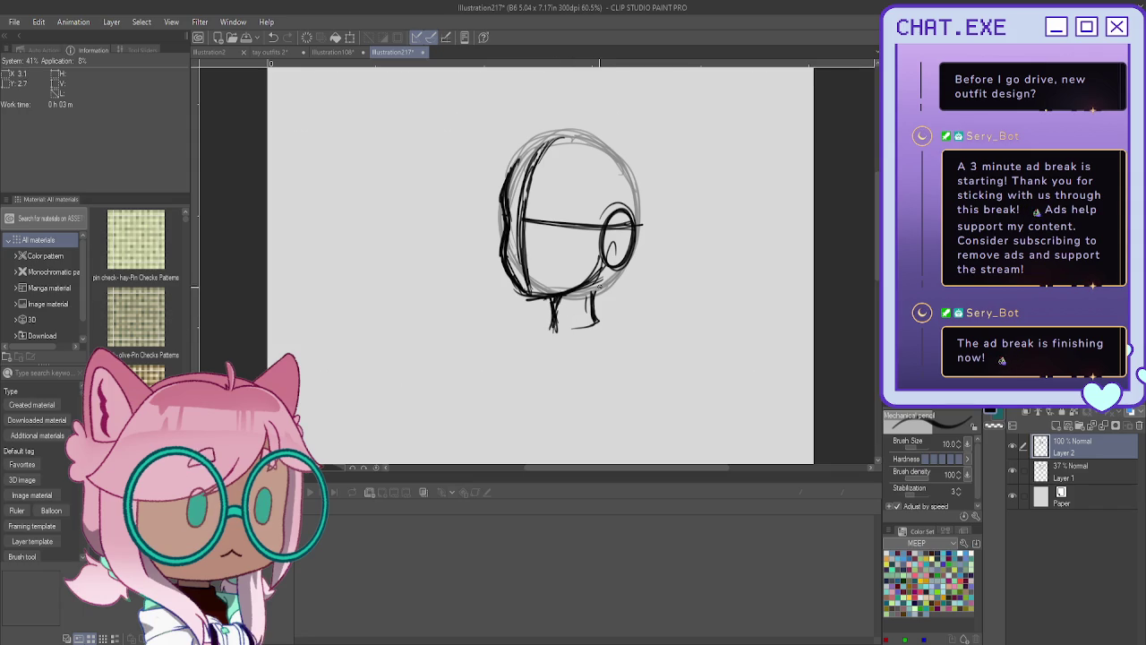
drag(611, 277, 589, 295)
mouse_move(609, 277)
mouse_down()
mouse_move(595, 292)
mouse_move(597, 333)
mouse_move(553, 333)
mouse_up()
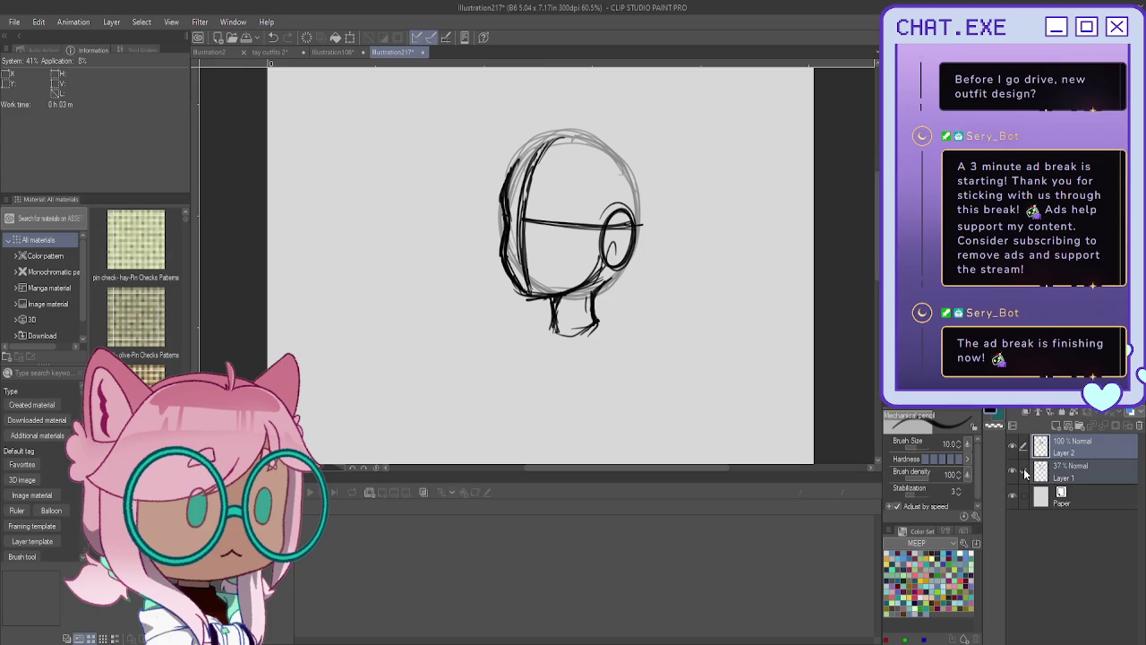
key(ctrl+g)
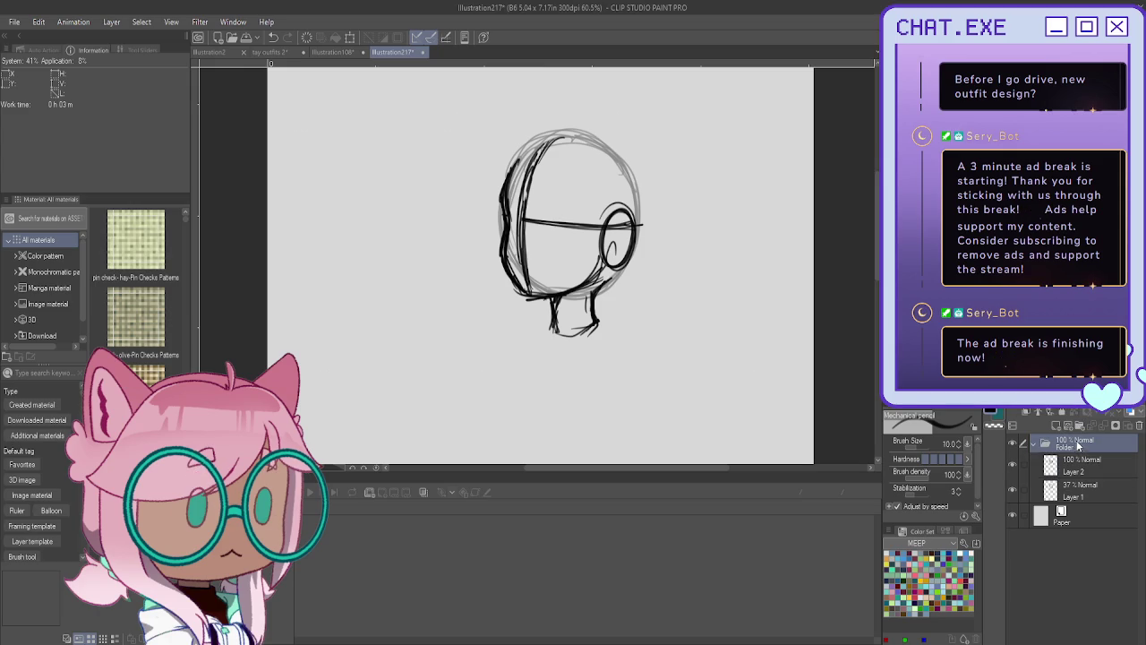
Shrink the inked head sketch and move it up and left.
key(ctrl+t)
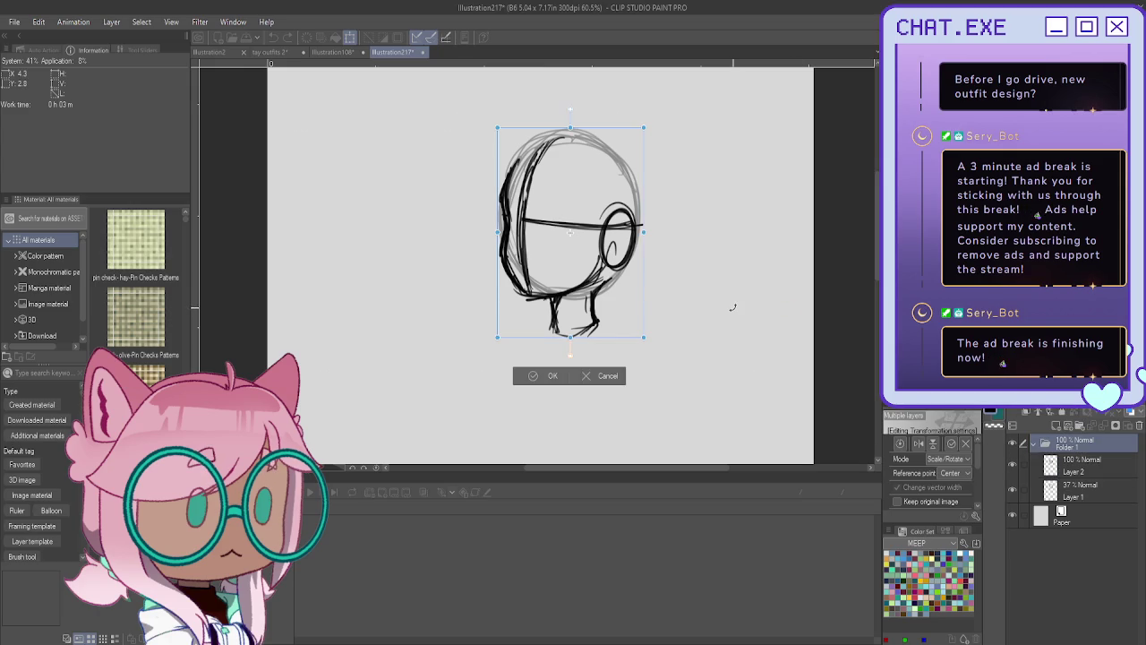
mouse_move(557, 342)
mouse_down()
mouse_move(568, 332)
mouse_move(566, 247)
mouse_up()
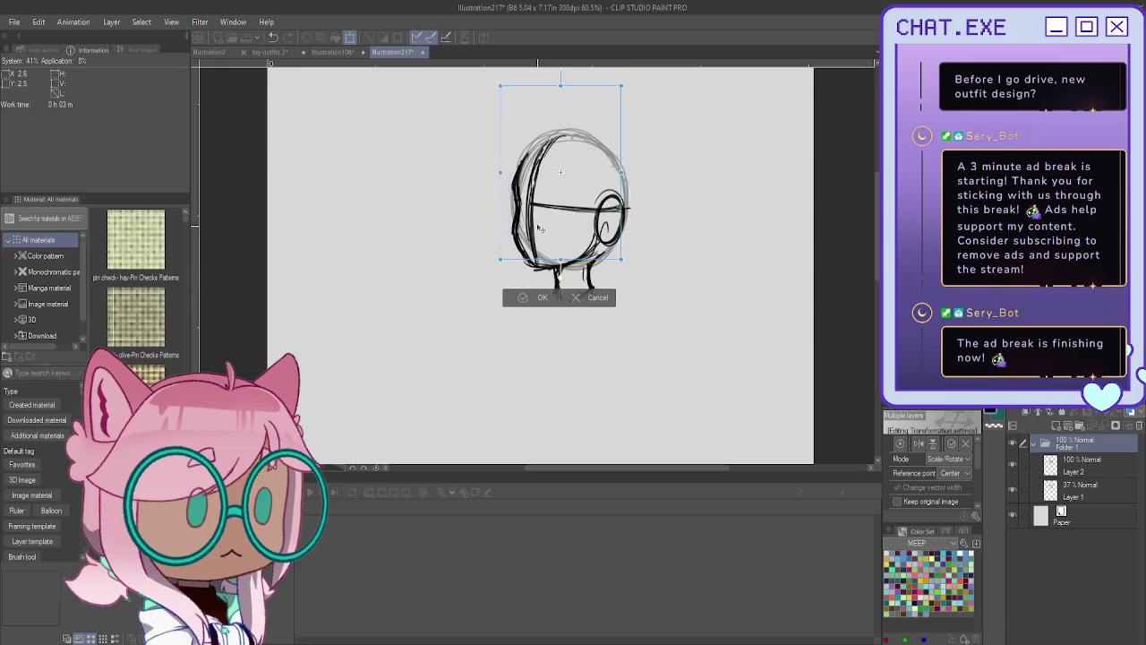
key(Return)
On faded Layer 1, sketch shoulder strokes and long body lines boxing in the torso.
click(1063, 487)
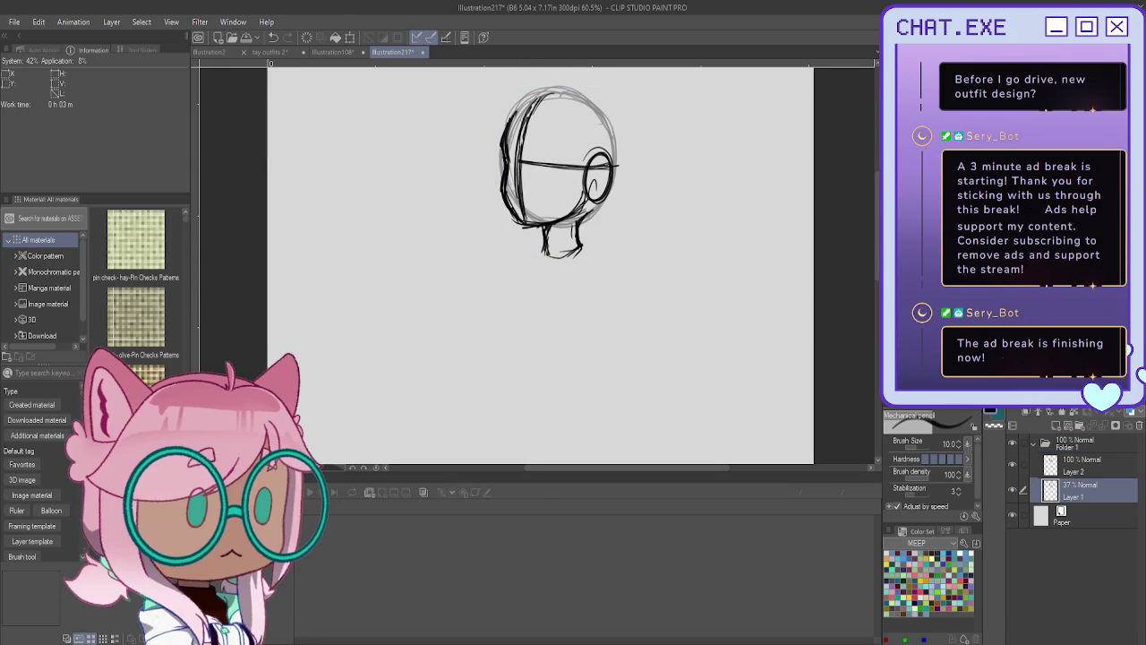
scroll(553, 246, down, 2)
drag(548, 245, 591, 254)
mouse_move(530, 249)
mouse_down()
mouse_move(563, 250)
mouse_move(602, 341)
mouse_up()
drag(587, 256, 604, 344)
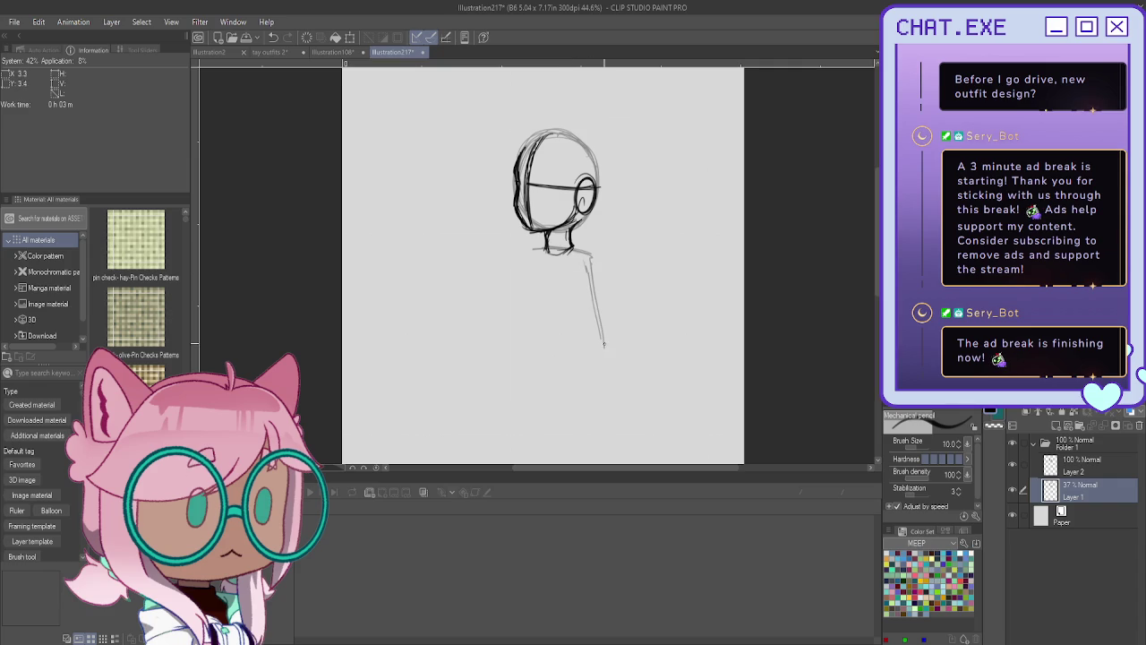
drag(588, 255, 597, 344)
drag(593, 301, 603, 358)
drag(572, 251, 600, 260)
drag(596, 339, 609, 378)
drag(589, 263, 575, 321)
mouse_move(529, 249)
mouse_down()
mouse_move(523, 319)
mouse_move(569, 318)
mouse_move(581, 366)
mouse_move(525, 362)
mouse_up()
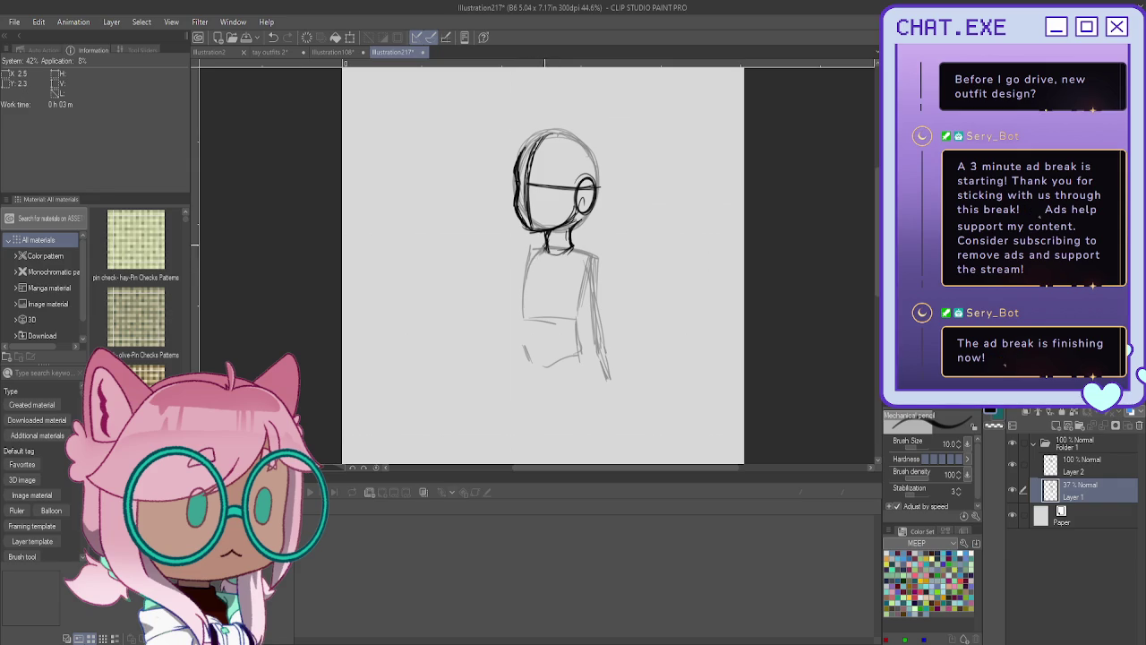
Redraw the torso's left outline, left shoulder, lower-left line and right edge.
drag(535, 261, 525, 301)
drag(539, 250, 526, 266)
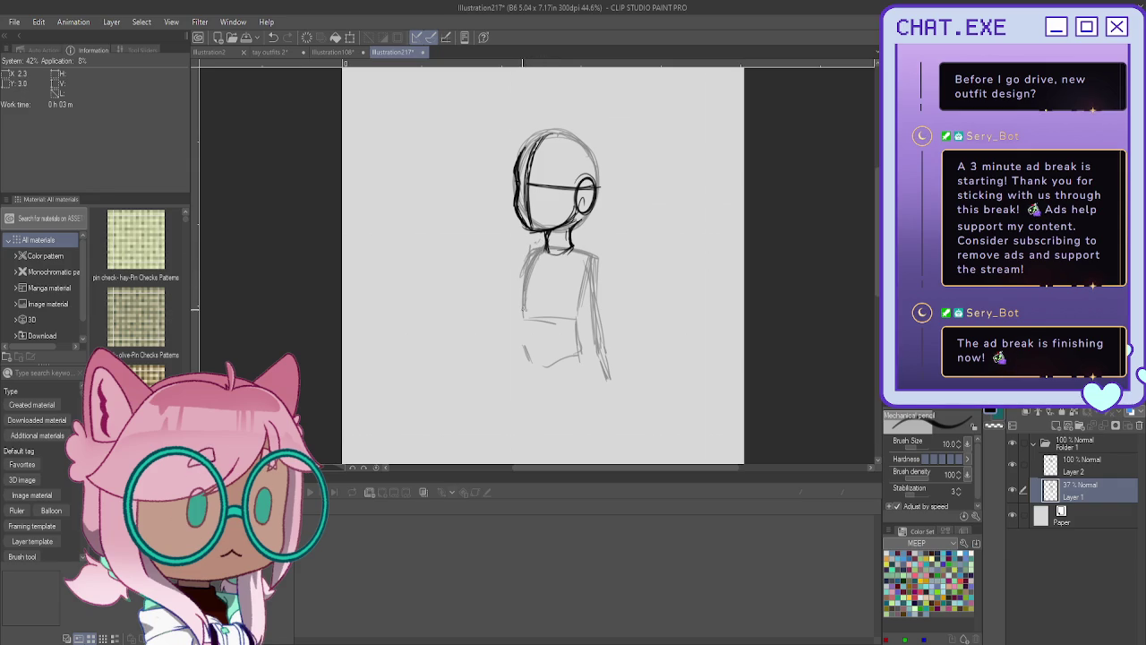
mouse_move(525, 306)
mouse_down()
mouse_move(526, 353)
mouse_move(539, 365)
mouse_move(577, 349)
mouse_up()
mouse_move(587, 256)
mouse_down()
mouse_move(580, 345)
mouse_move(586, 333)
mouse_up()
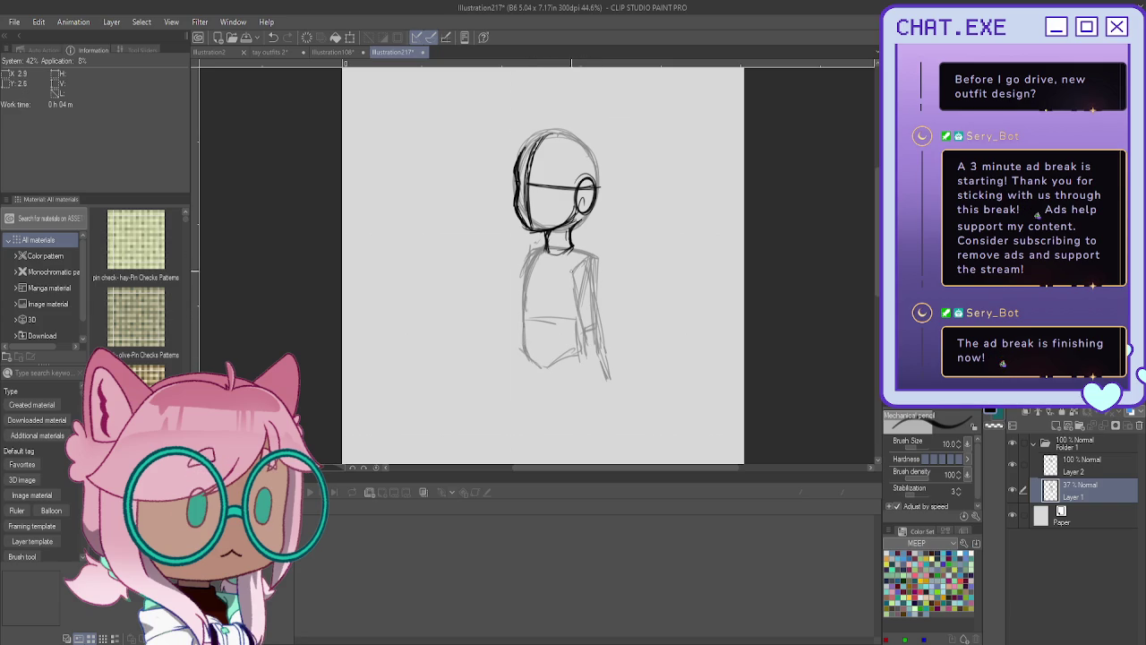
Sketch the upper arm along the torso's right side, then hide the inked head.
drag(596, 258, 596, 297)
drag(598, 279, 599, 370)
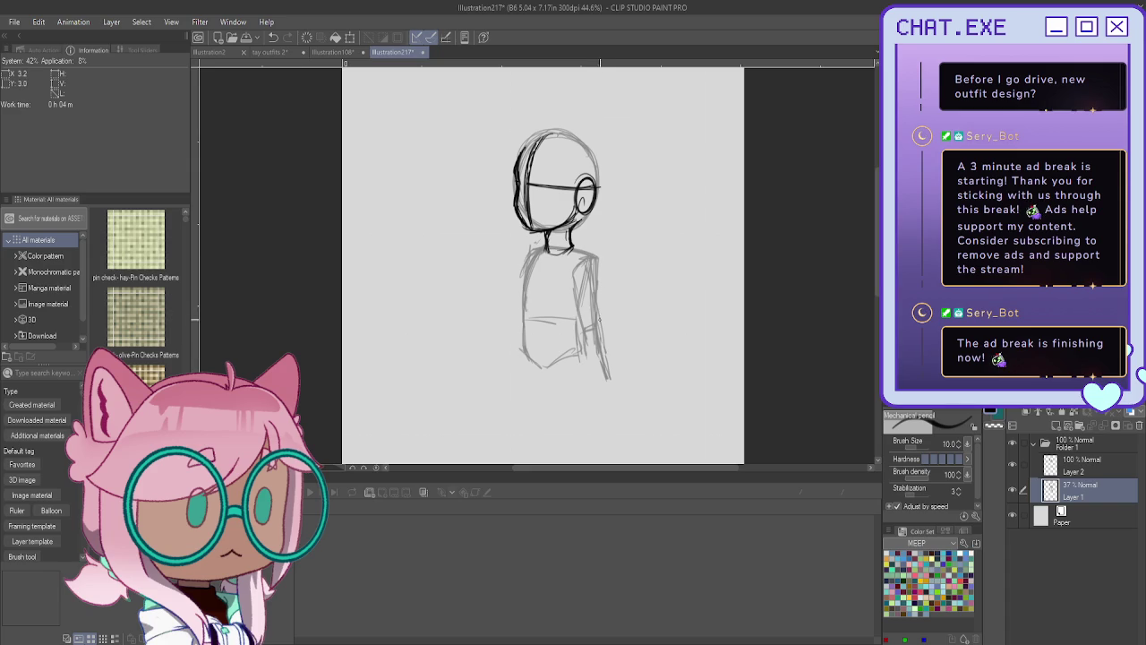
key(ctrl+z)
key(ctrl+z)
key(ctrl+z)
key(ctrl+z)
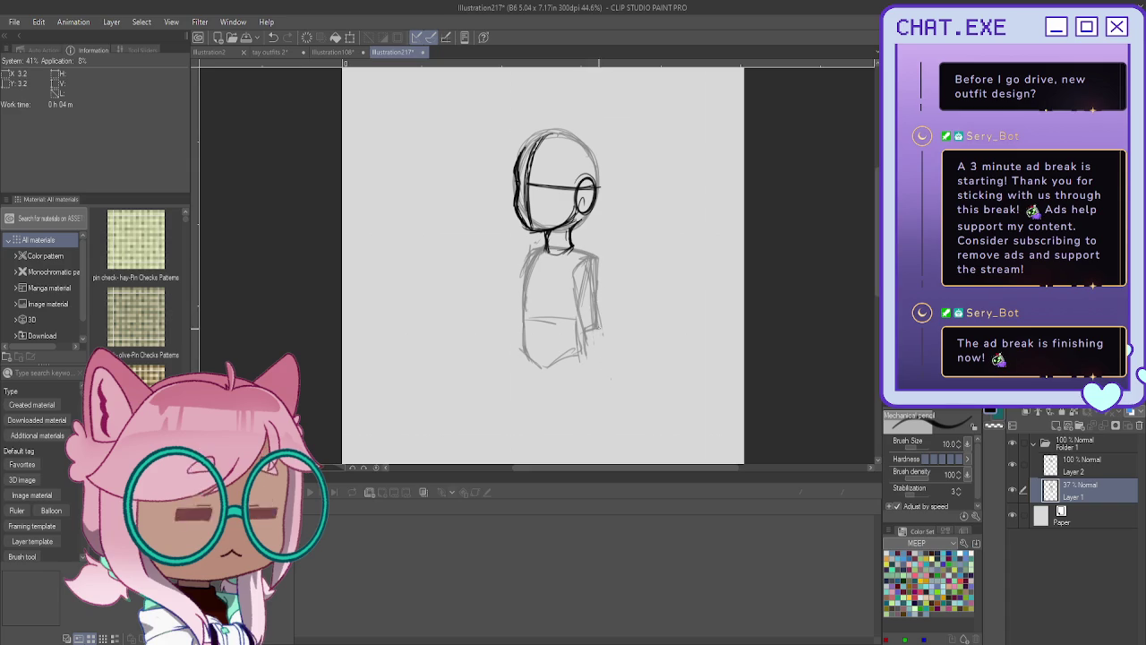
drag(588, 308, 583, 329)
drag(579, 264, 577, 299)
mouse_move(584, 286)
mouse_down()
mouse_move(579, 335)
mouse_move(604, 367)
mouse_up()
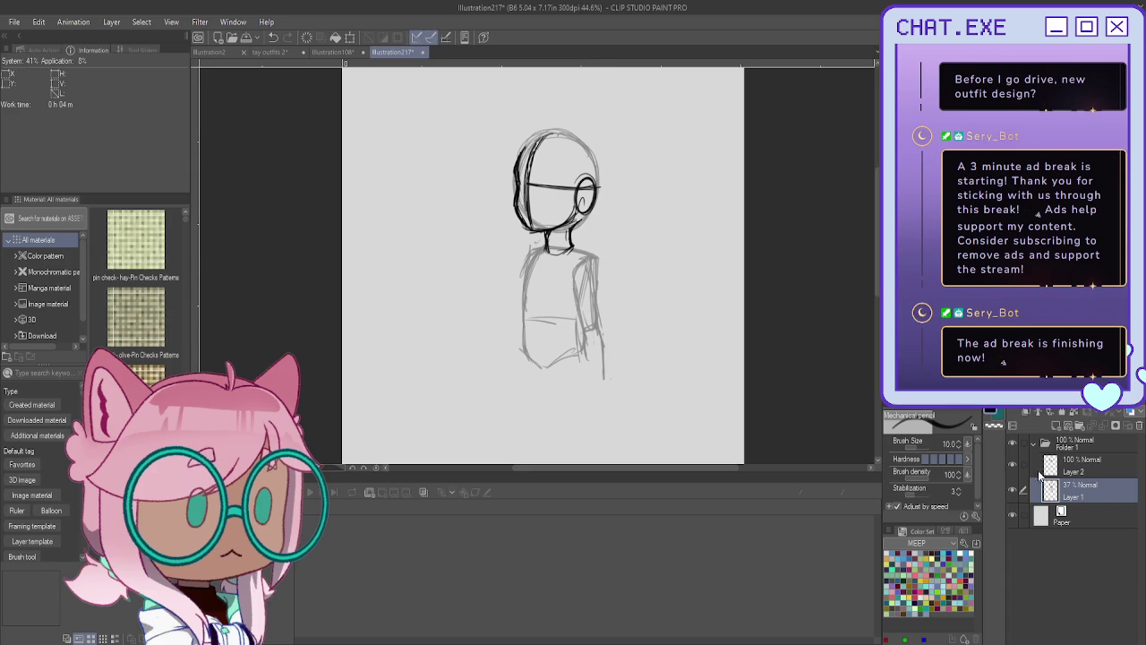
click(1013, 465)
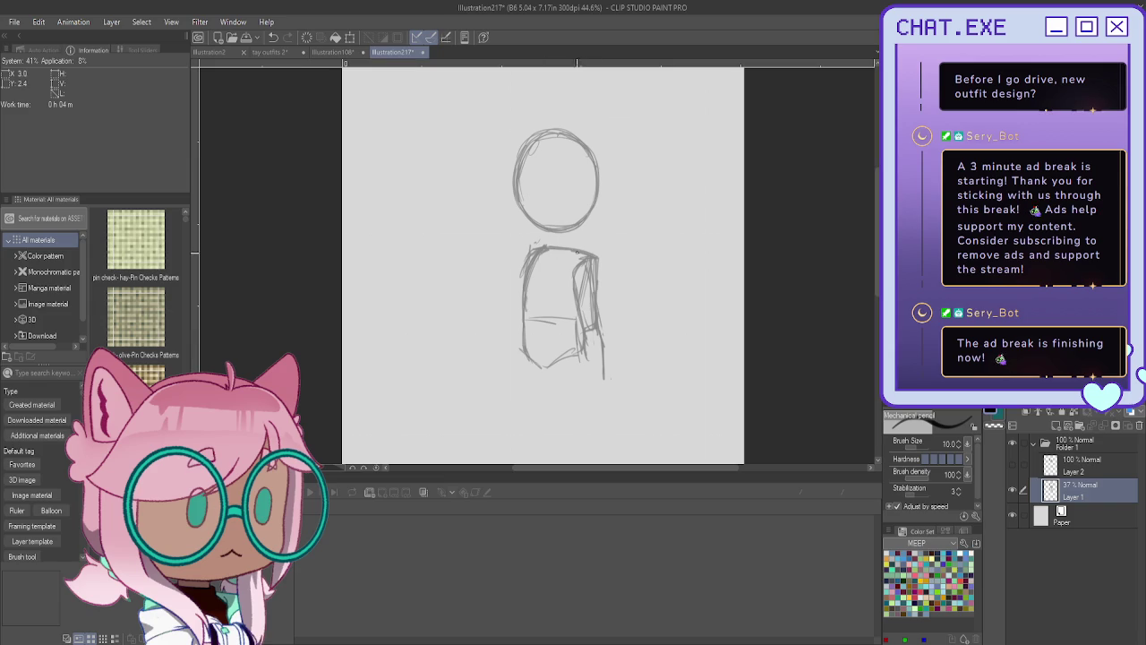
Show the inked head again and stroke the arm down the torso's right edge.
click(1013, 465)
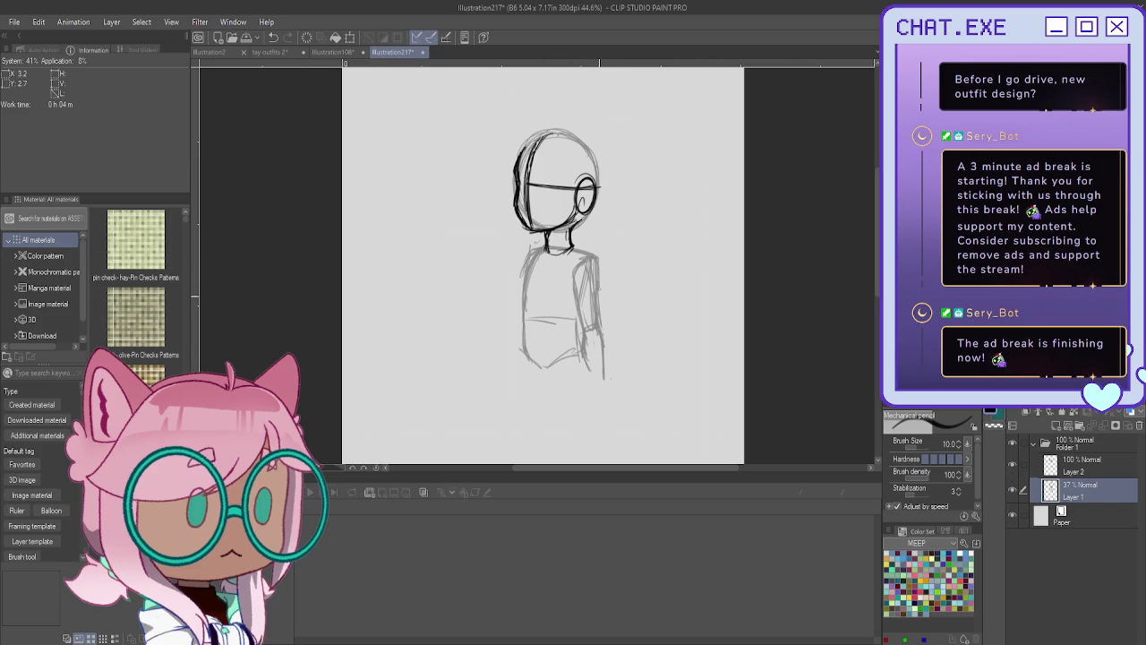
mouse_move(601, 314)
mouse_down()
mouse_move(589, 388)
mouse_move(605, 391)
mouse_move(590, 400)
mouse_move(614, 409)
mouse_move(591, 415)
mouse_move(614, 410)
mouse_move(594, 423)
mouse_move(605, 428)
mouse_up()
key(ctrl+z)
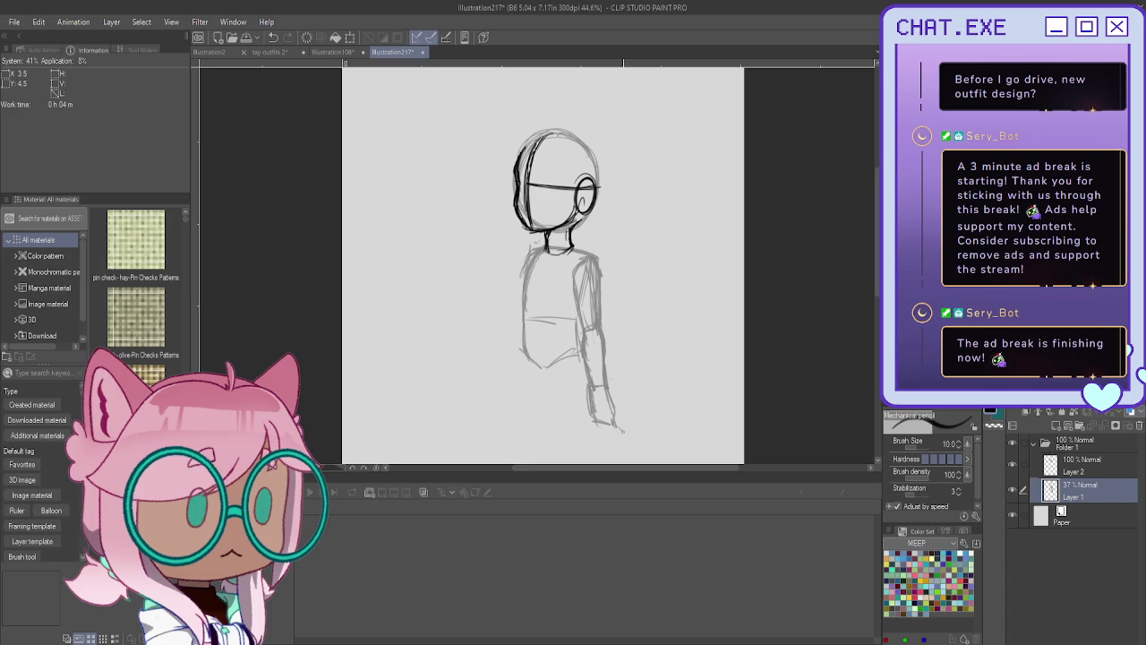
drag(592, 419, 598, 431)
key(ctrl+z)
key(ctrl+z)
key(ctrl+z)
key(ctrl+z)
key(ctrl+z)
key(ctrl+z)
Redraw the lower arm's end into a rounded hand, undoing misplaced strokes.
drag(606, 384, 610, 416)
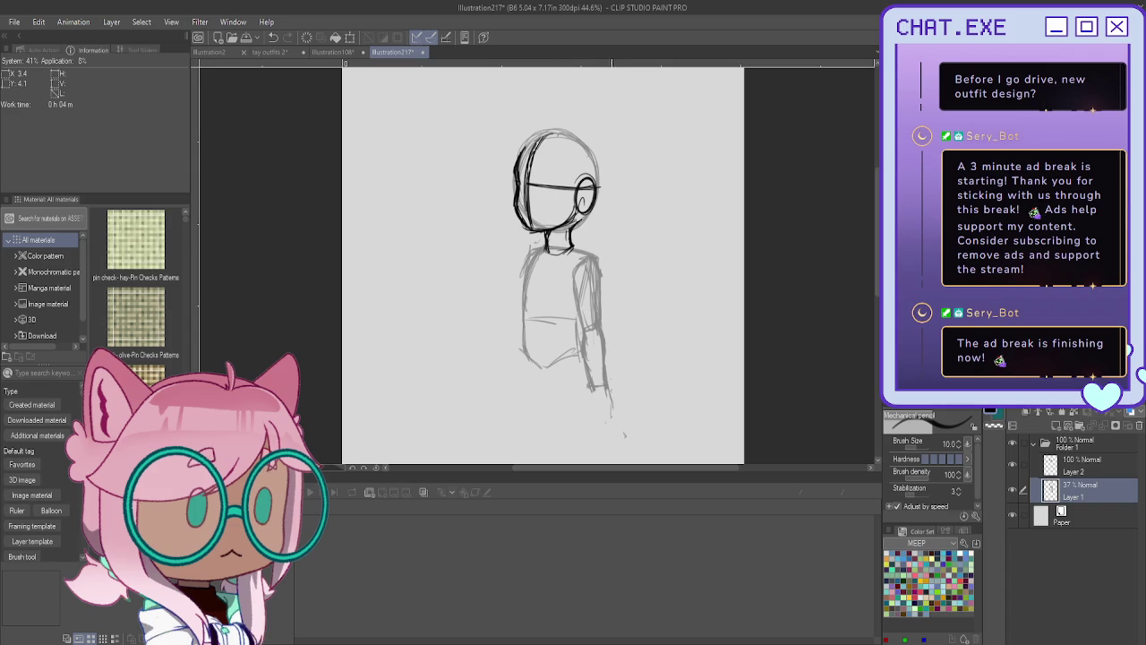
key(ctrl+z)
drag(610, 400, 594, 413)
drag(610, 389, 617, 408)
key(ctrl+z)
key(ctrl+z)
key(ctrl+z)
mouse_move(616, 391)
mouse_down()
mouse_move(596, 421)
mouse_move(587, 410)
mouse_up()
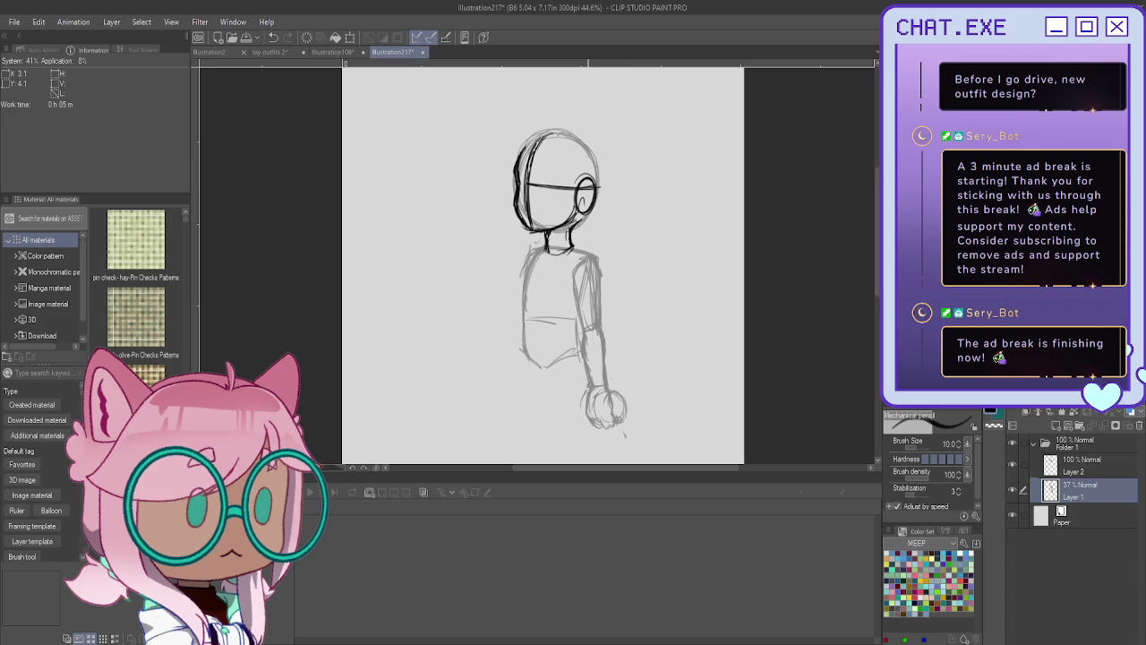
drag(586, 399, 591, 421)
Darken the torso's left edge and sketch the arm's inner edge.
drag(533, 265, 527, 294)
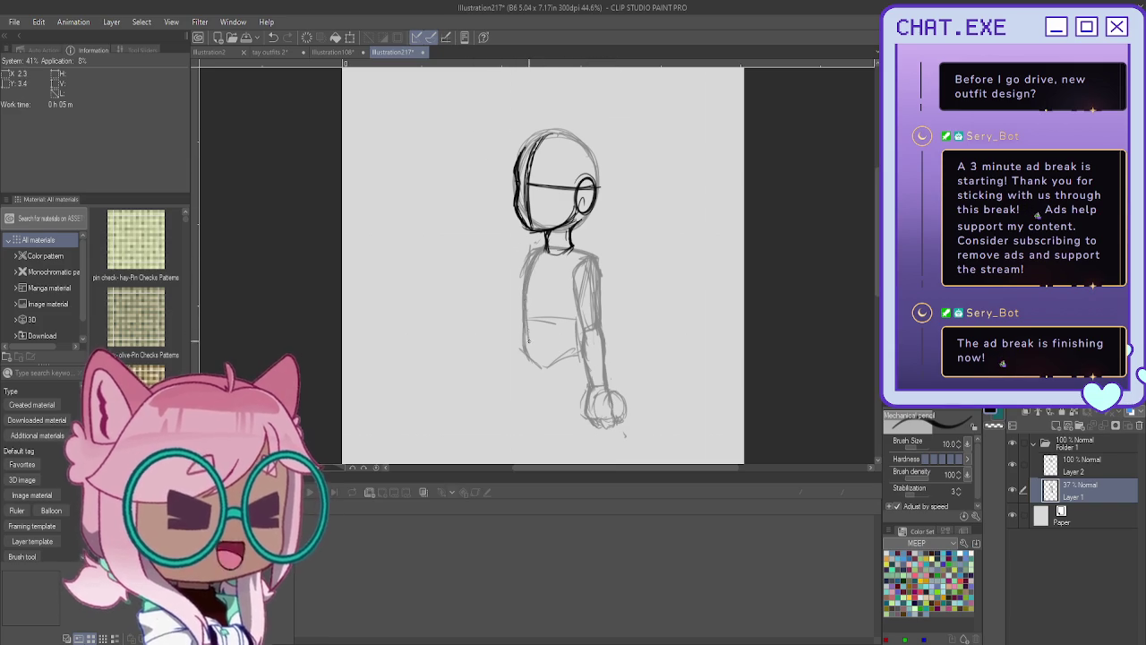
drag(581, 328, 577, 360)
scroll(565, 304, down, 2)
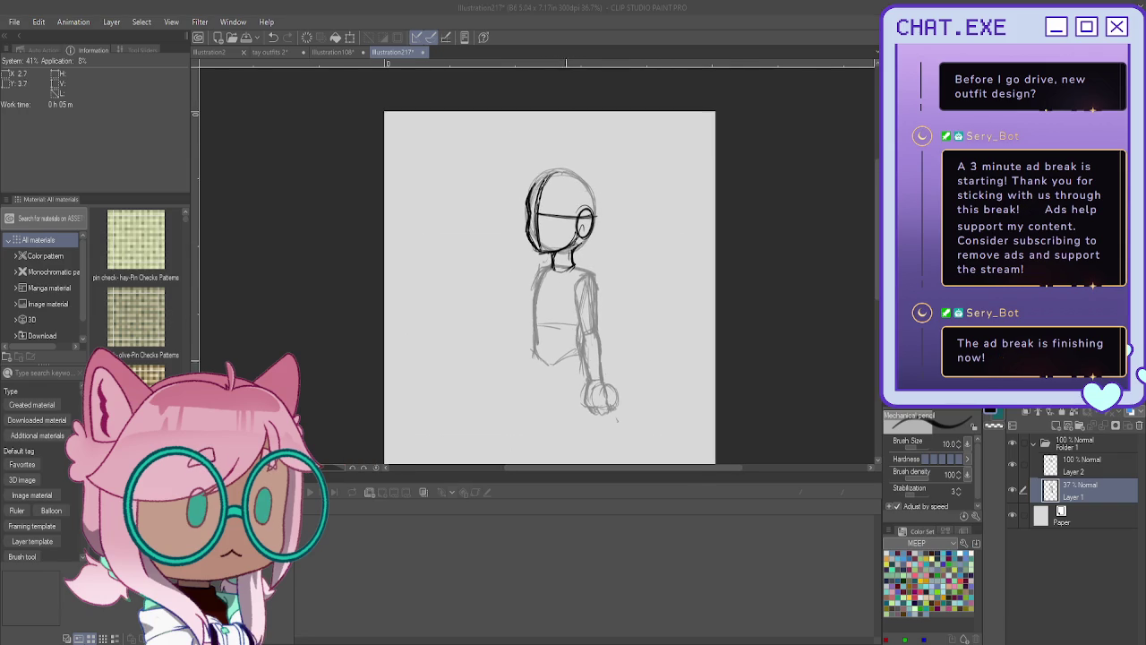
Sketch the hips and legs below the torso, then open a reference image.
drag(562, 378, 566, 422)
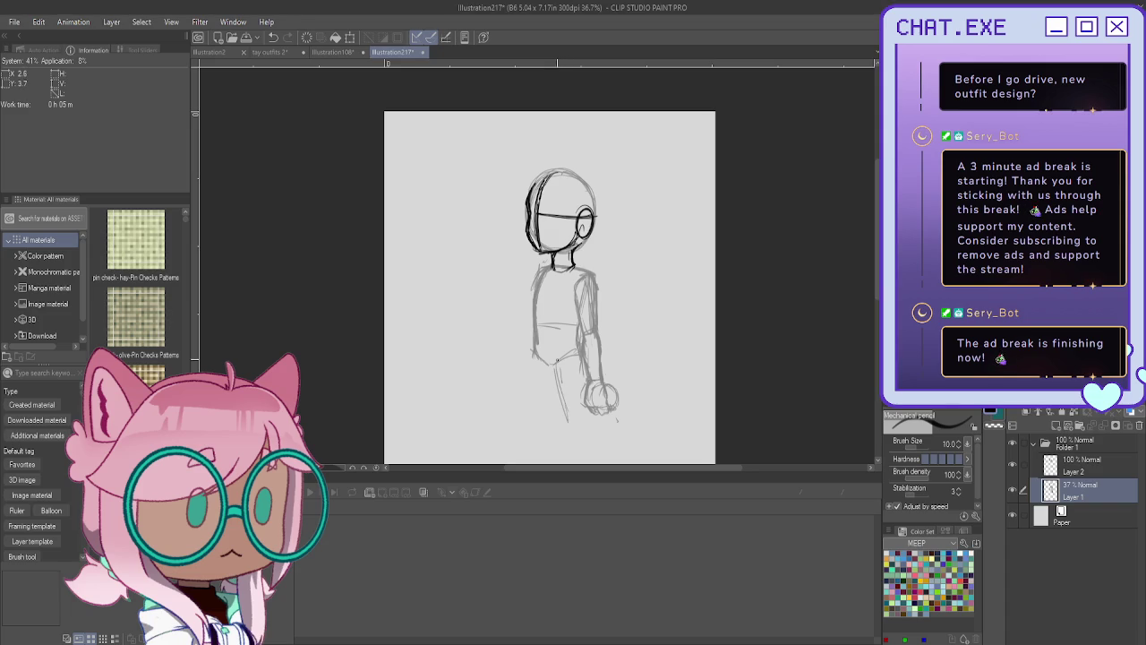
scroll(548, 287, down, 3)
scroll(548, 286, up, 2)
mouse_move(555, 333)
mouse_down()
mouse_move(577, 331)
mouse_move(546, 356)
mouse_move(580, 358)
mouse_move(569, 439)
mouse_up()
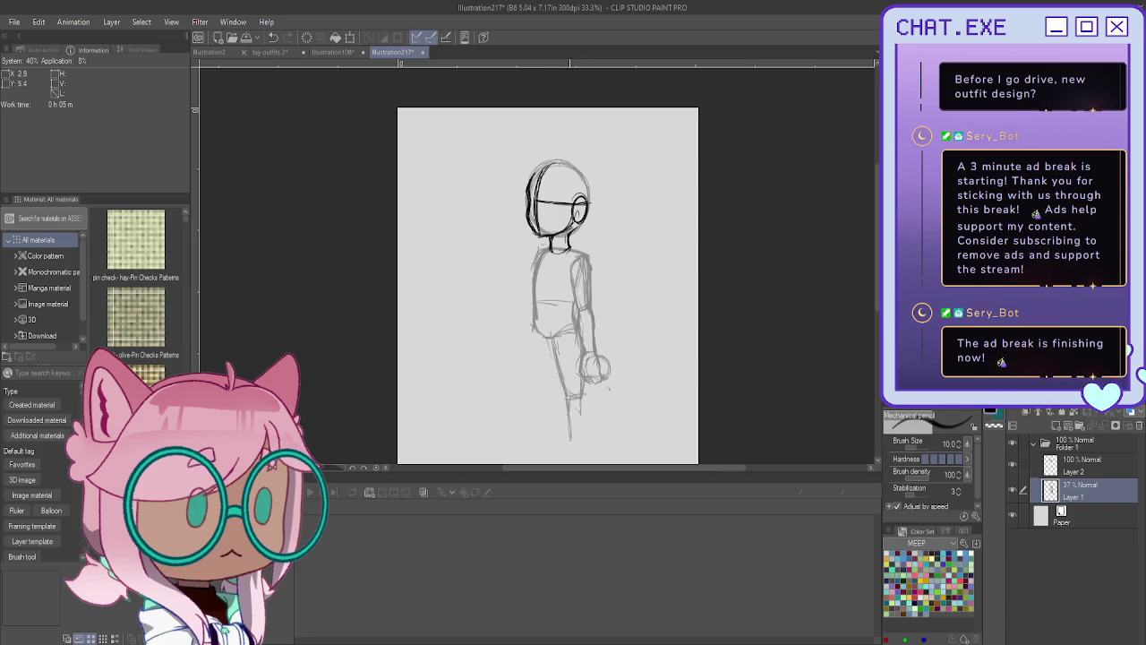
drag(535, 334, 535, 363)
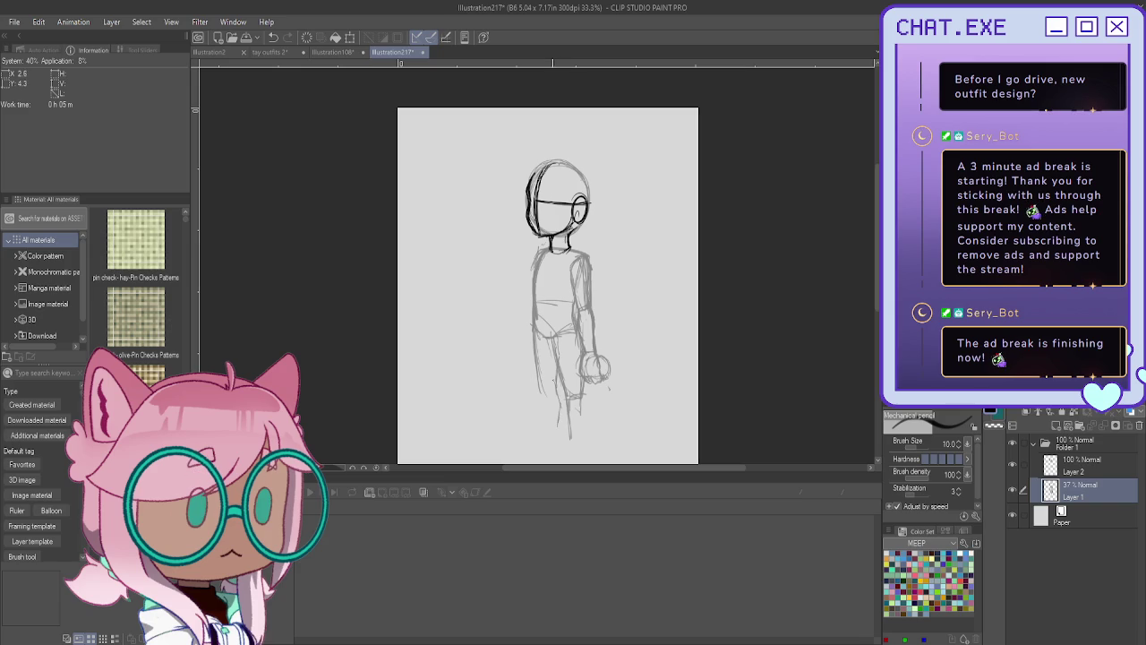
drag(538, 360, 546, 431)
click(231, 37)
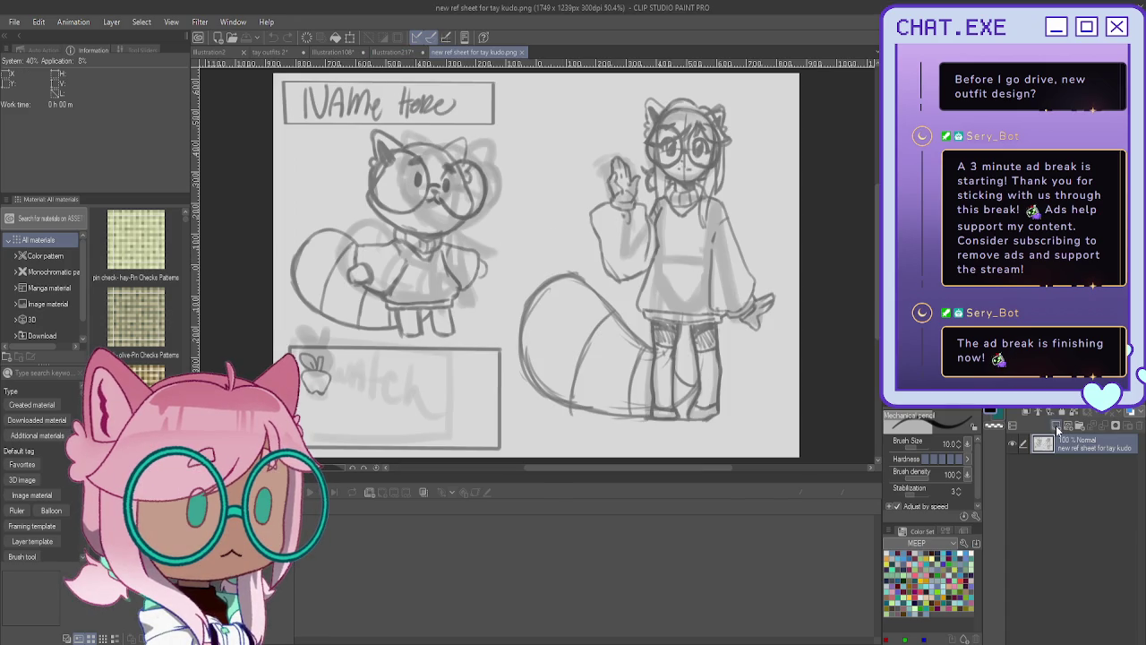
On a new layer over the reference sheet, ink the collar and torso's right side.
key(ctrl+shift+n)
mouse_move(656, 203)
mouse_down()
mouse_move(715, 200)
mouse_move(655, 242)
mouse_move(653, 299)
mouse_up()
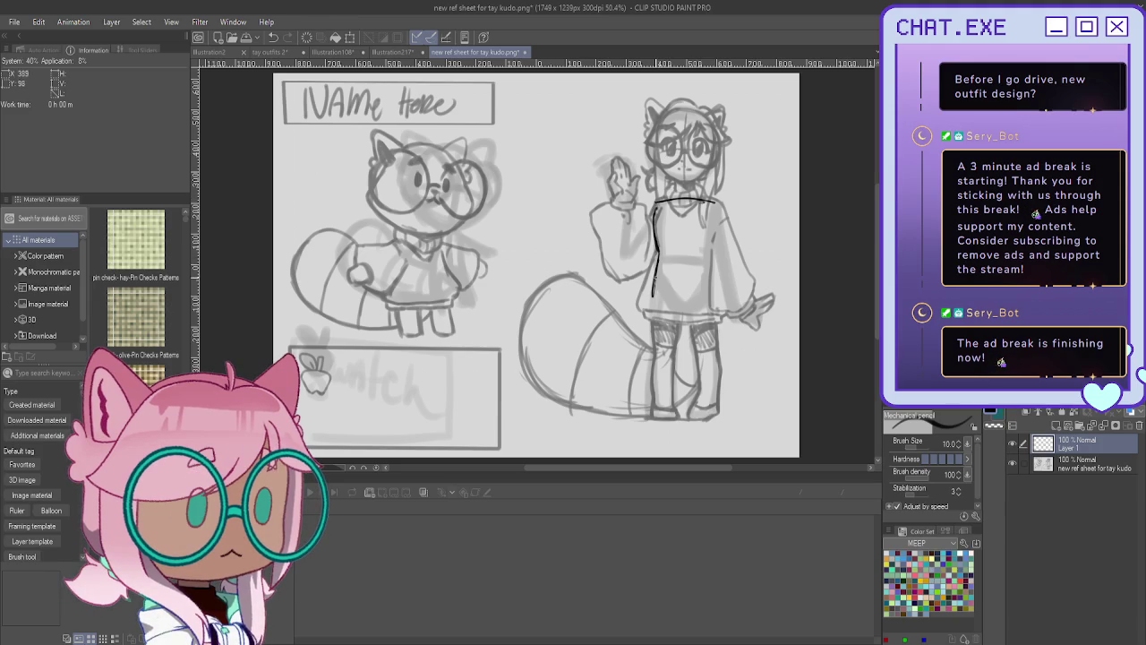
drag(715, 201, 712, 253)
mouse_move(713, 297)
mouse_down()
mouse_move(700, 312)
mouse_move(654, 297)
mouse_move(684, 315)
mouse_up()
key(ctrl+z)
drag(706, 202, 713, 239)
Ink the stocking and leg edges, then return to Illustration217 with Folder 1 hidden.
drag(714, 301, 723, 369)
drag(689, 316, 700, 400)
mouse_move(653, 288)
mouse_down()
mouse_move(666, 389)
mouse_move(657, 419)
mouse_up()
drag(685, 324, 687, 361)
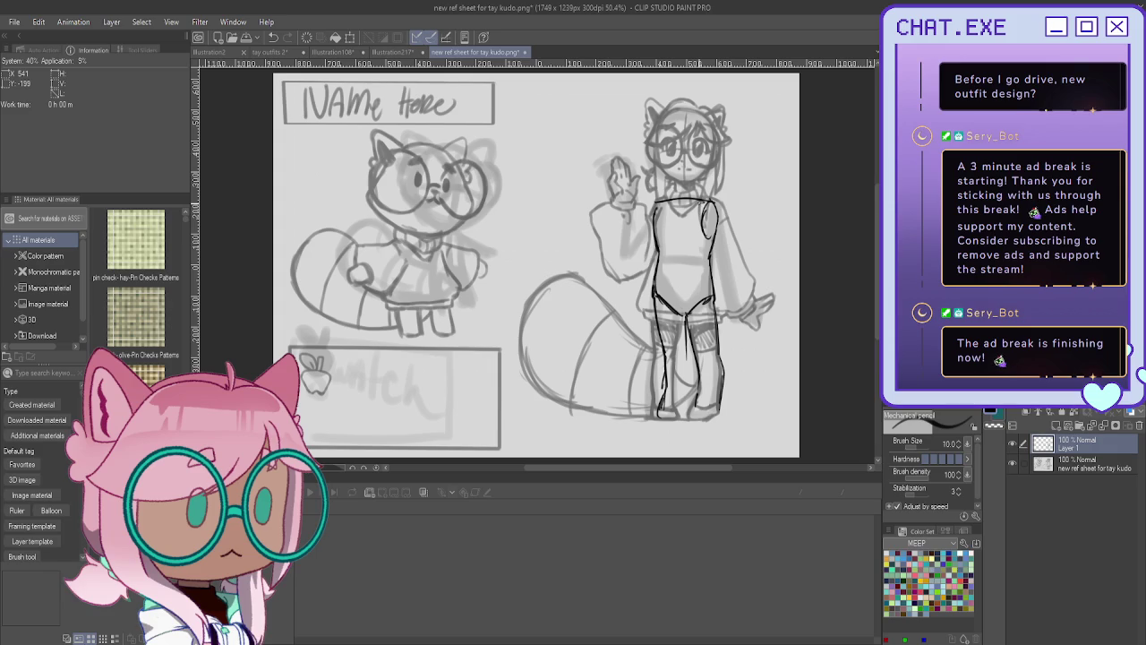
click(399, 54)
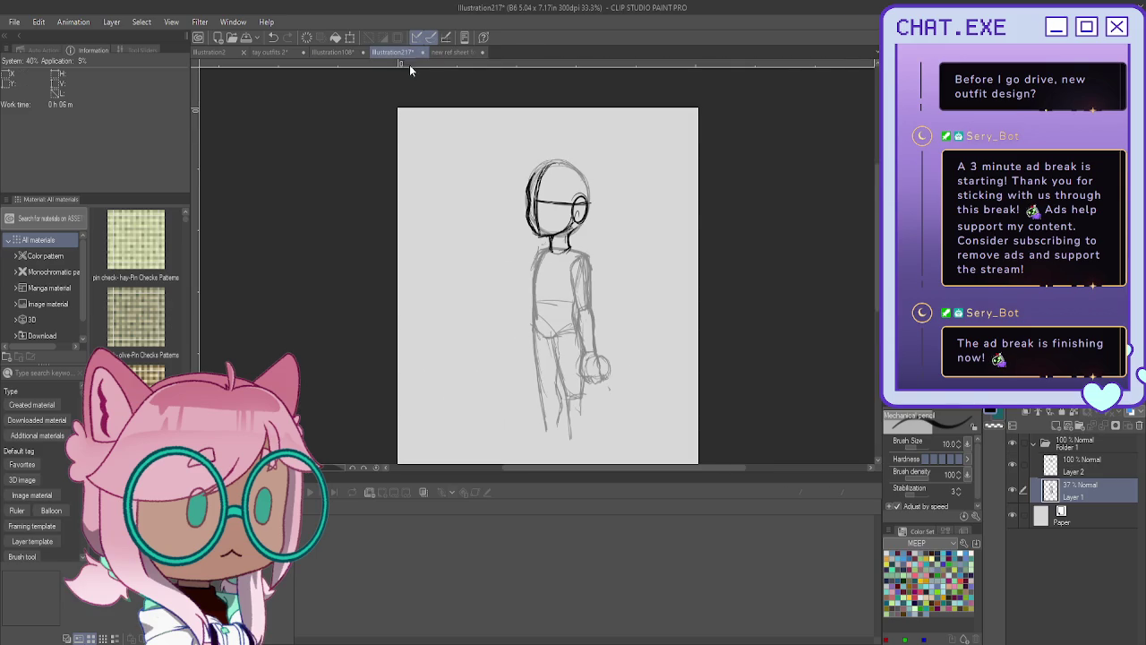
click(1034, 443)
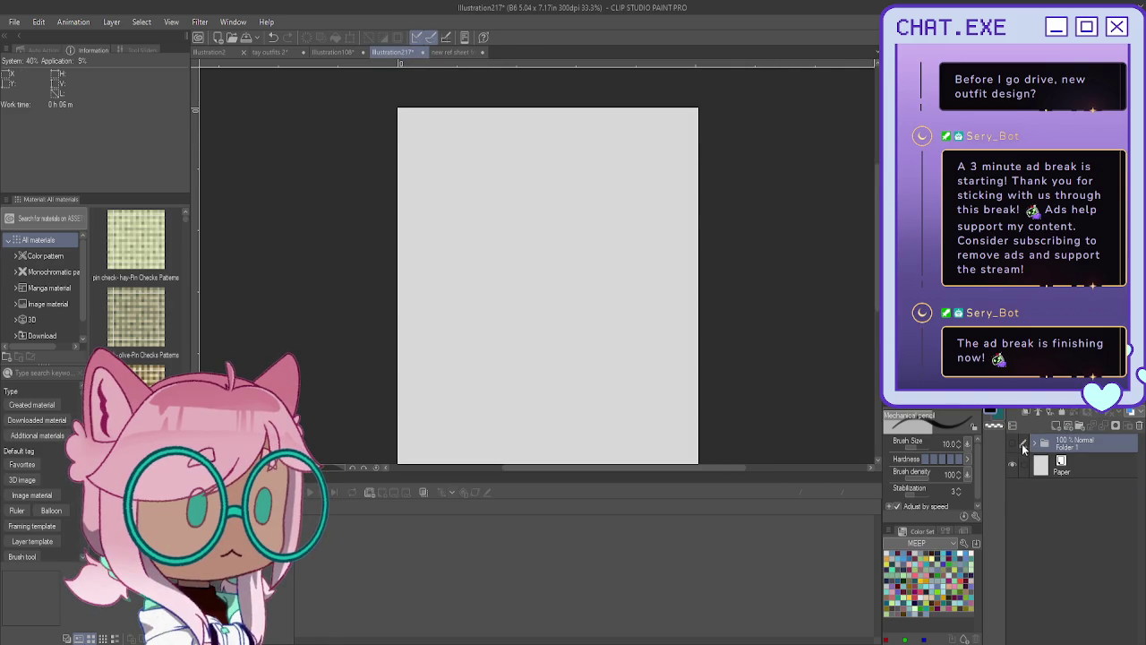
Create a new folder, paste the figure sketch, then undo the paste.
click(1075, 427)
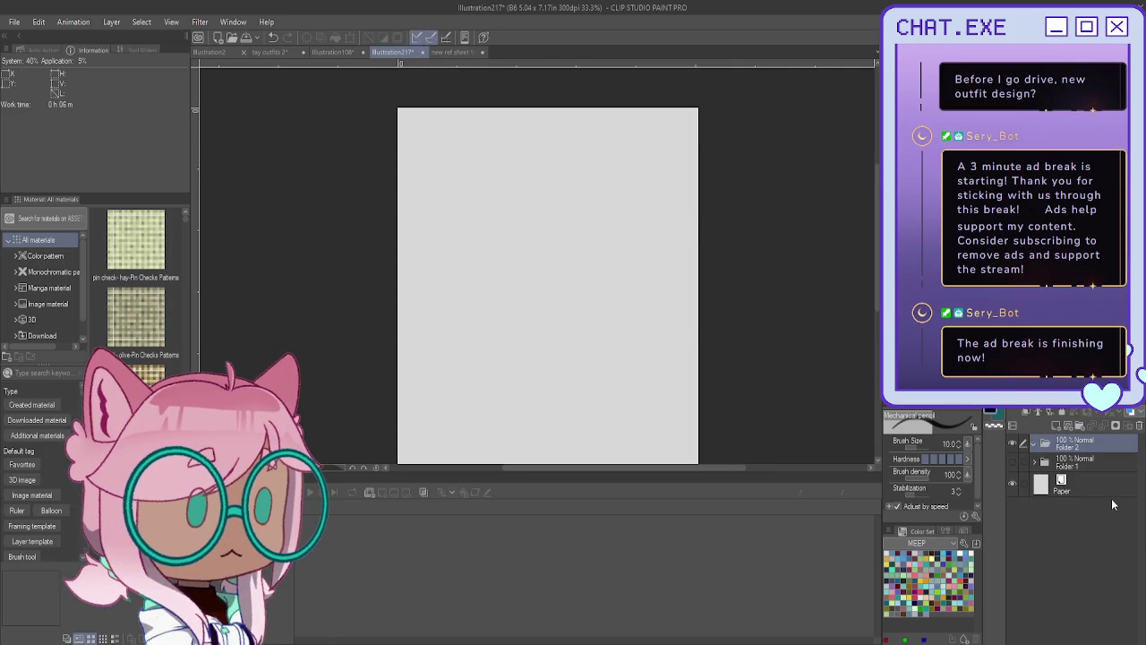
key(ctrl+v)
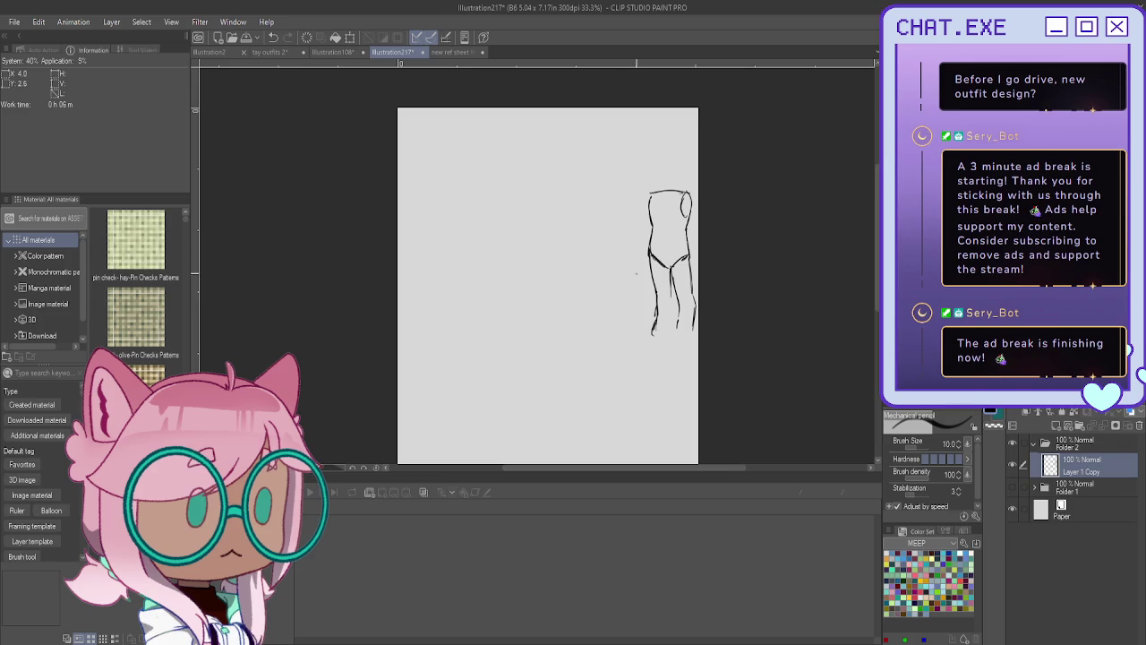
key(ctrl+z)
Darken the reference figure's head, right side and left torso lines, then return to Illustration217.
click(426, 51)
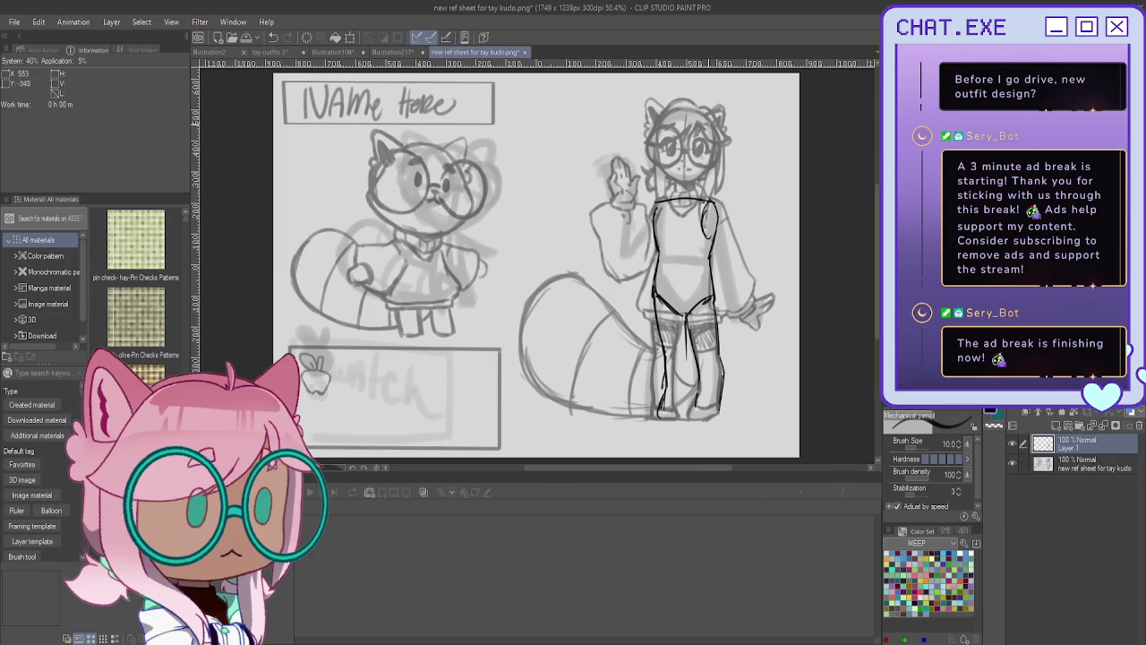
scroll(537, 269, up, 1)
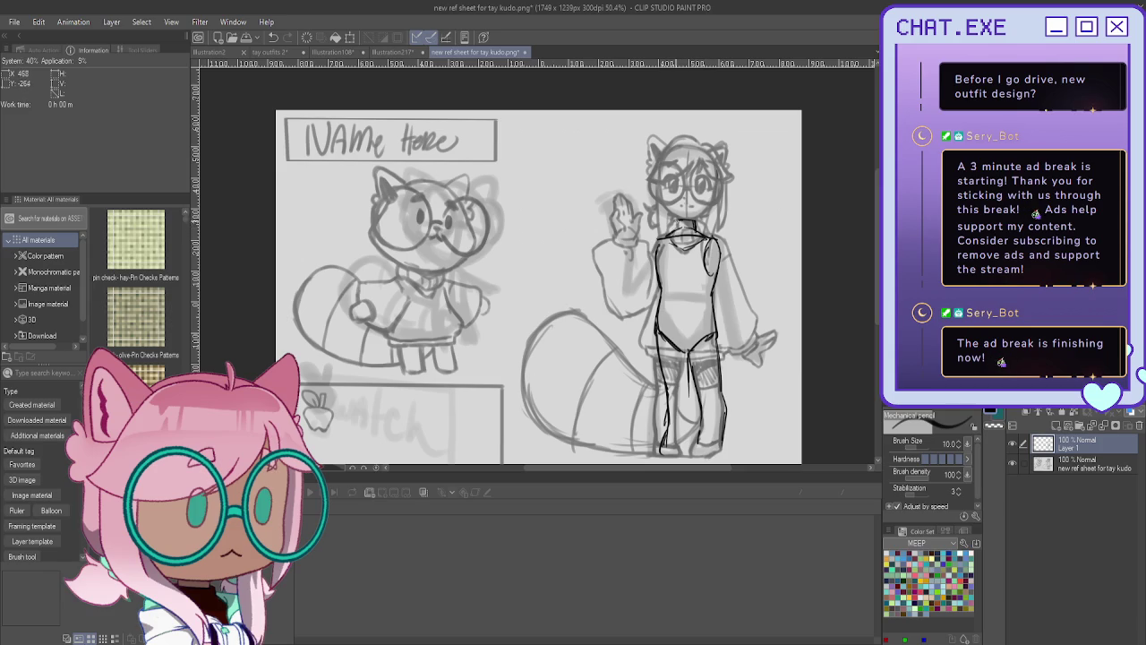
mouse_move(683, 220)
mouse_down()
mouse_move(660, 196)
mouse_move(658, 156)
mouse_move(698, 208)
mouse_up()
drag(719, 264, 732, 308)
drag(656, 254, 630, 328)
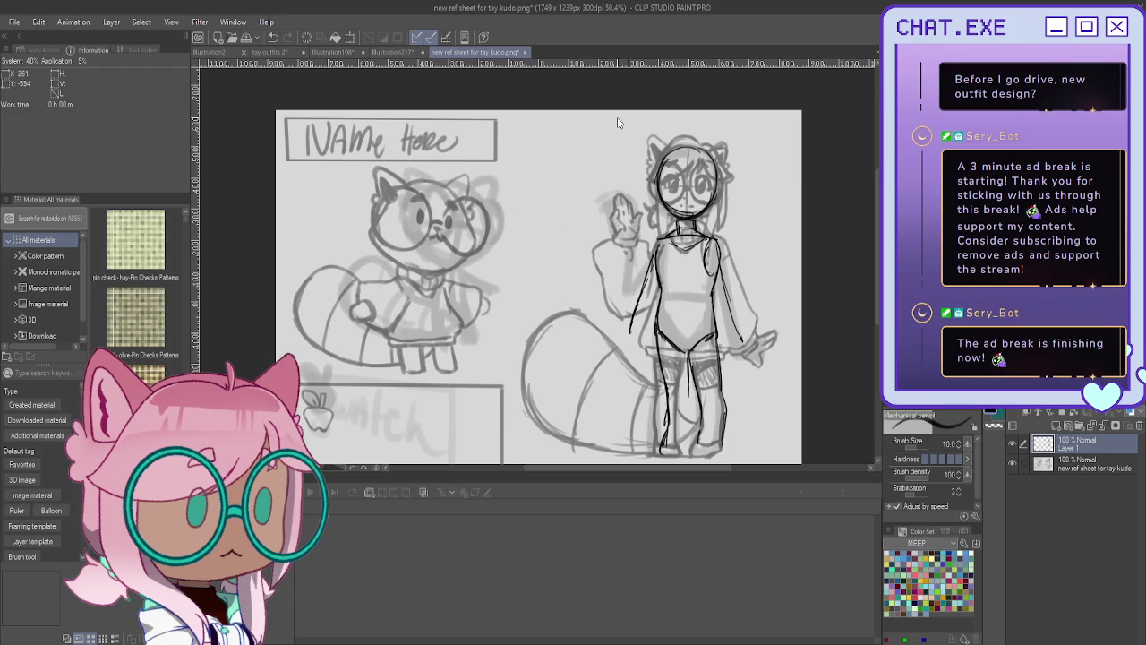
click(385, 52)
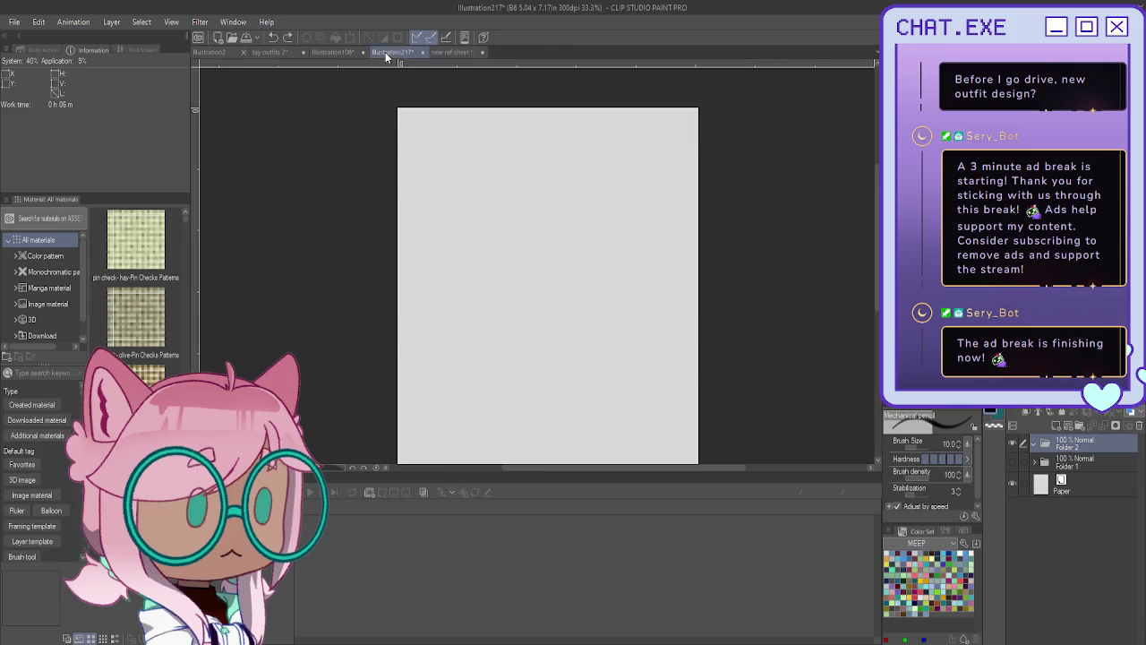
Paste the figure sketch, move it to the page centre and enlarge it.
key(ctrl+v)
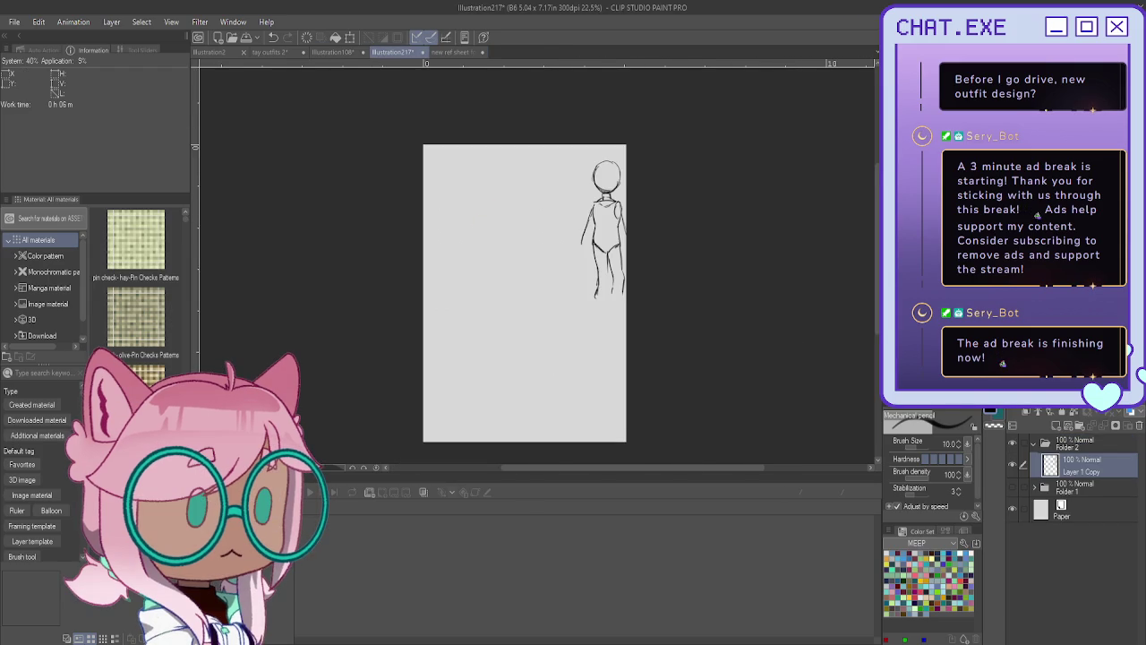
key(k)
drag(704, 309, 650, 345)
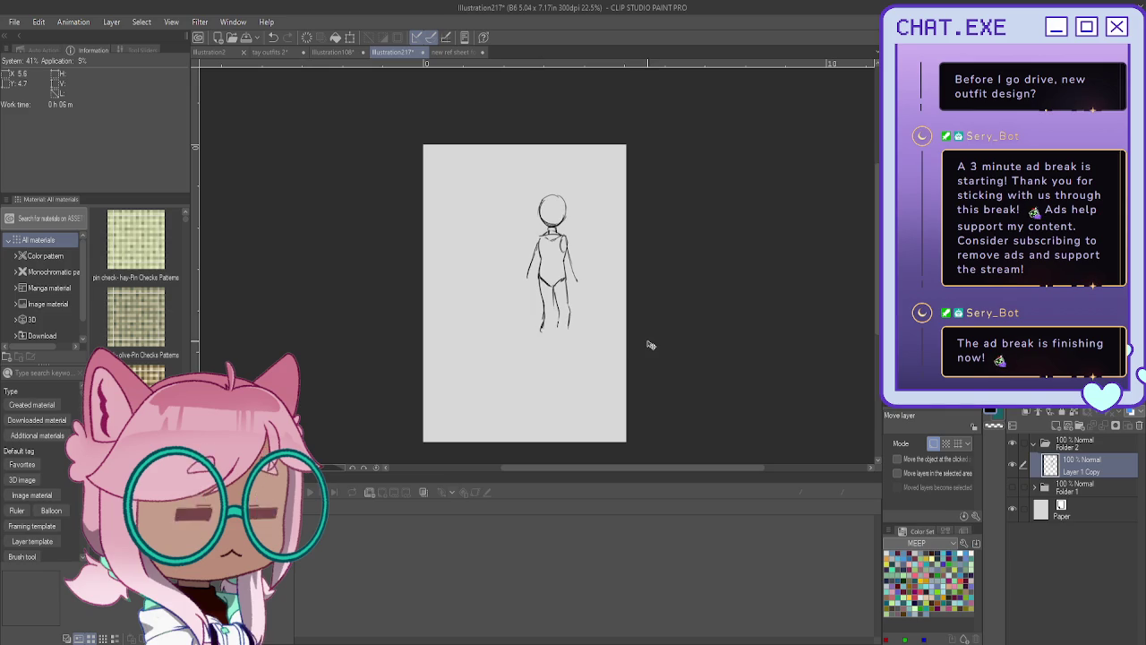
key(ctrl+t)
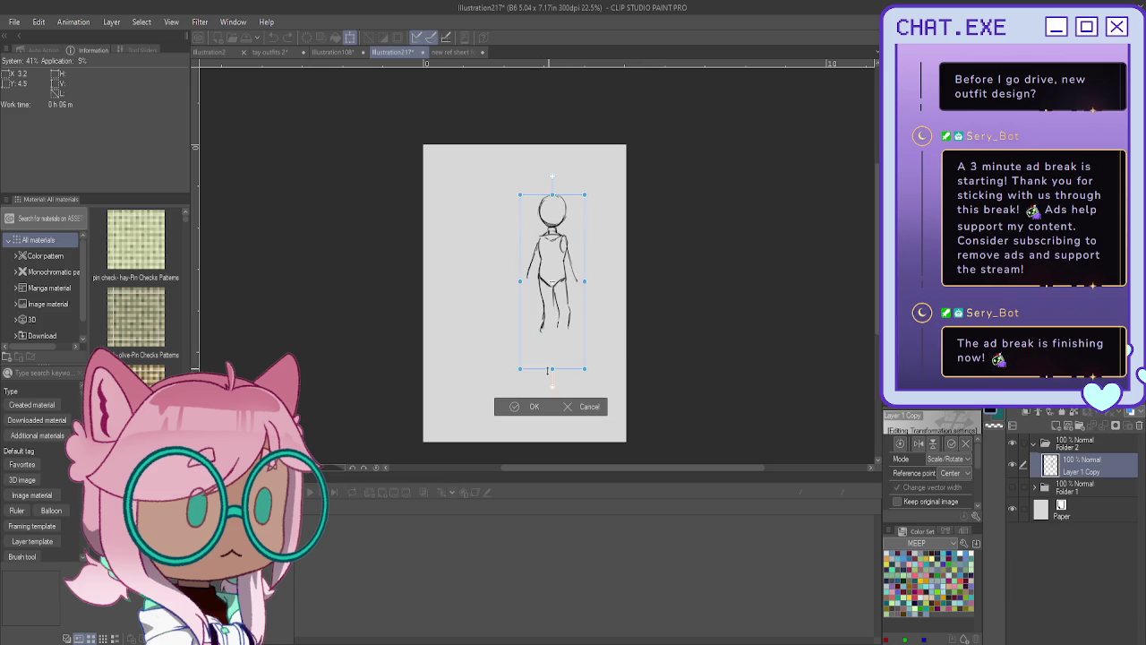
drag(548, 370, 550, 394)
drag(584, 286, 596, 284)
key(Return)
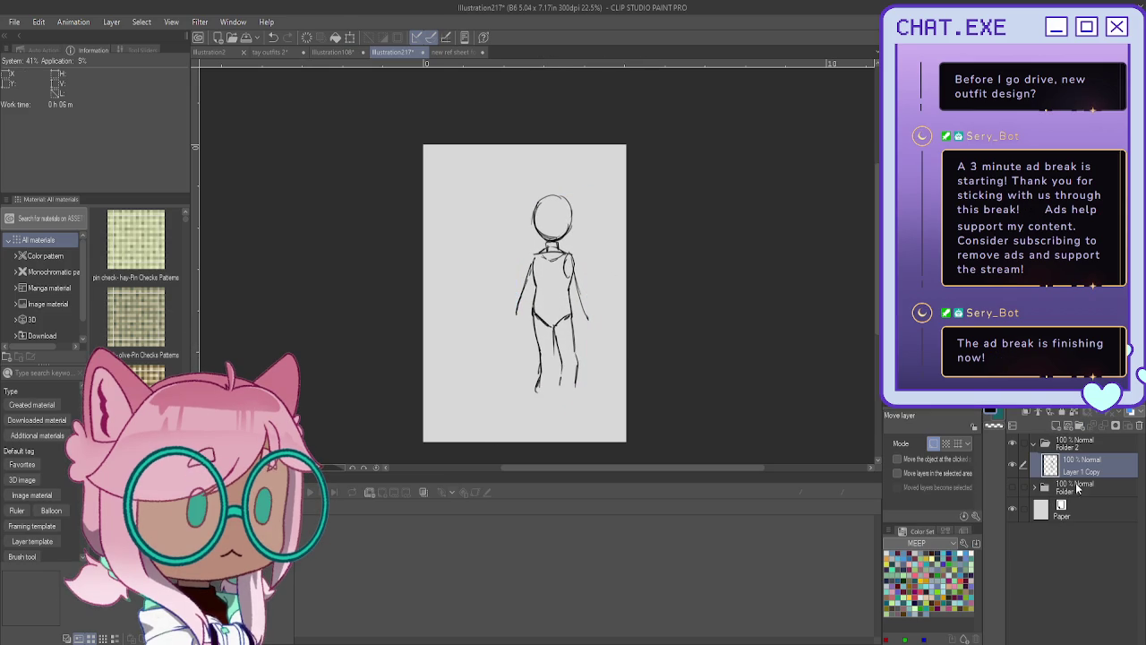
Fade the pasted sketch's layer to 36% opacity and add a new raster layer above.
click(1076, 486)
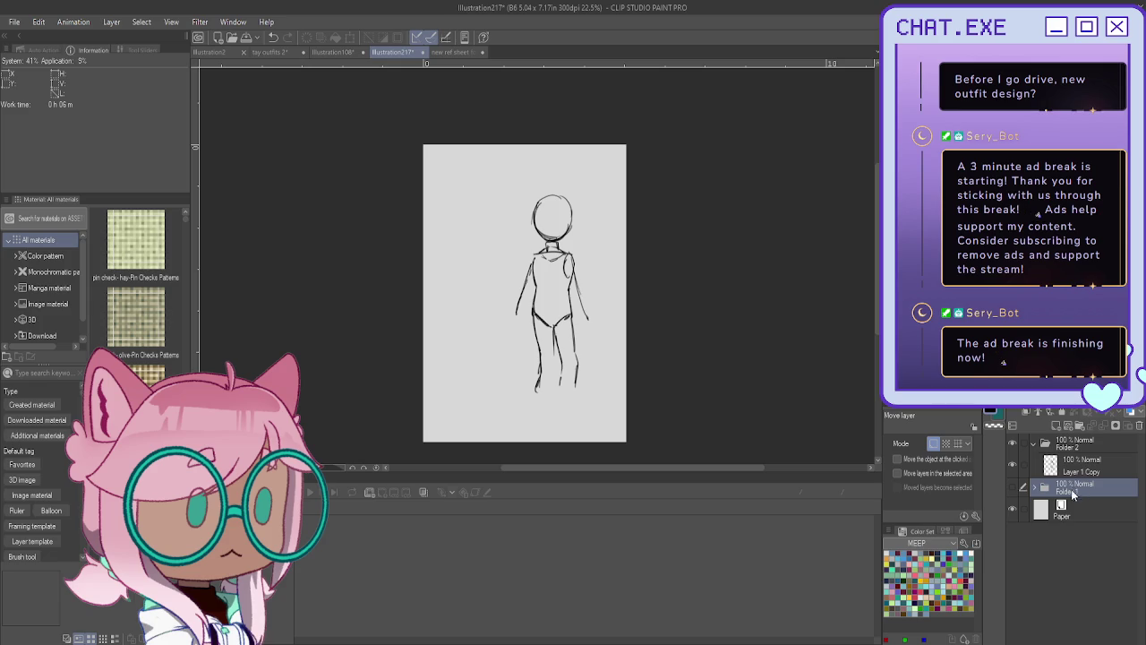
click(1087, 439)
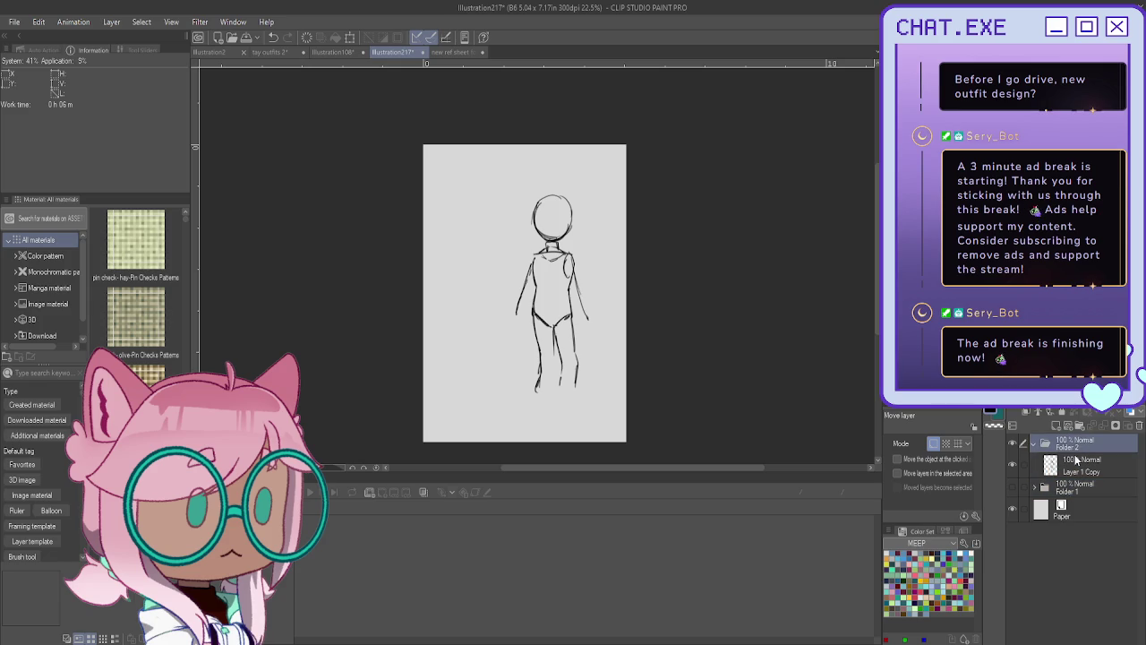
click(1077, 459)
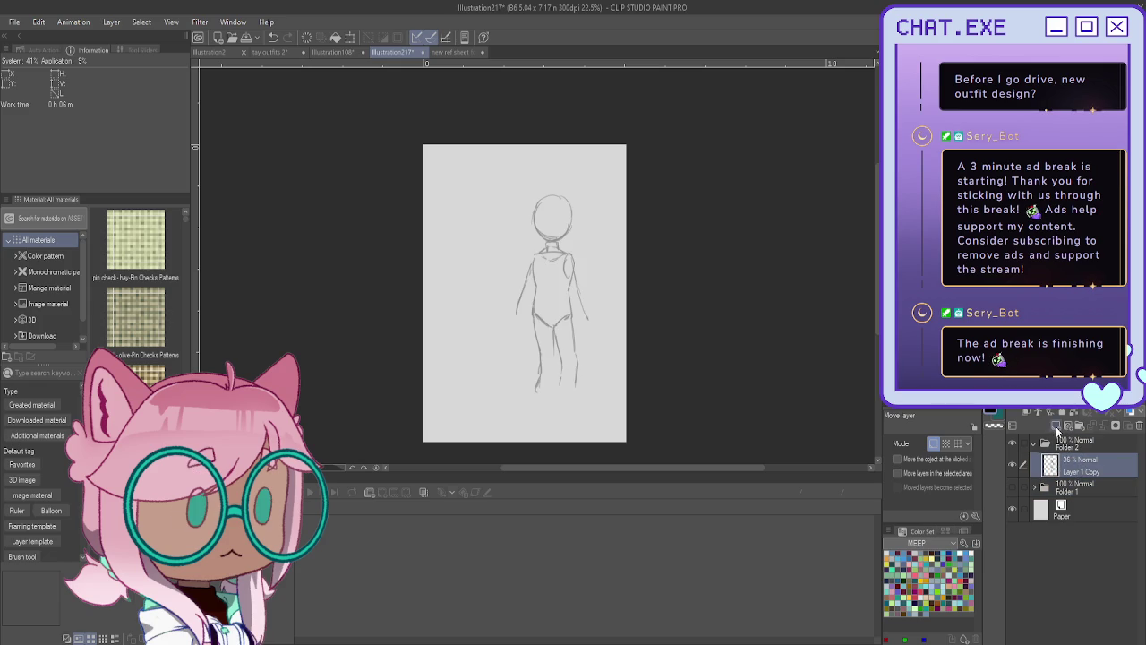
click(1057, 428)
scroll(543, 227, up, 4)
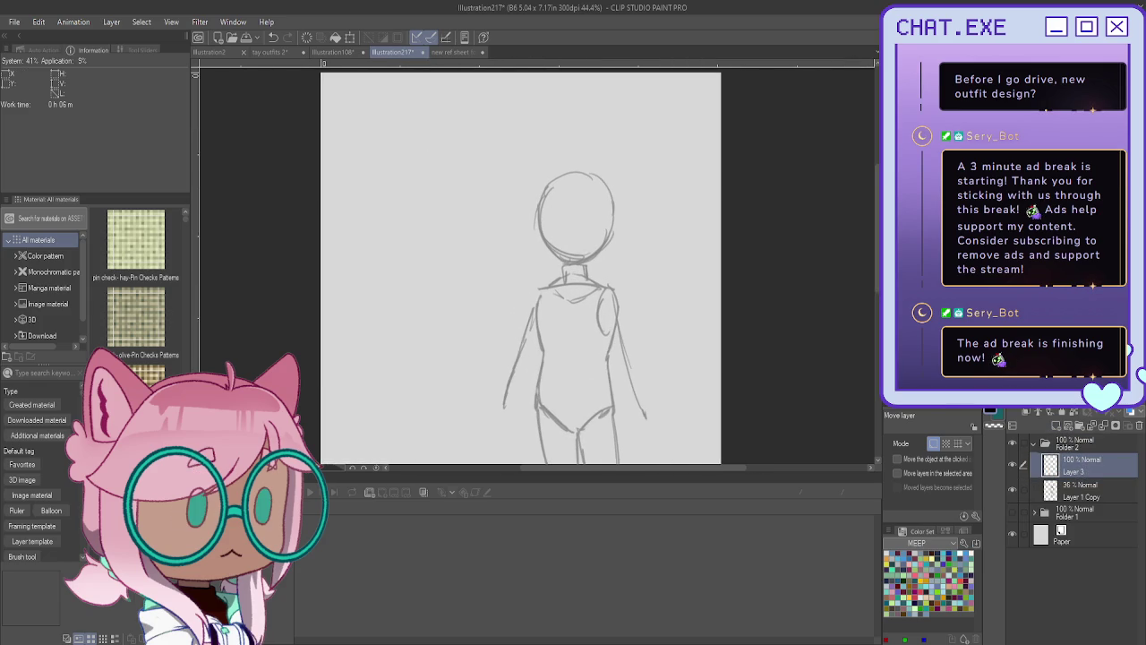
With the pencil on Layer 3, draw a horizontal guide line across the head.
scroll(569, 175, up, 1)
key(p)
drag(576, 179, 566, 270)
drag(613, 240, 537, 239)
mouse_move(573, 179)
mouse_down()
mouse_move(566, 271)
mouse_move(577, 240)
mouse_move(537, 236)
mouse_move(557, 241)
mouse_move(560, 265)
mouse_move(565, 242)
mouse_move(577, 246)
mouse_move(537, 226)
mouse_move(537, 244)
mouse_up()
scroll(548, 176, up, 1)
Darken the head outline all around: left edge, chin, right side, top and bottom.
mouse_move(542, 198)
mouse_down()
mouse_move(541, 274)
mouse_move(565, 302)
mouse_up()
mouse_move(623, 257)
mouse_down()
mouse_move(599, 294)
mouse_move(548, 292)
mouse_up()
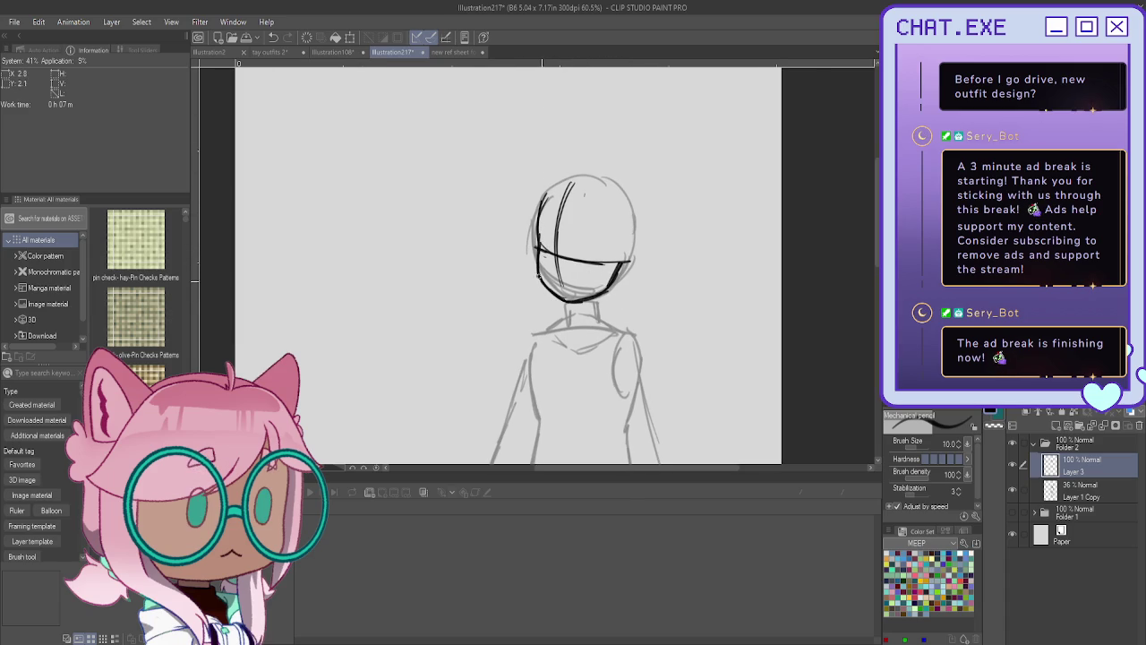
mouse_move(551, 188)
mouse_down()
mouse_move(537, 278)
mouse_move(560, 301)
mouse_up()
mouse_move(537, 245)
mouse_down()
mouse_move(536, 278)
mouse_move(564, 299)
mouse_up()
mouse_move(608, 181)
mouse_down()
mouse_move(636, 231)
mouse_move(612, 279)
mouse_up()
drag(623, 208, 636, 269)
mouse_move(638, 226)
mouse_down()
mouse_move(601, 176)
mouse_move(548, 194)
mouse_move(616, 211)
mouse_move(623, 251)
mouse_up()
mouse_move(607, 197)
mouse_down()
mouse_move(621, 222)
mouse_move(620, 268)
mouse_move(584, 175)
mouse_up()
mouse_move(582, 176)
mouse_down()
mouse_move(557, 181)
mouse_move(604, 176)
mouse_move(555, 211)
mouse_move(554, 228)
mouse_move(610, 176)
mouse_move(557, 179)
mouse_move(535, 238)
mouse_up()
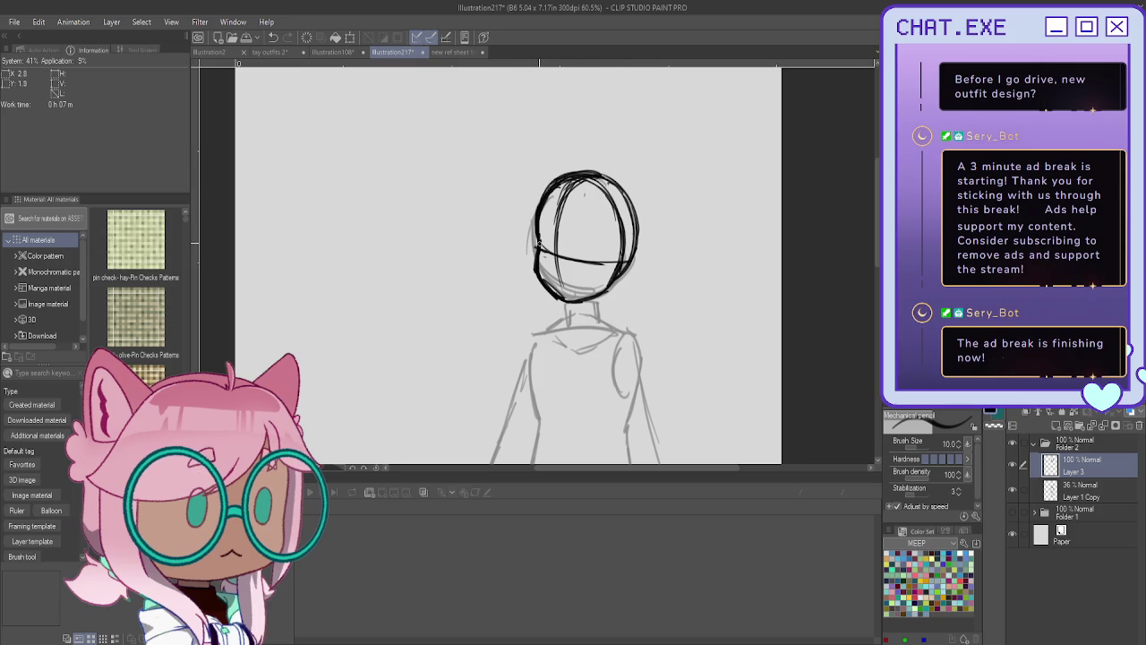
drag(605, 289, 575, 299)
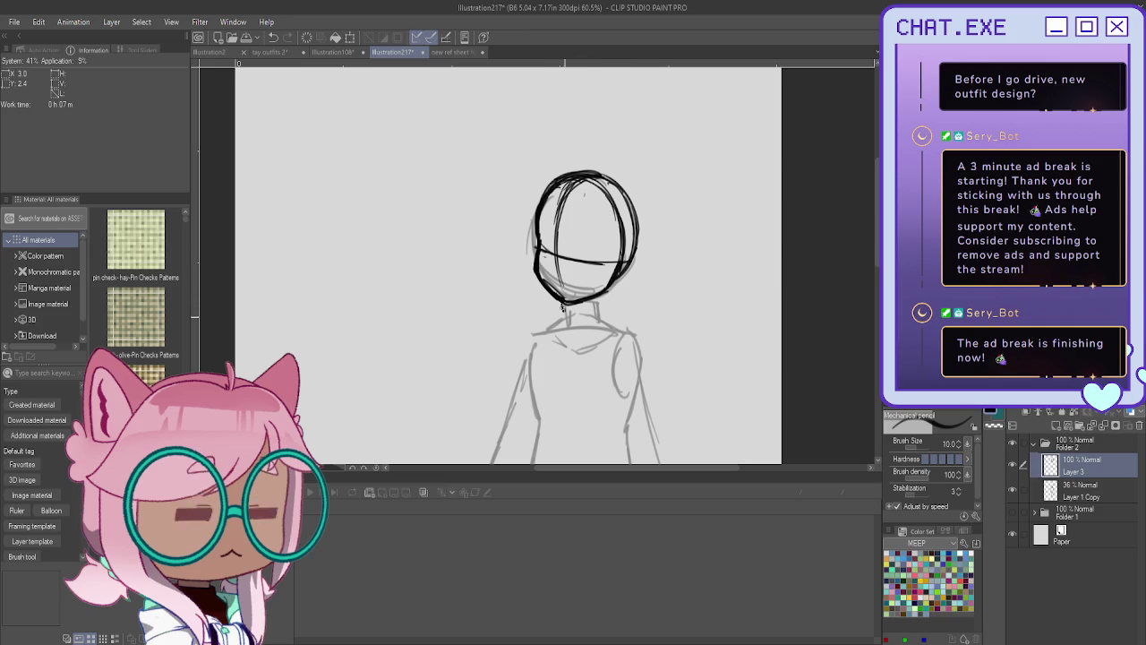
Ink the right shoulder line from the neck, undoing a stray chin-to-neck stroke.
mouse_move(564, 306)
mouse_down()
mouse_move(566, 329)
mouse_move(600, 319)
mouse_up()
key(ctrl+z)
mouse_move(608, 318)
mouse_down()
mouse_move(636, 334)
mouse_move(649, 384)
mouse_up()
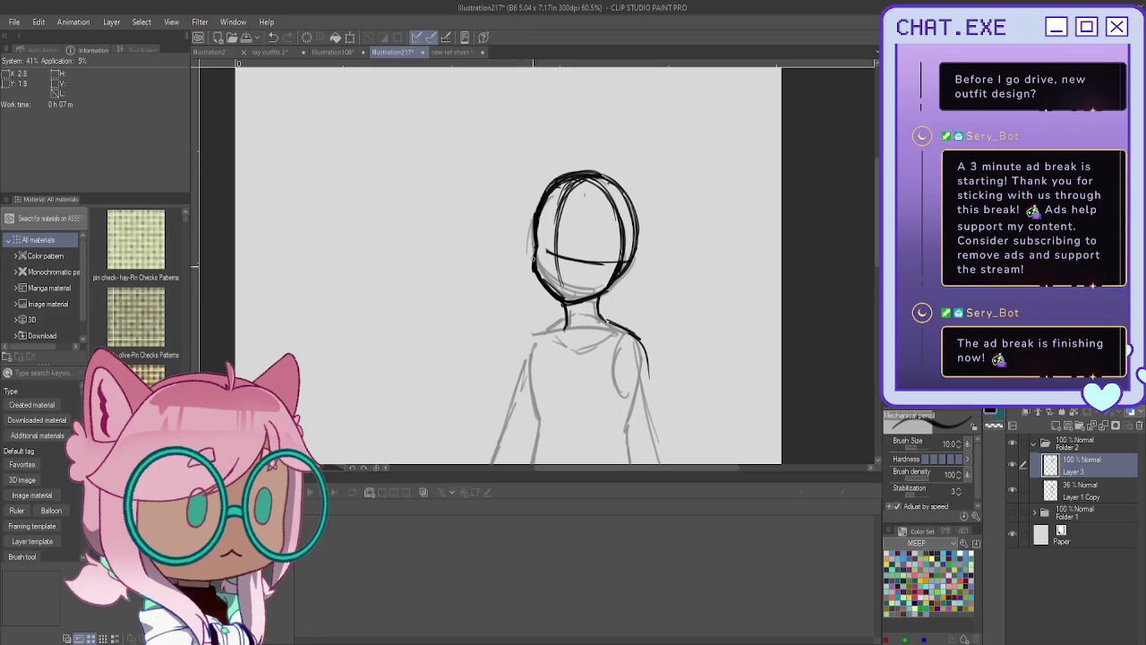
scroll(554, 293, down, 2)
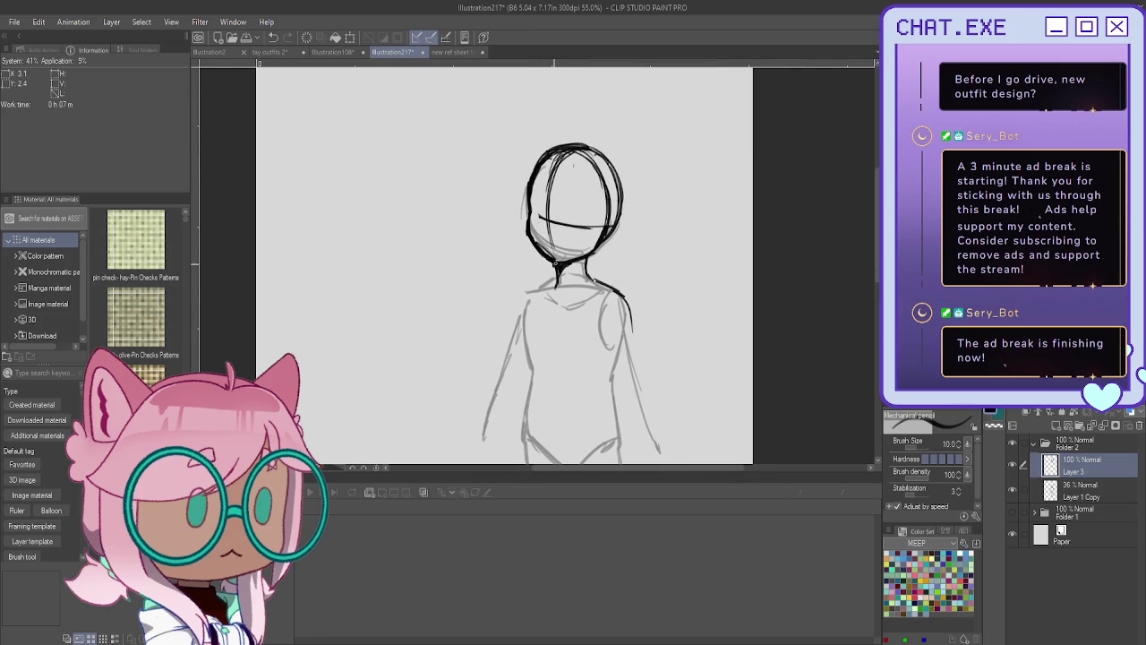
scroll(555, 265, down, 2)
scroll(556, 265, down, 2)
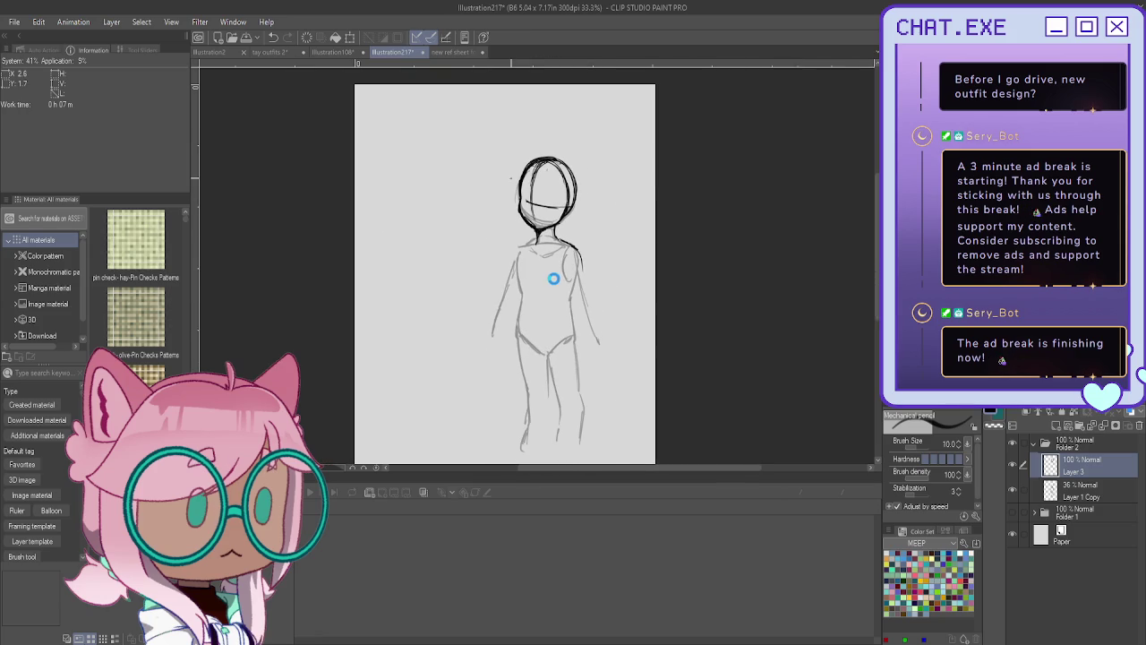
Ink the neck-to-shoulder line and extend the right contour down the arm.
scroll(554, 278, up, 2)
mouse_move(553, 213)
mouse_down()
mouse_move(589, 237)
mouse_move(629, 369)
mouse_up()
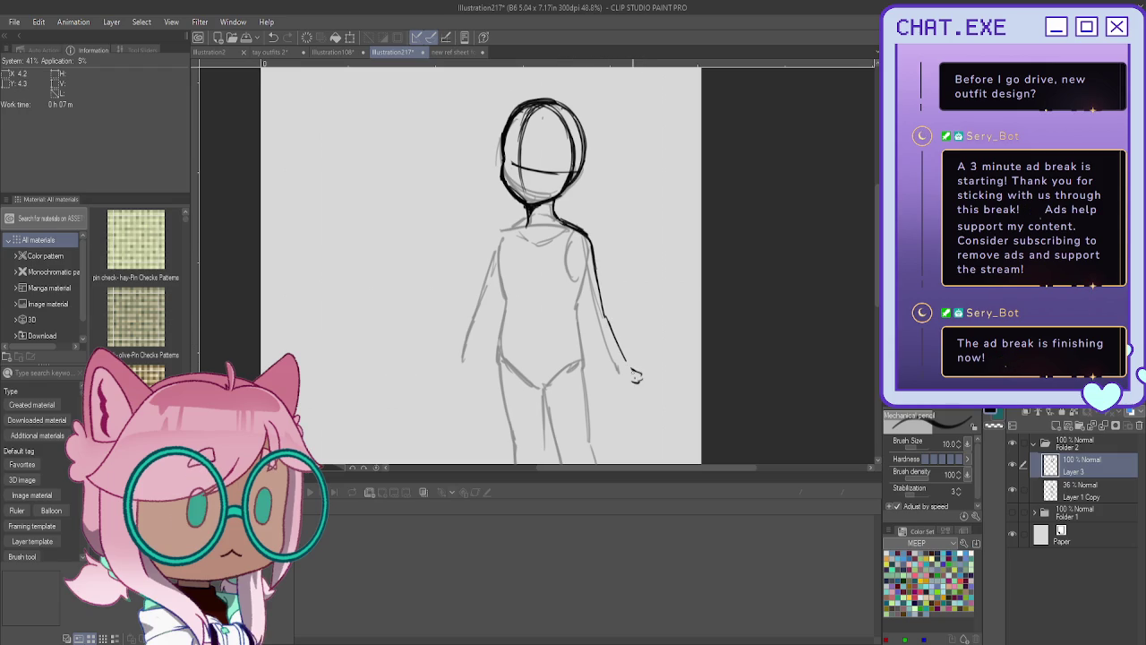
mouse_move(570, 241)
mouse_down()
mouse_move(575, 299)
mouse_move(616, 369)
mouse_up()
drag(602, 312, 634, 372)
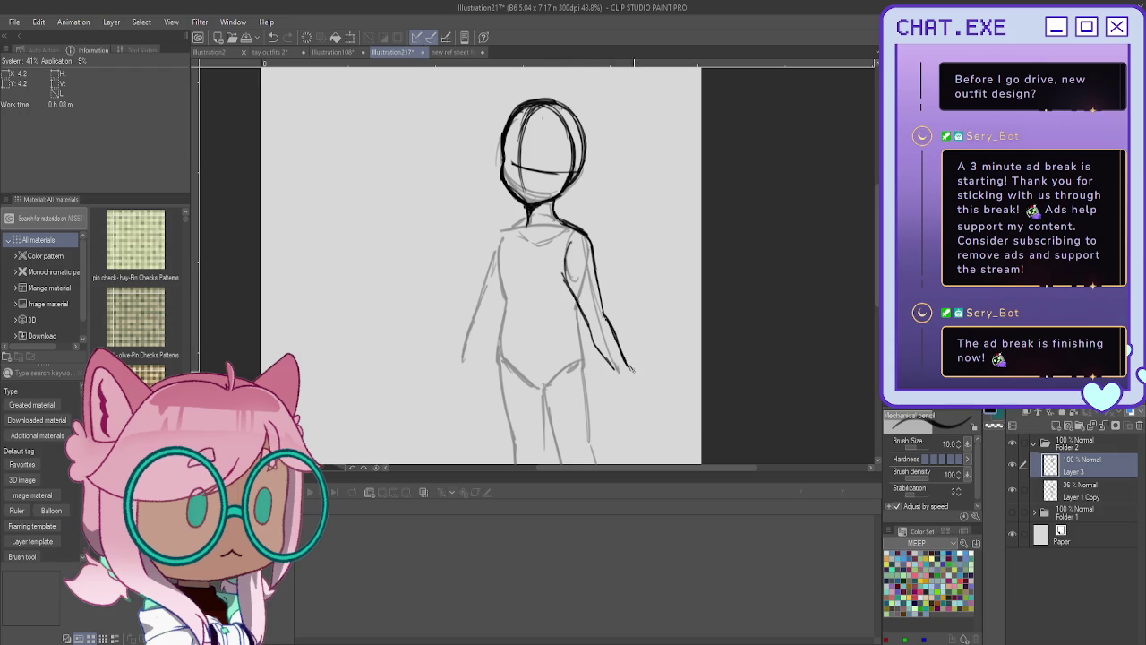
Zoom in on the arm and lasso-select its strokes.
key(ctrl+minus)
key(ctrl+plus)
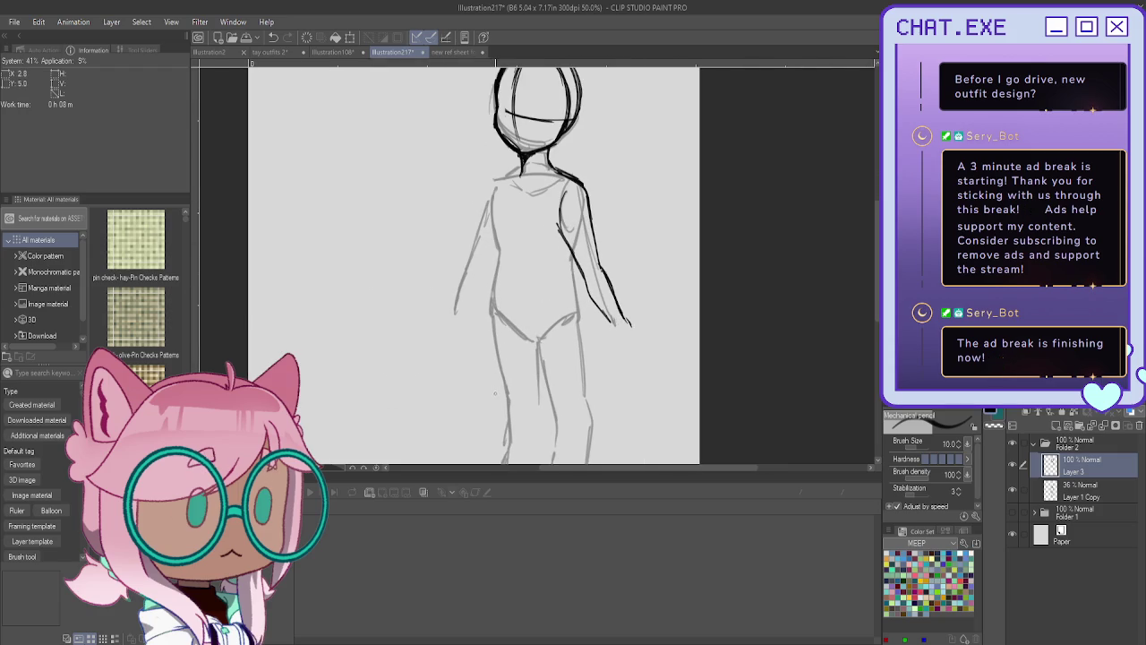
key(ctrl+plus)
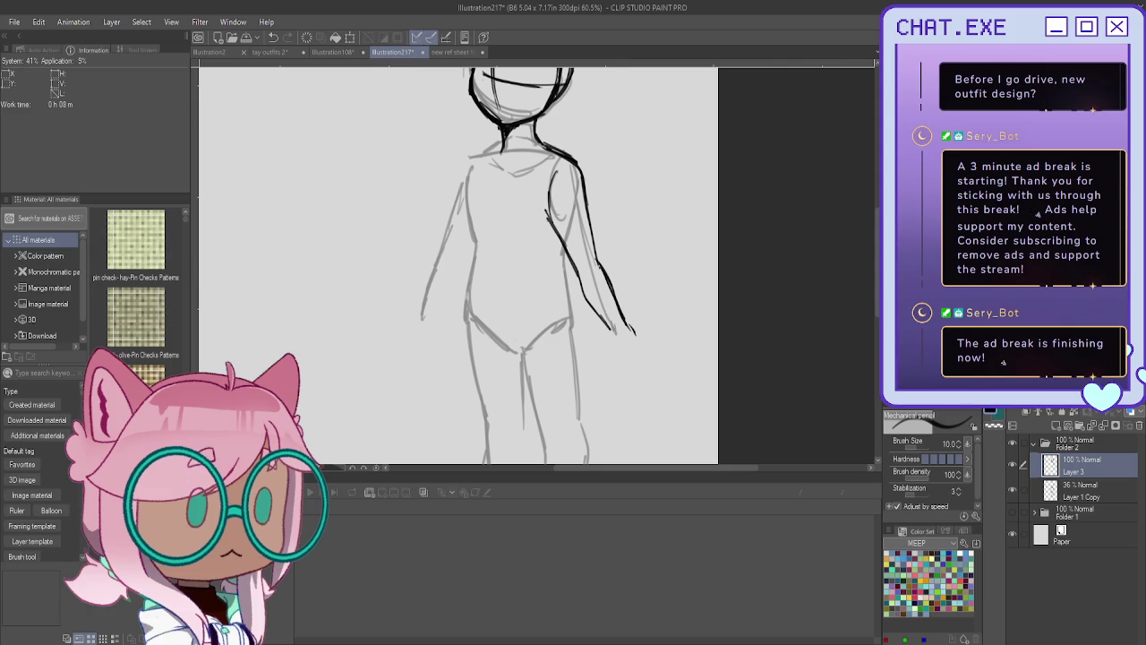
key(m)
mouse_move(591, 257)
mouse_down()
mouse_move(571, 269)
mouse_move(580, 265)
mouse_up()
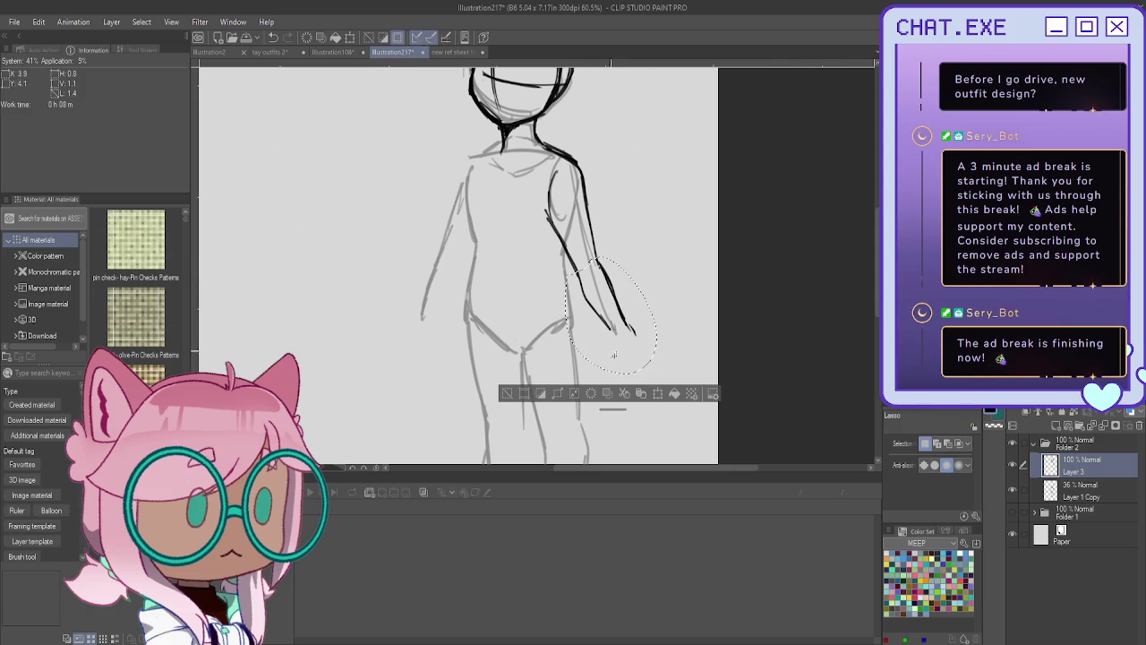
Rotate the selected arm strokes slightly clockwise and confirm.
key(ctrl+t)
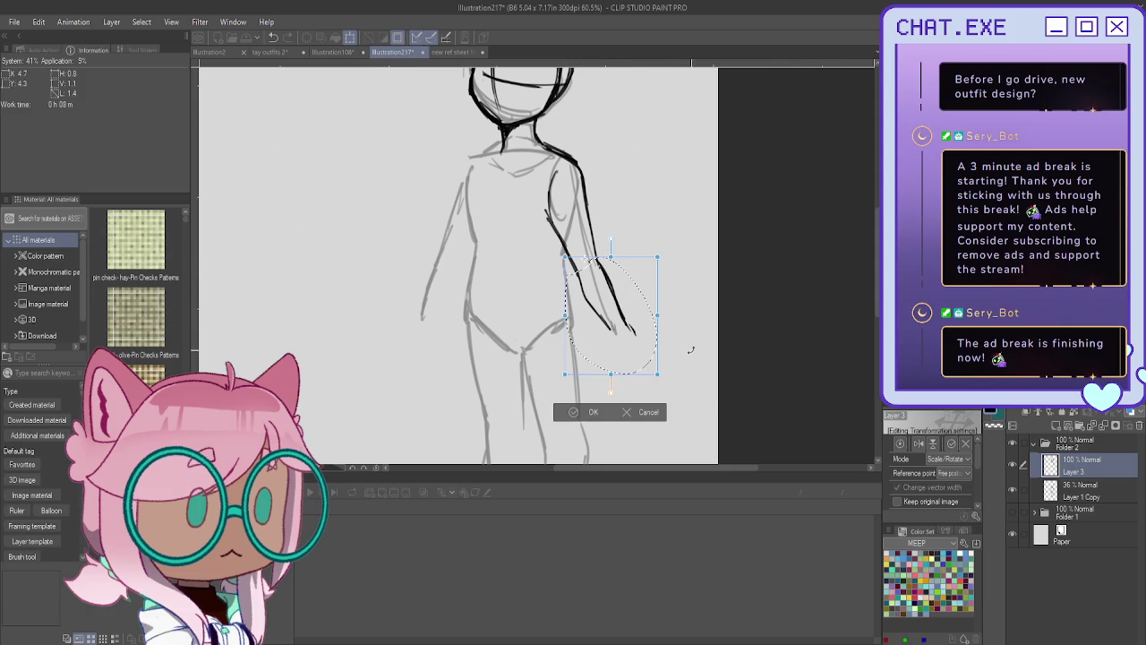
drag(691, 362, 682, 378)
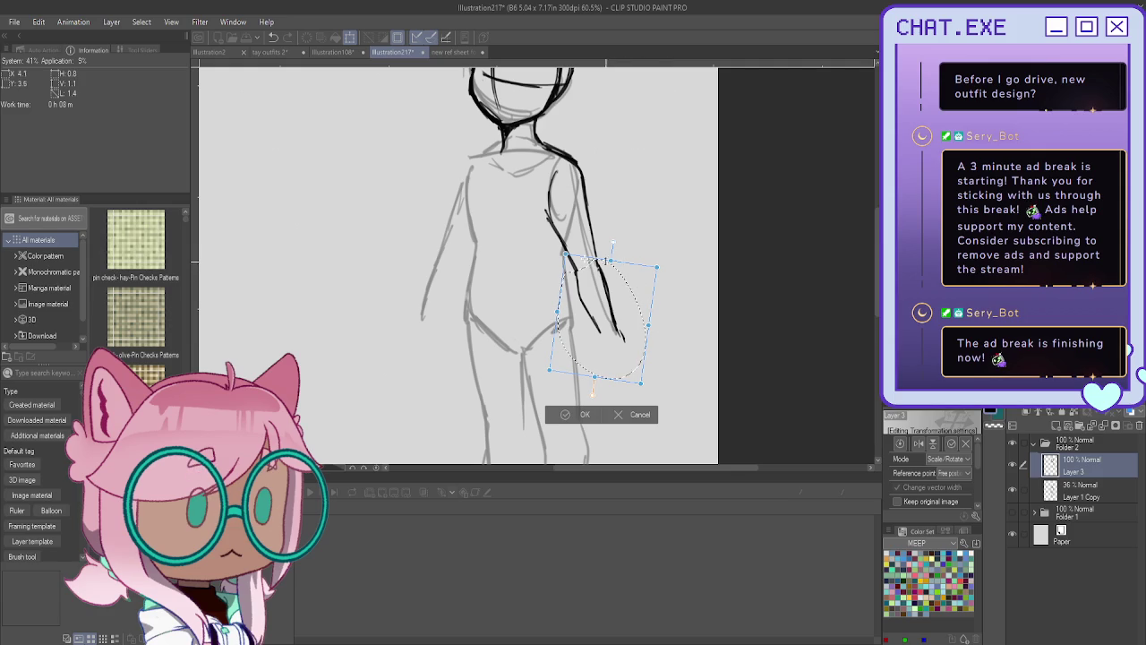
click(578, 414)
Lasso the whole arm, rotate it slightly clockwise again, then deselect.
mouse_move(562, 158)
mouse_down()
mouse_move(536, 212)
mouse_move(551, 154)
mouse_up()
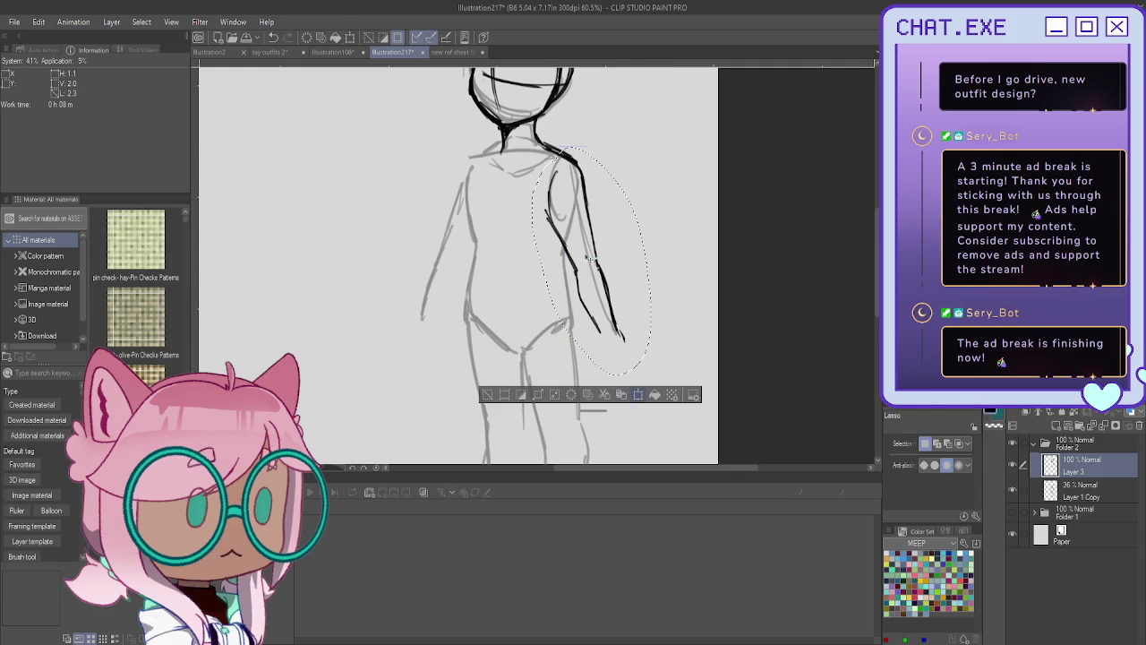
key(ctrl+t)
drag(709, 389, 693, 402)
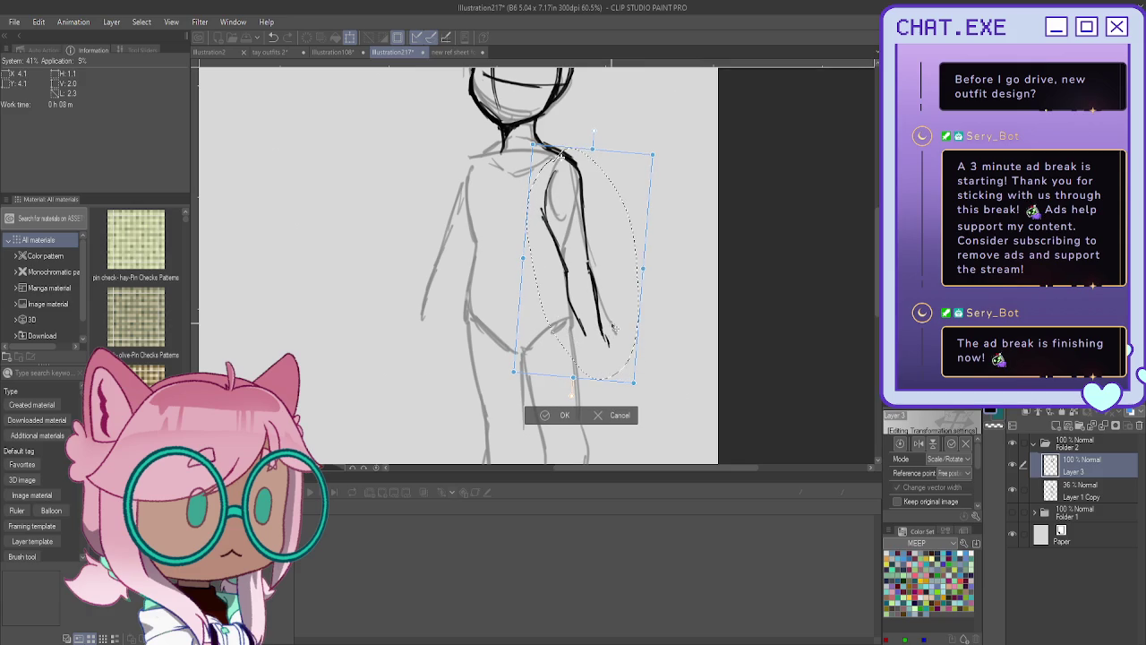
click(554, 414)
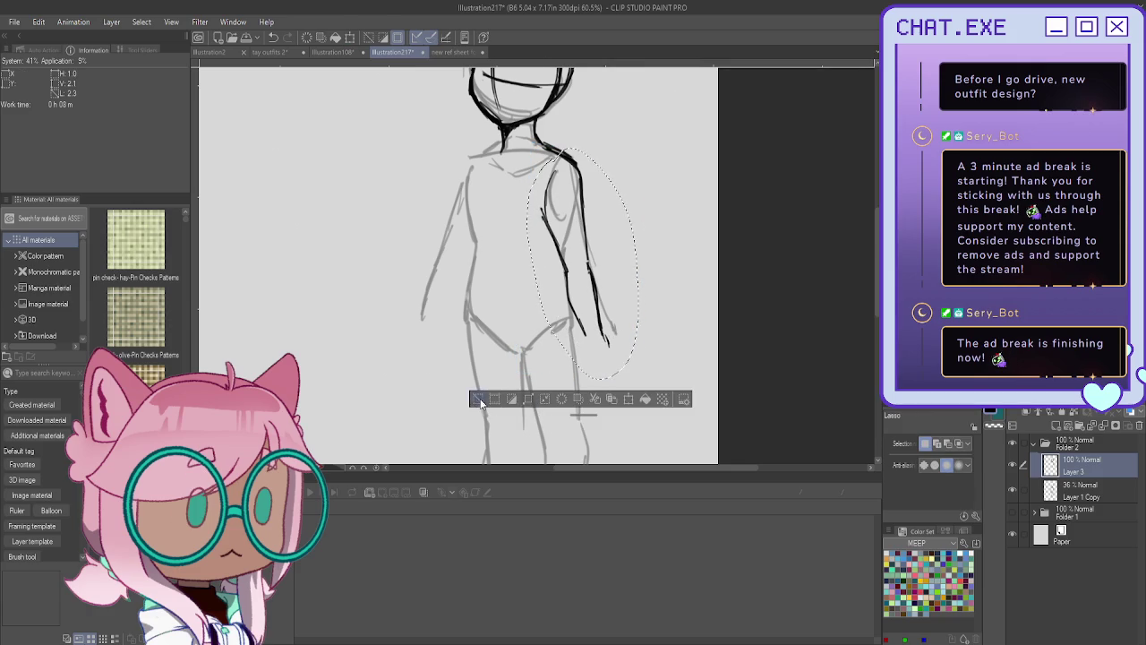
click(477, 399)
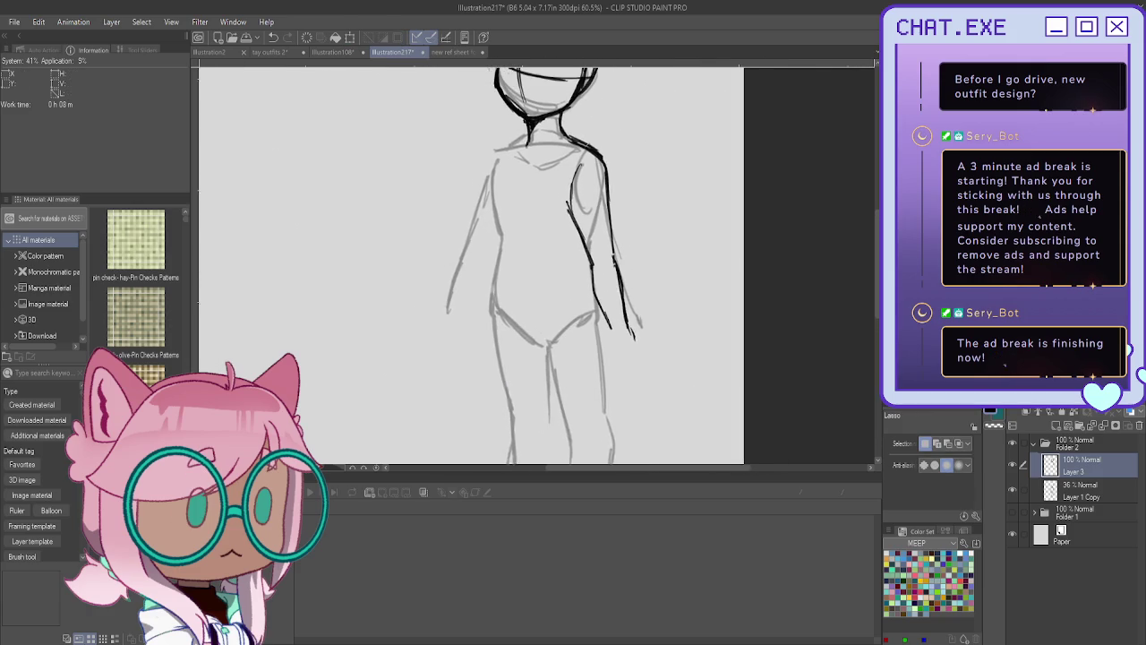
drag(538, 269, 551, 284)
Extend the dark arm line down to the wrist, undoing a stray mark.
key(p)
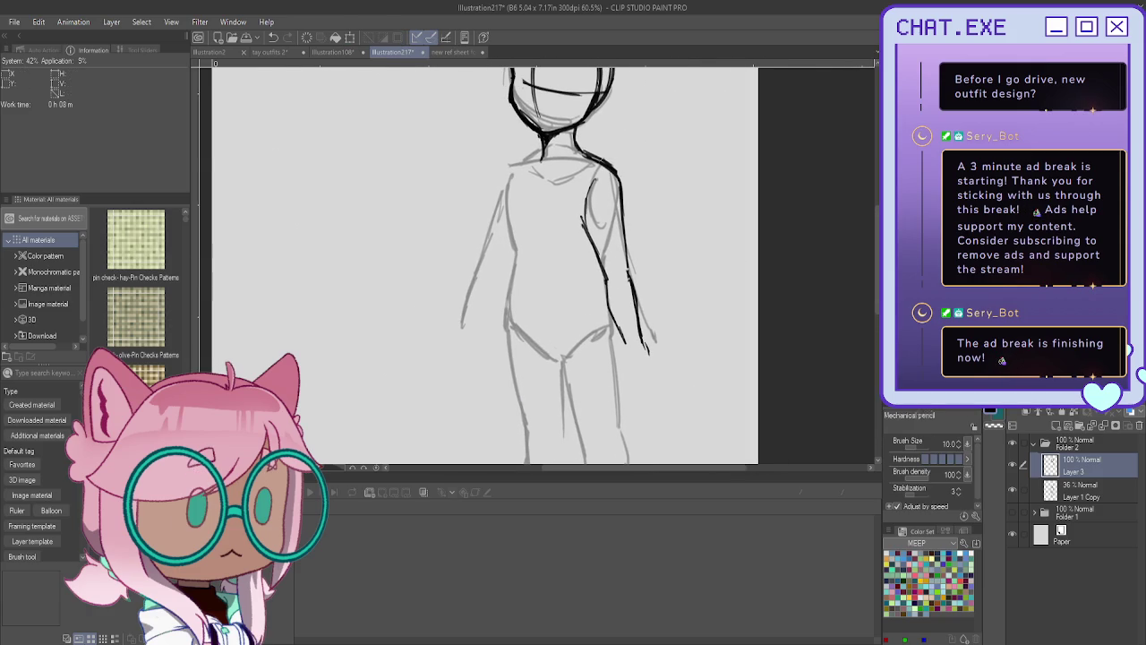
drag(651, 356, 647, 378)
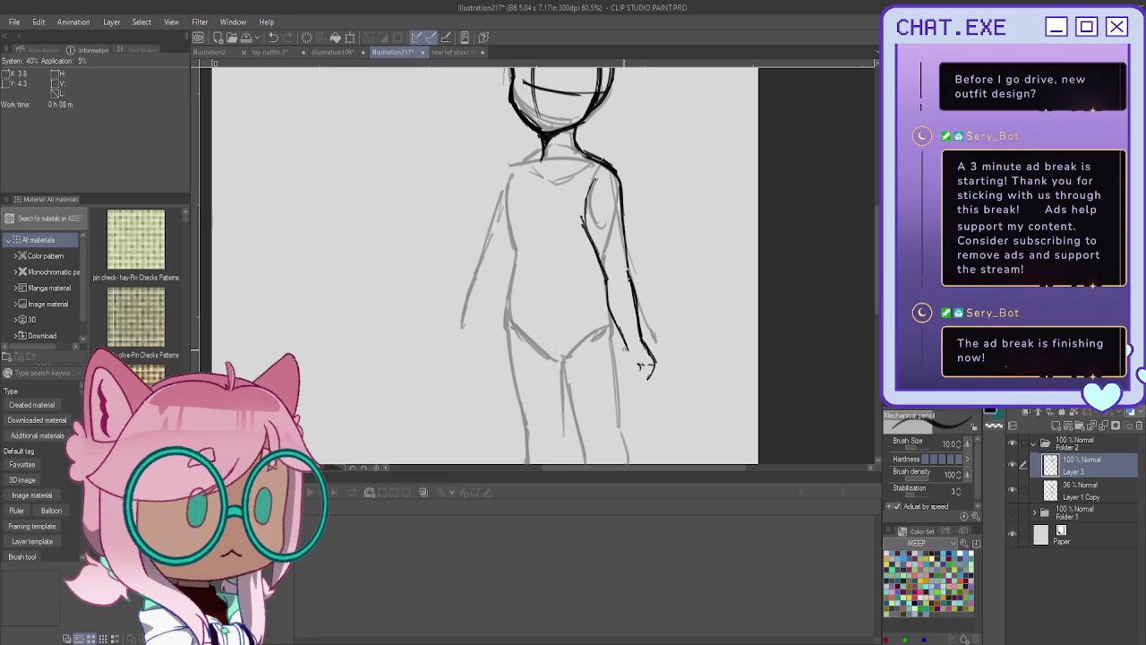
mouse_move(617, 352)
mouse_down()
mouse_move(617, 387)
mouse_move(635, 368)
mouse_up()
key(ctrl+z)
key(ctrl+z)
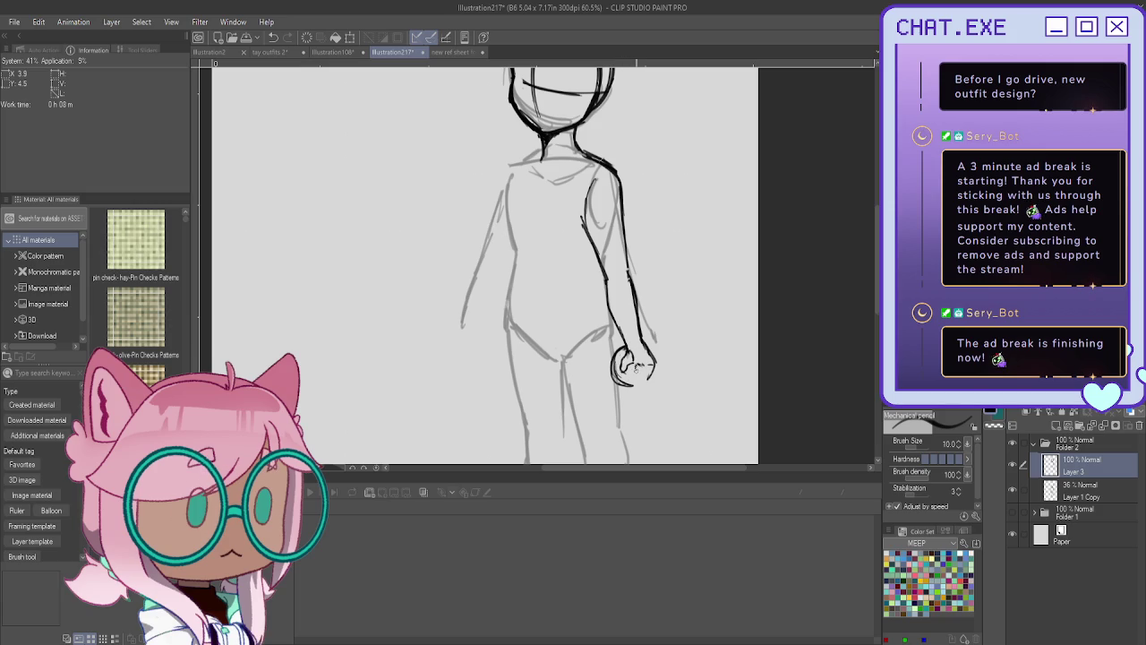
Ink the fingers of the clenched fist and darken the shoulder line.
mouse_move(634, 377)
mouse_down()
mouse_move(652, 376)
mouse_move(620, 391)
mouse_up()
drag(612, 344, 625, 360)
drag(604, 361, 637, 401)
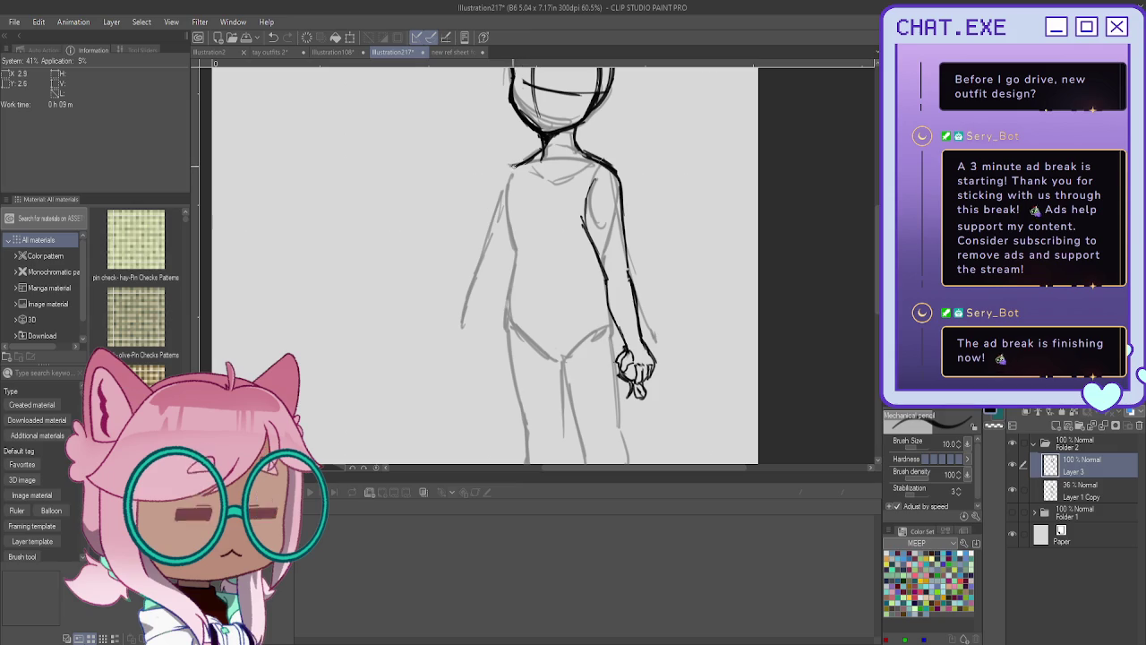
drag(506, 172, 498, 191)
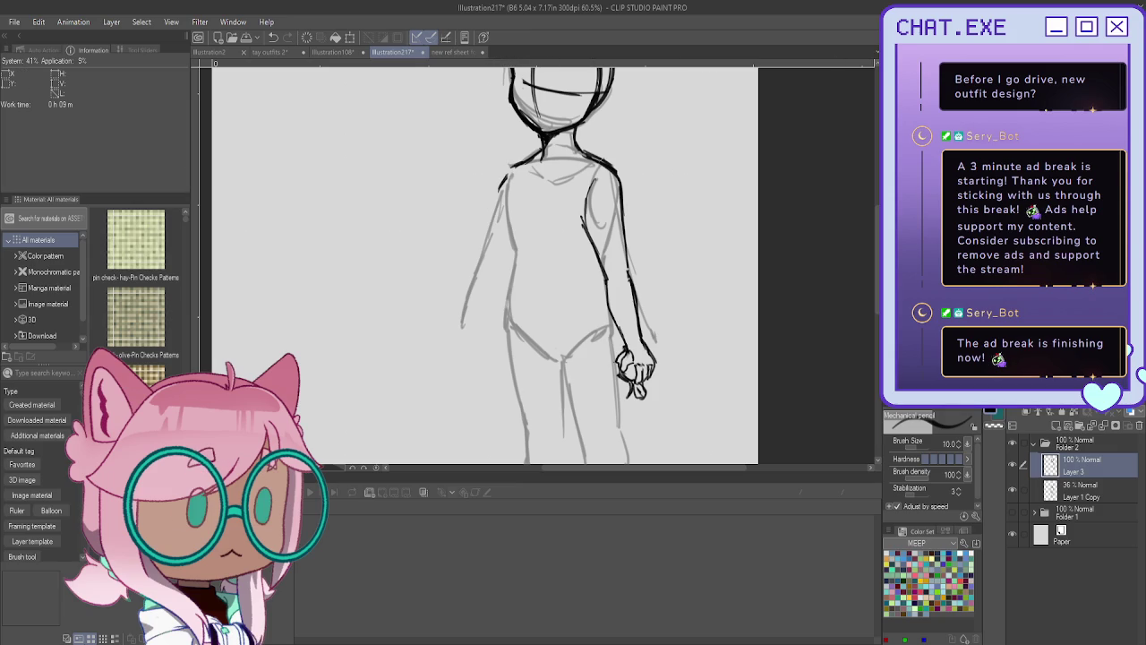
Lasso the right arm and start a transform, then end it without changes.
key(m)
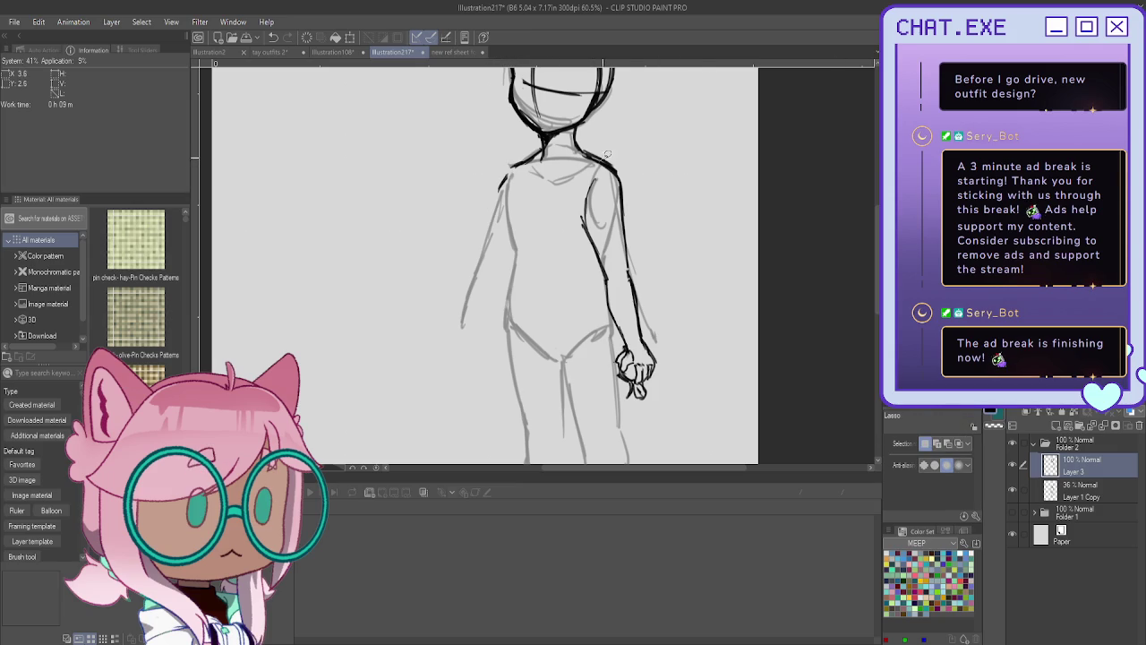
mouse_move(598, 158)
mouse_down()
mouse_move(571, 223)
mouse_move(596, 161)
mouse_up()
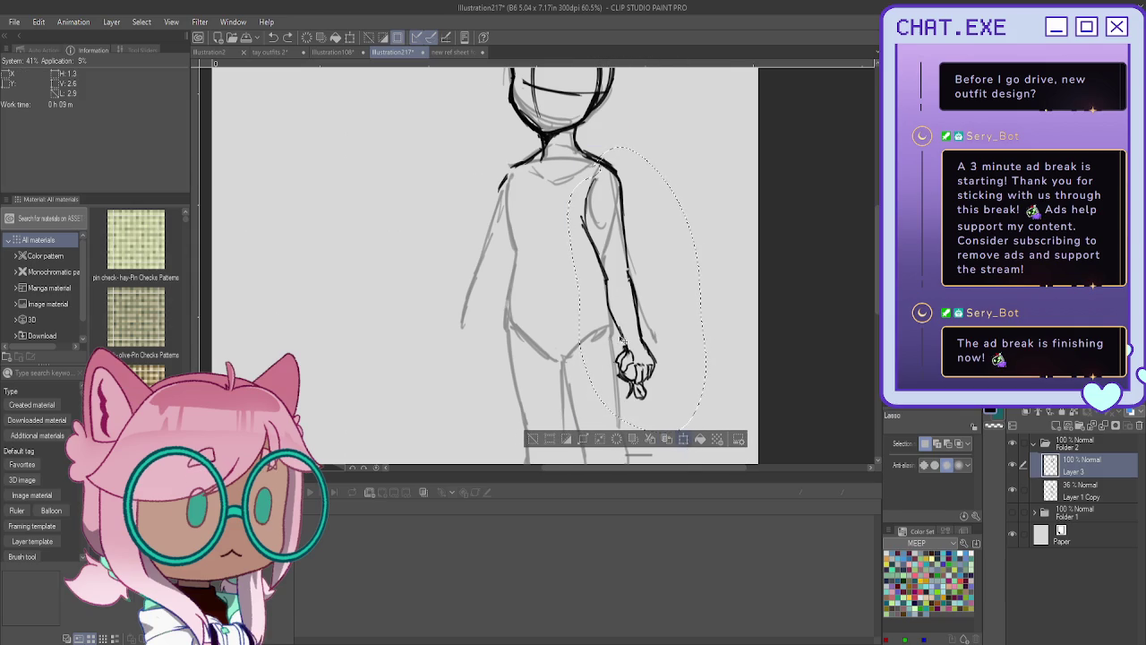
click(668, 438)
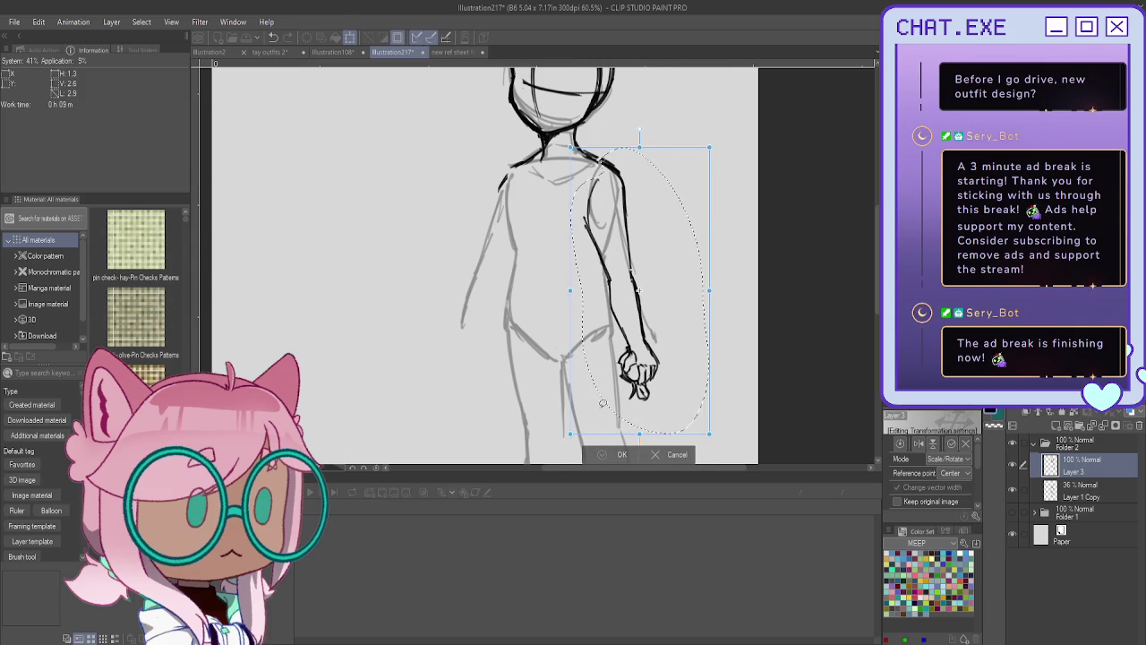
click(618, 454)
scroll(559, 106, down, 2)
scroll(559, 105, up, 2)
Lasso the inked head, nudge it left and tilt it slightly, then apply and deselect.
mouse_move(553, 91)
mouse_down()
mouse_move(529, 267)
mouse_move(500, 170)
mouse_up()
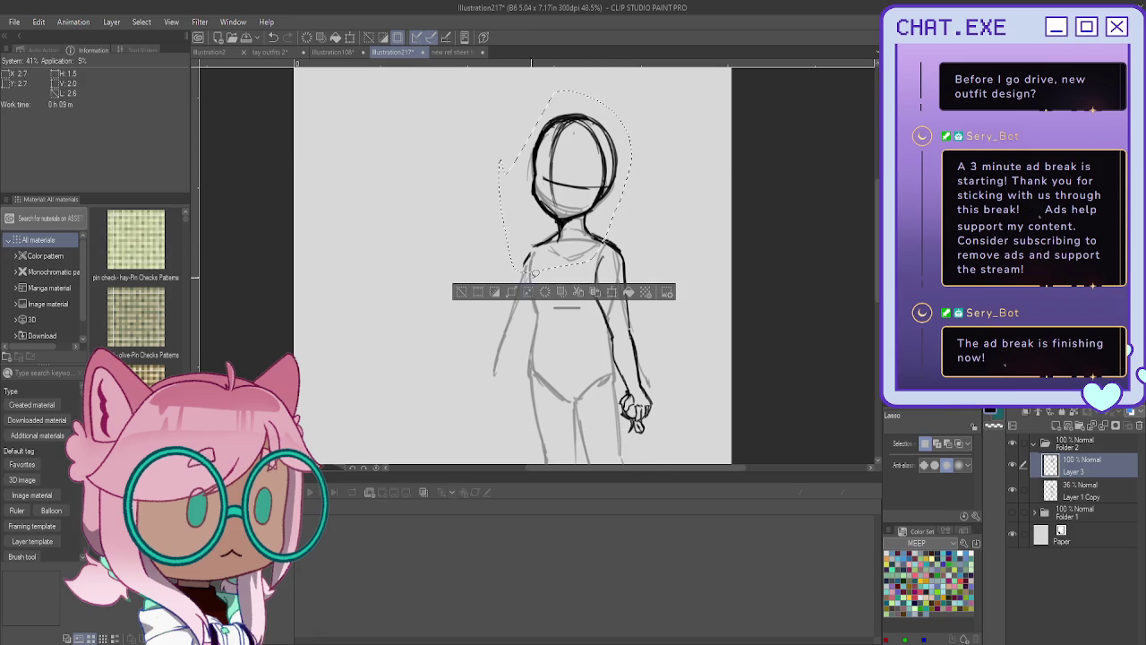
click(599, 299)
drag(528, 237, 525, 238)
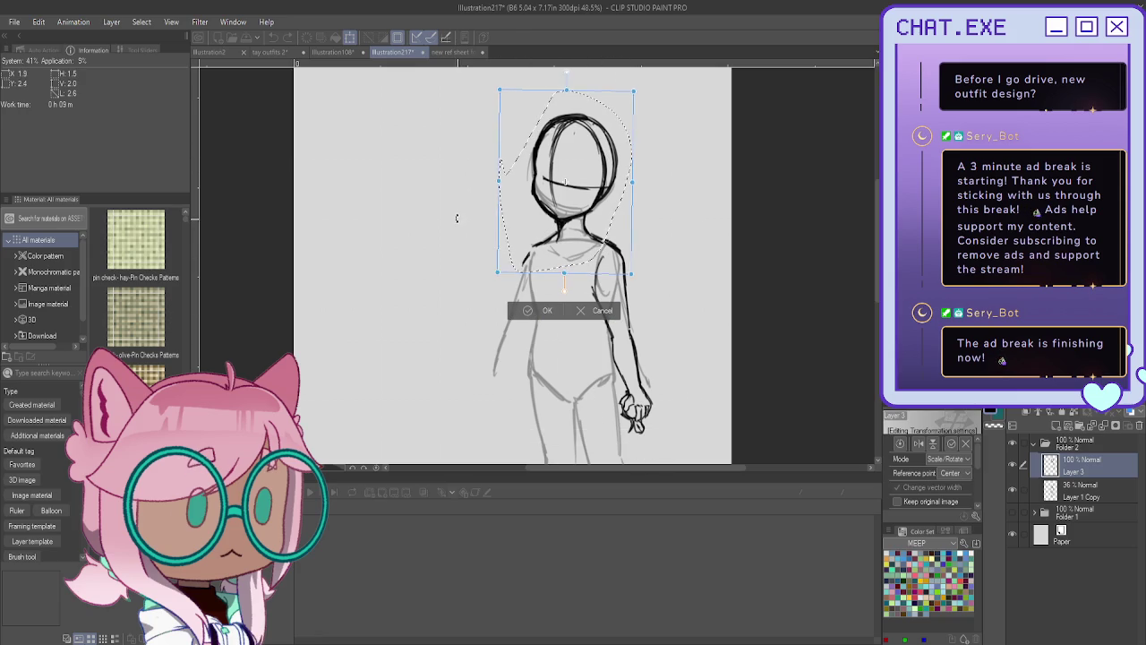
drag(466, 211, 461, 227)
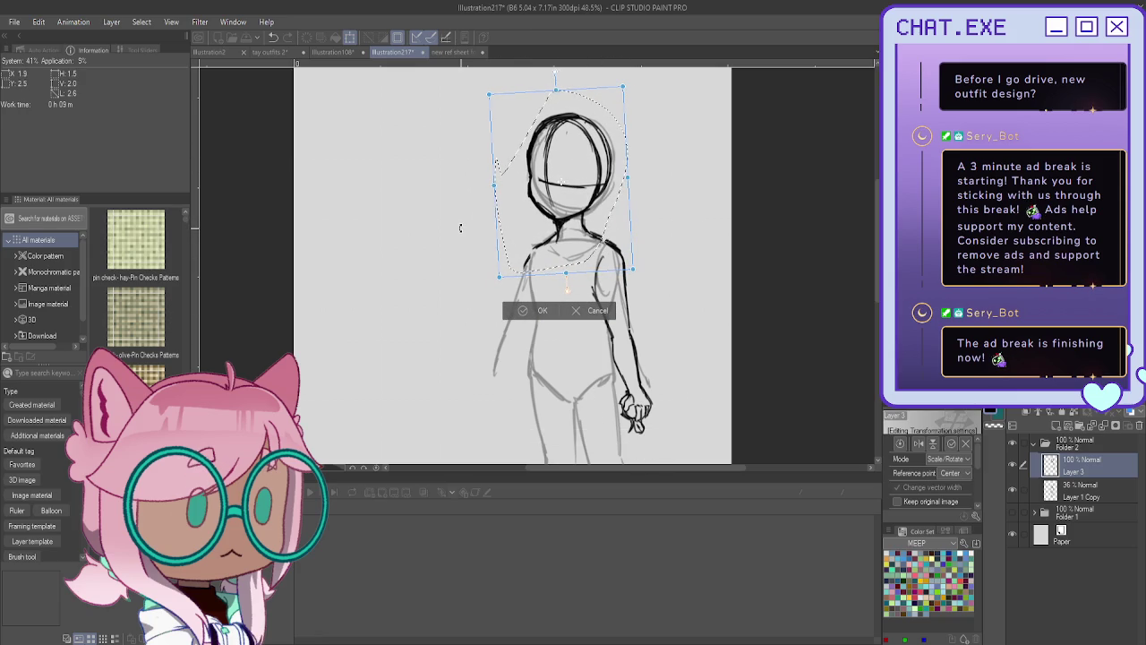
drag(537, 255, 535, 256)
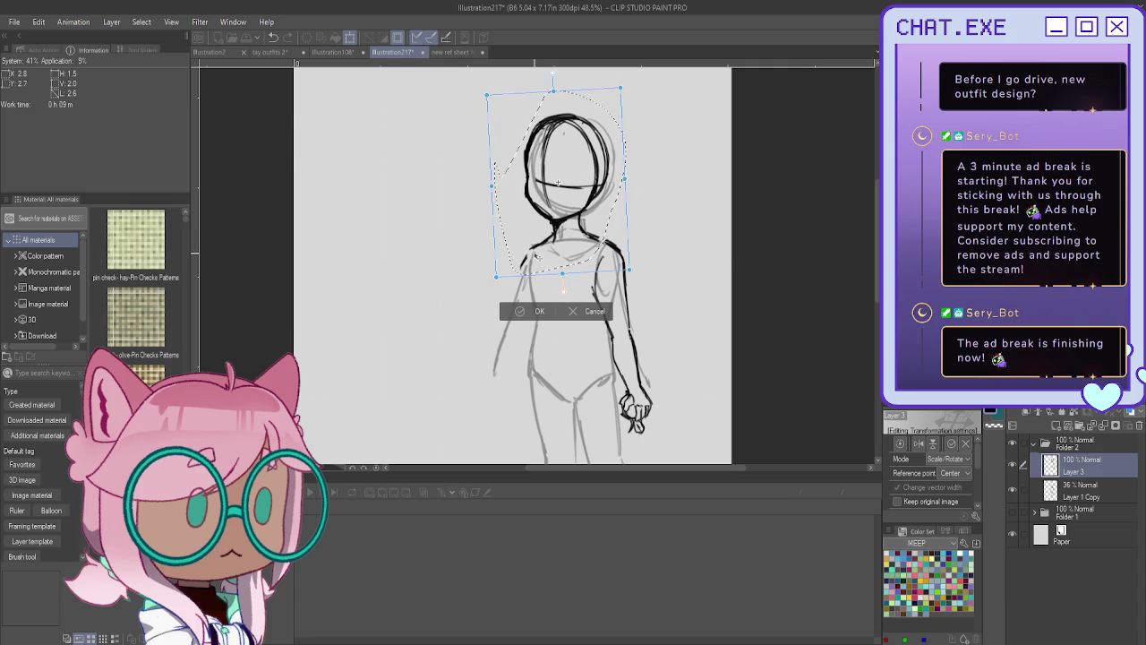
drag(469, 219, 465, 239)
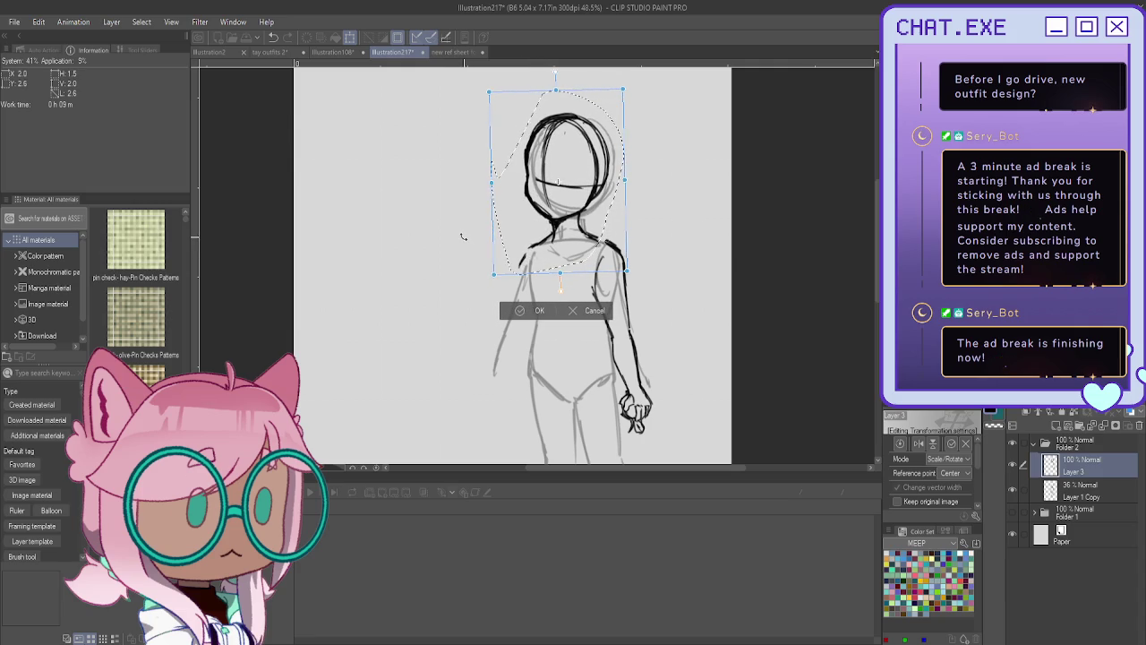
click(521, 313)
click(454, 293)
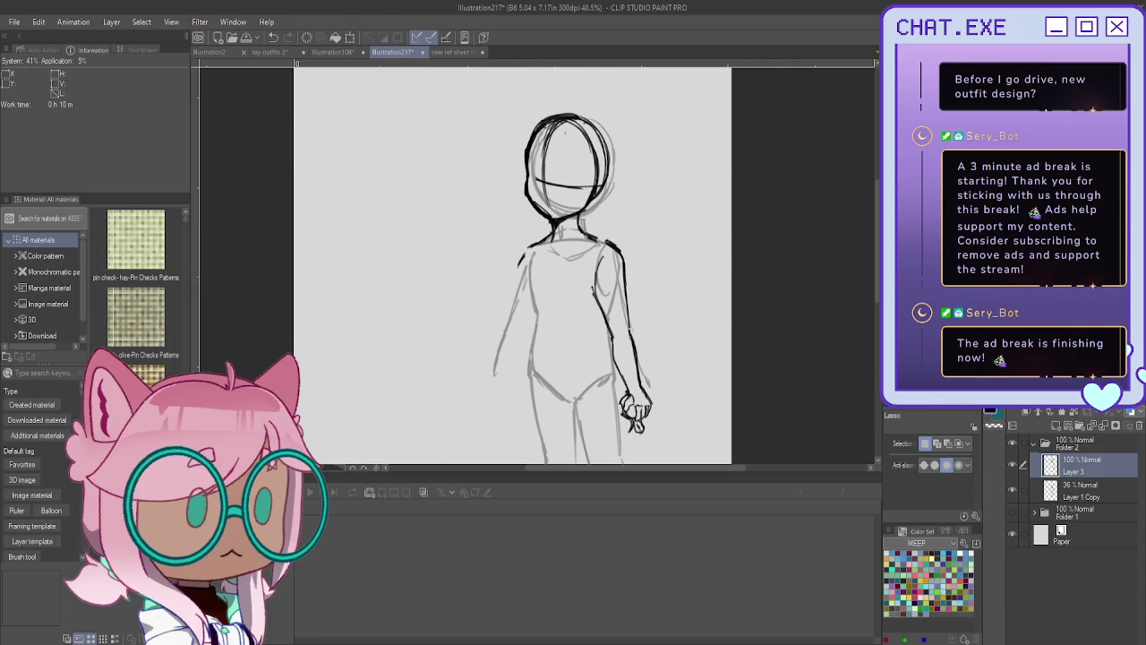
With the pencil, darken both torso outlines, the chest line and the left hip curve.
key(p)
mouse_move(537, 268)
mouse_down()
mouse_move(618, 229)
mouse_move(610, 257)
mouse_up()
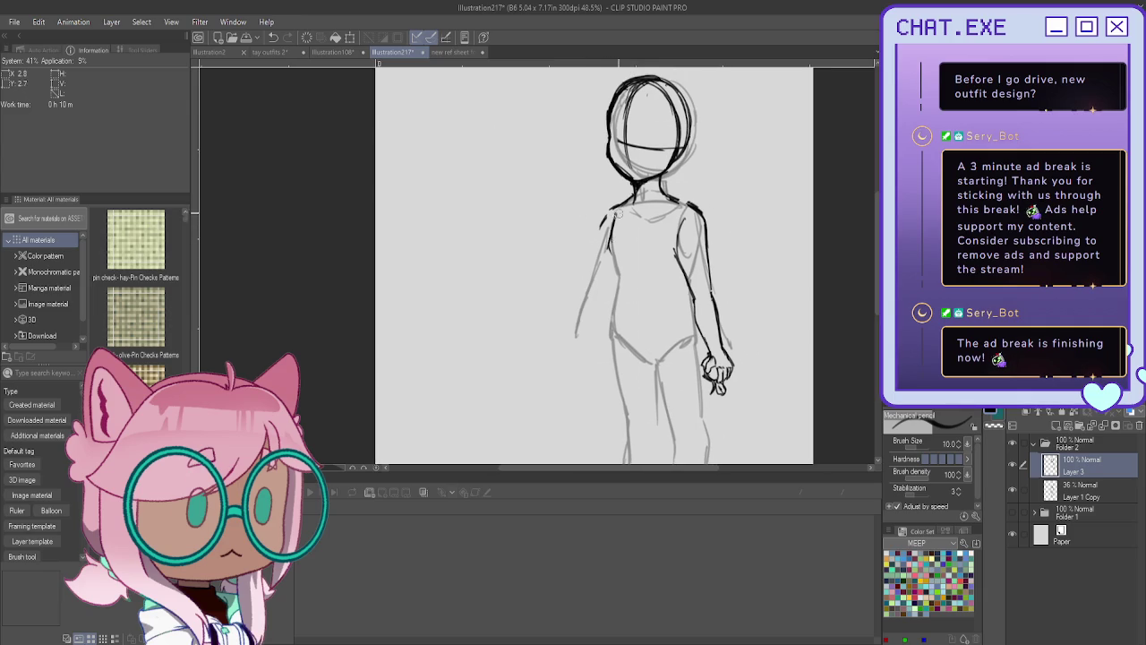
drag(615, 211, 611, 262)
mouse_move(614, 215)
mouse_down()
mouse_move(611, 259)
mouse_move(633, 266)
mouse_move(616, 267)
mouse_move(608, 324)
mouse_up()
mouse_move(690, 292)
mouse_down()
mouse_move(701, 338)
mouse_move(659, 358)
mouse_up()
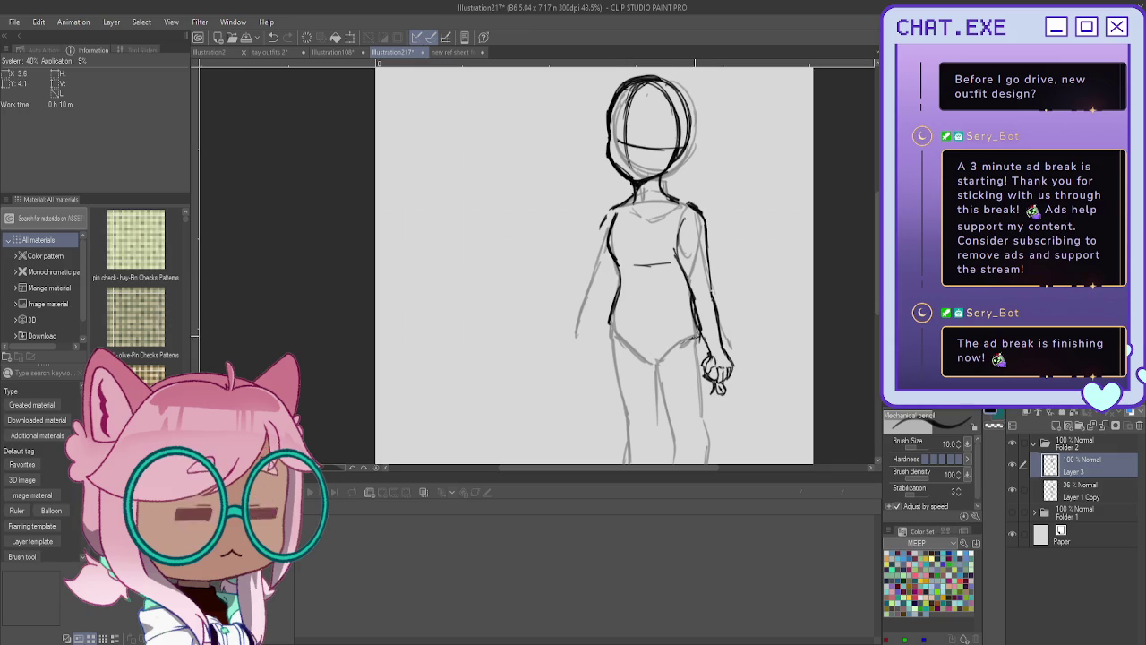
mouse_move(618, 294)
mouse_down()
mouse_move(611, 333)
mouse_move(654, 360)
mouse_up()
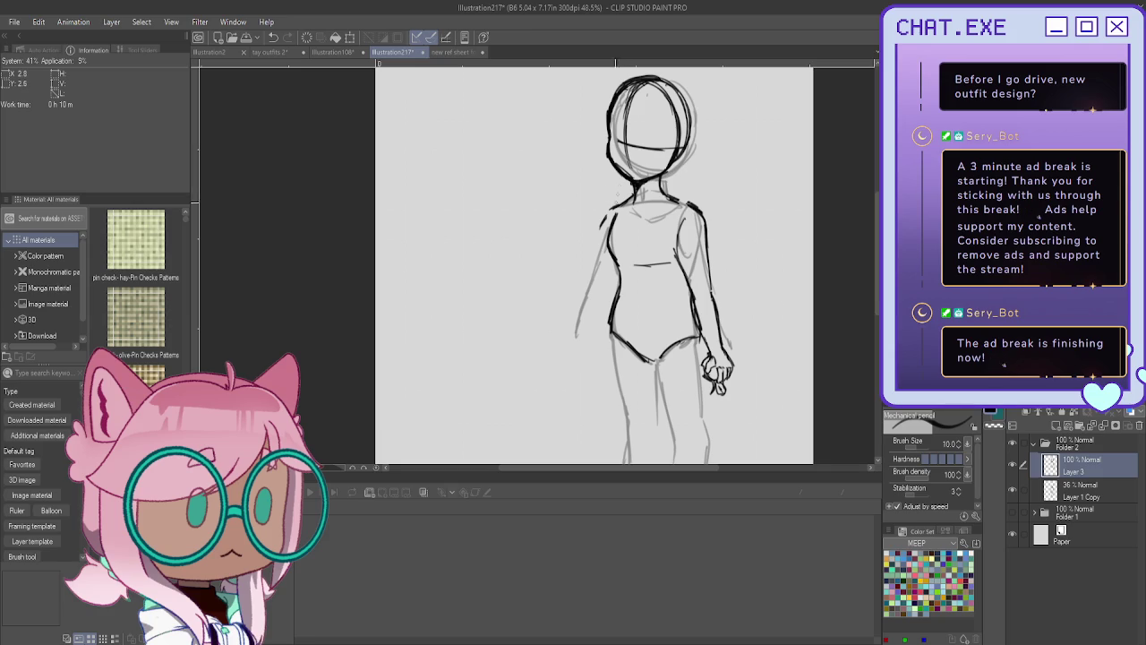
Erase rough shoulder strokes, then ink both neck-to-shoulder lines and the left arm.
drag(673, 197, 700, 215)
scroll(667, 206, up, 1)
scroll(667, 206, up, 1)
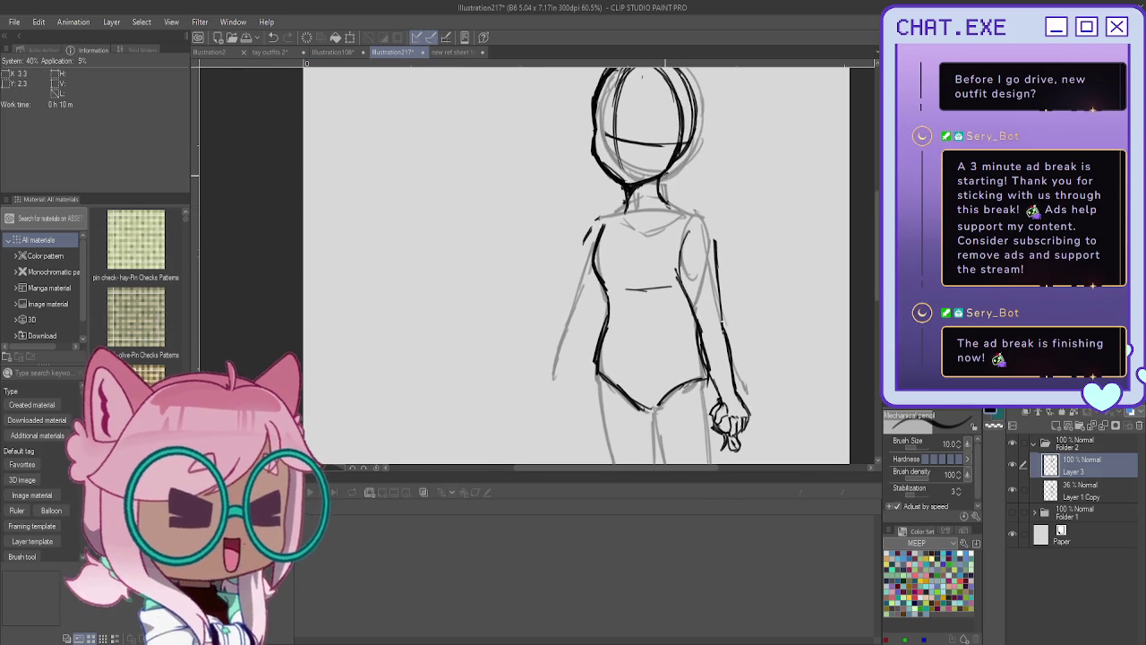
mouse_move(664, 202)
mouse_down()
mouse_move(707, 223)
mouse_move(716, 252)
mouse_up()
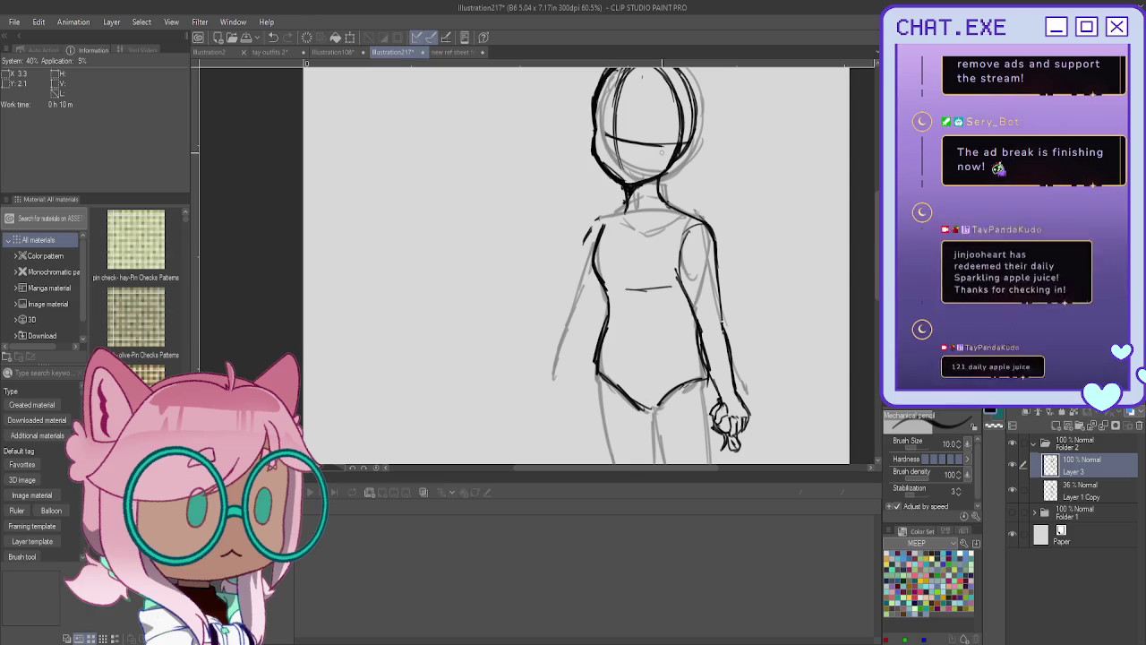
mouse_move(627, 202)
mouse_down()
mouse_move(591, 234)
mouse_move(579, 292)
mouse_up()
mouse_move(589, 244)
mouse_down()
mouse_move(574, 321)
mouse_move(596, 312)
mouse_move(572, 328)
mouse_move(590, 324)
mouse_up()
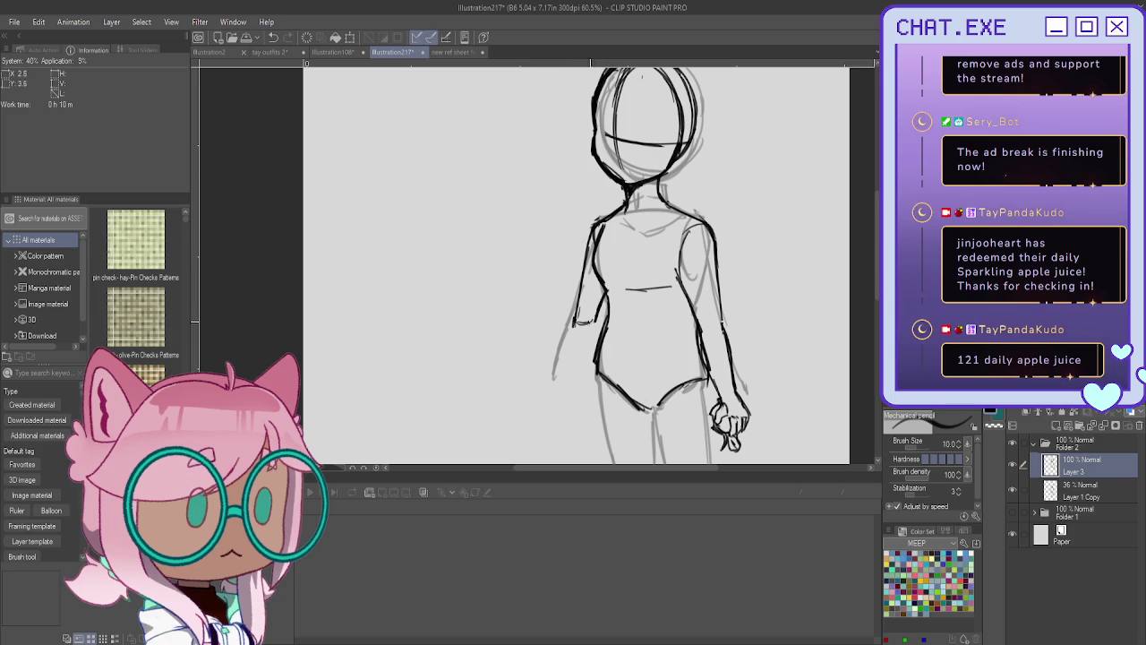
scroll(567, 268, down, 2)
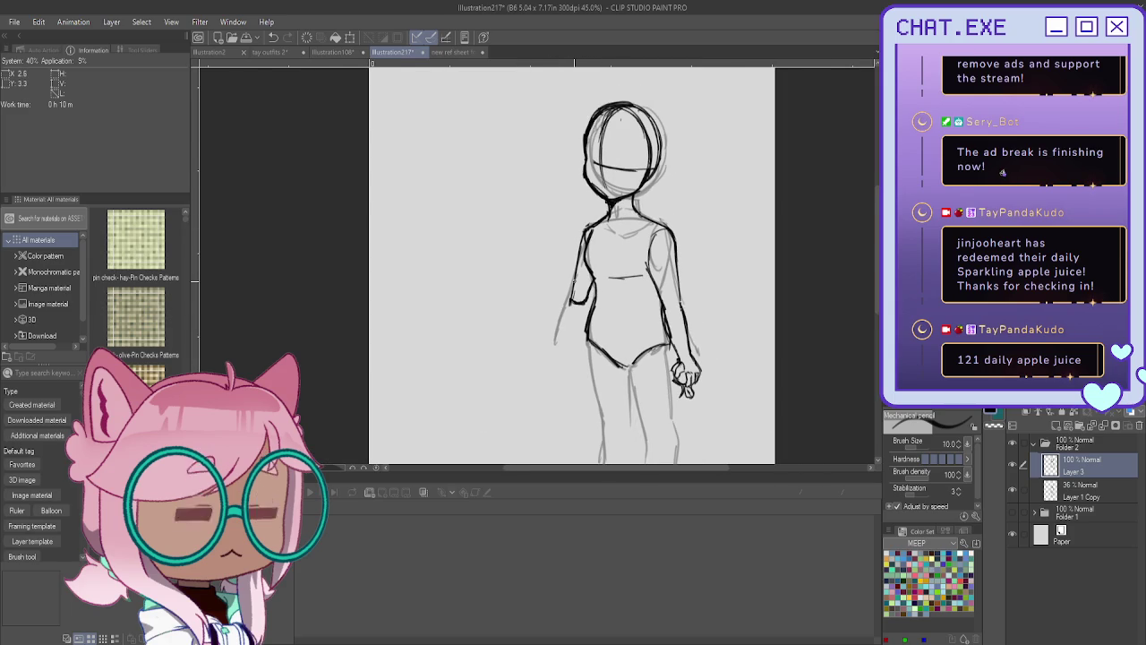
click(999, 170)
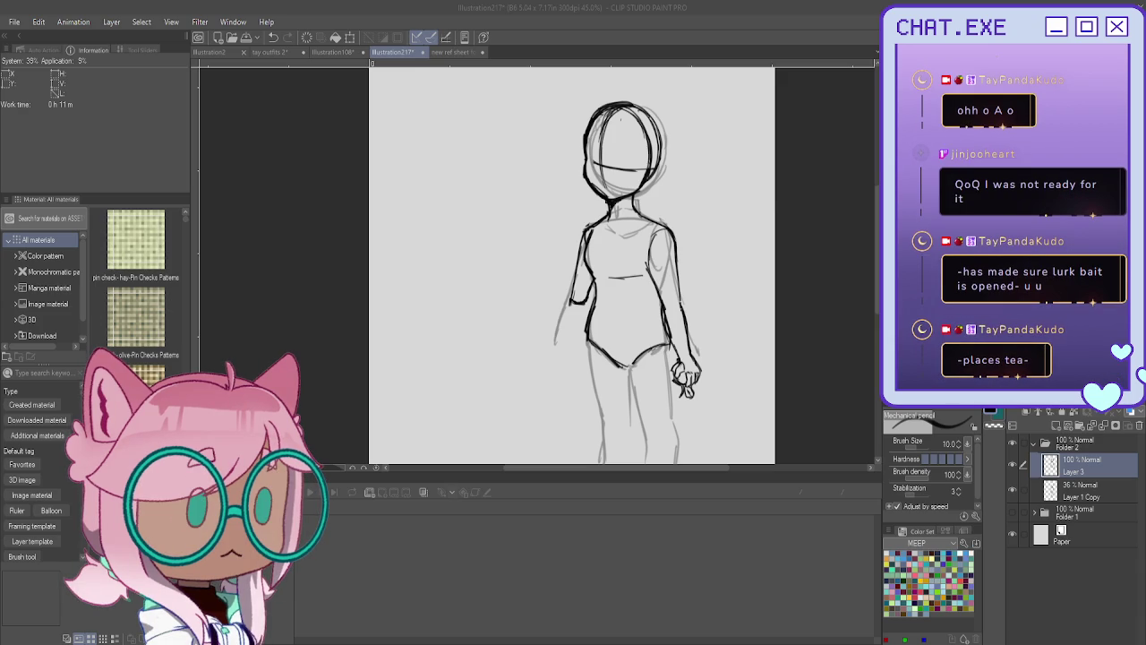
scroll(561, 273, down, 2)
Ink the hip line and inner leg lines, erasing and redrawing the inner lower leg.
scroll(625, 235, up, 1)
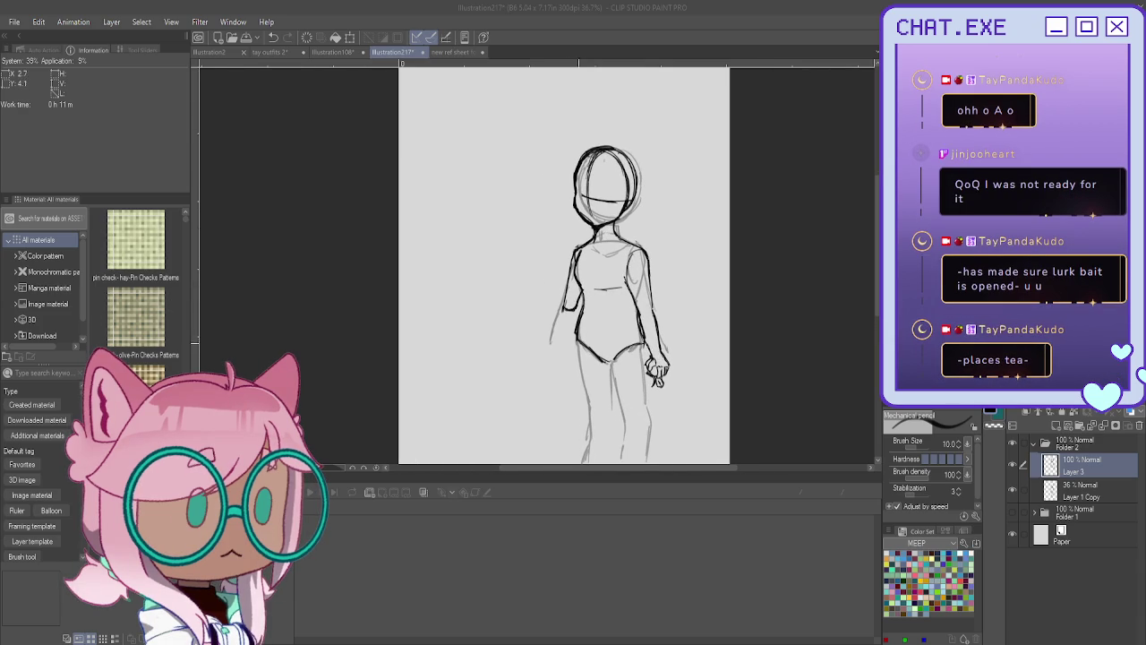
drag(610, 439, 631, 315)
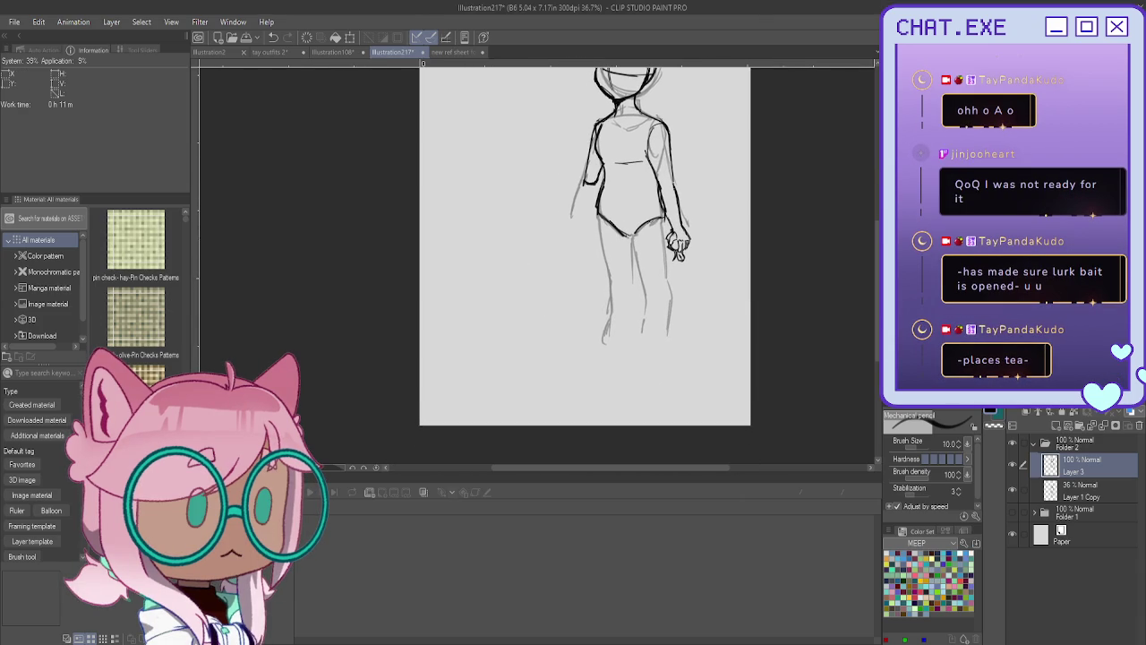
scroll(632, 316, up, 1)
scroll(631, 315, up, 1)
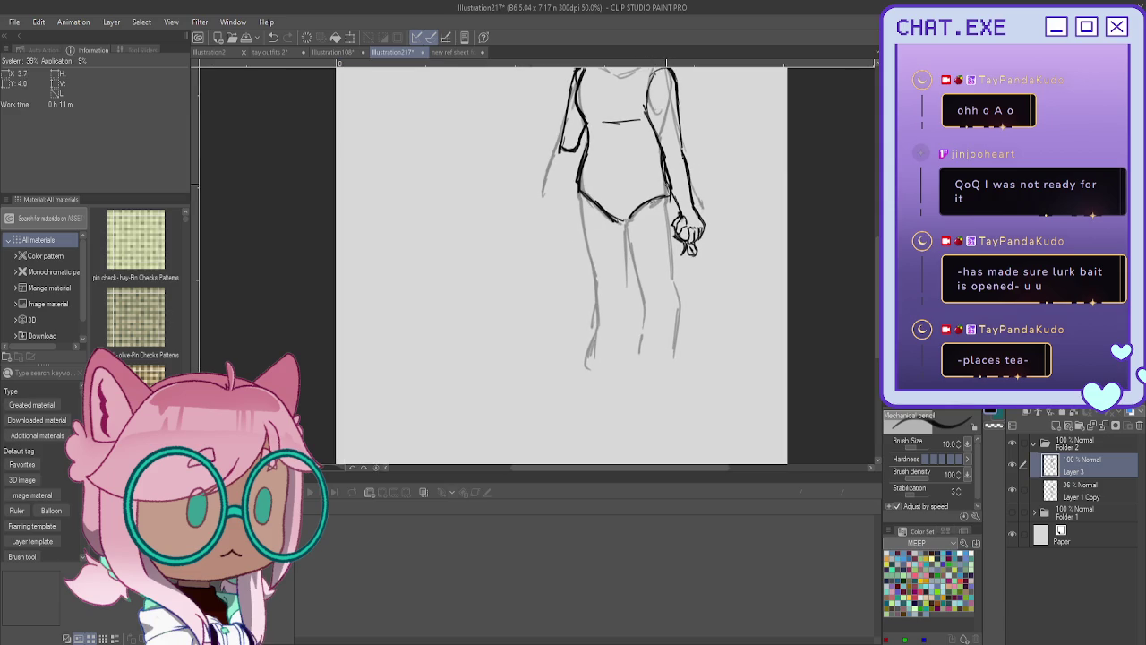
mouse_move(667, 188)
mouse_down()
mouse_move(624, 213)
mouse_move(626, 230)
mouse_move(668, 225)
mouse_move(674, 355)
mouse_up()
drag(623, 218, 639, 281)
drag(630, 242, 646, 351)
mouse_move(645, 306)
mouse_down()
mouse_move(642, 365)
mouse_move(673, 359)
mouse_move(620, 387)
mouse_move(671, 381)
mouse_up()
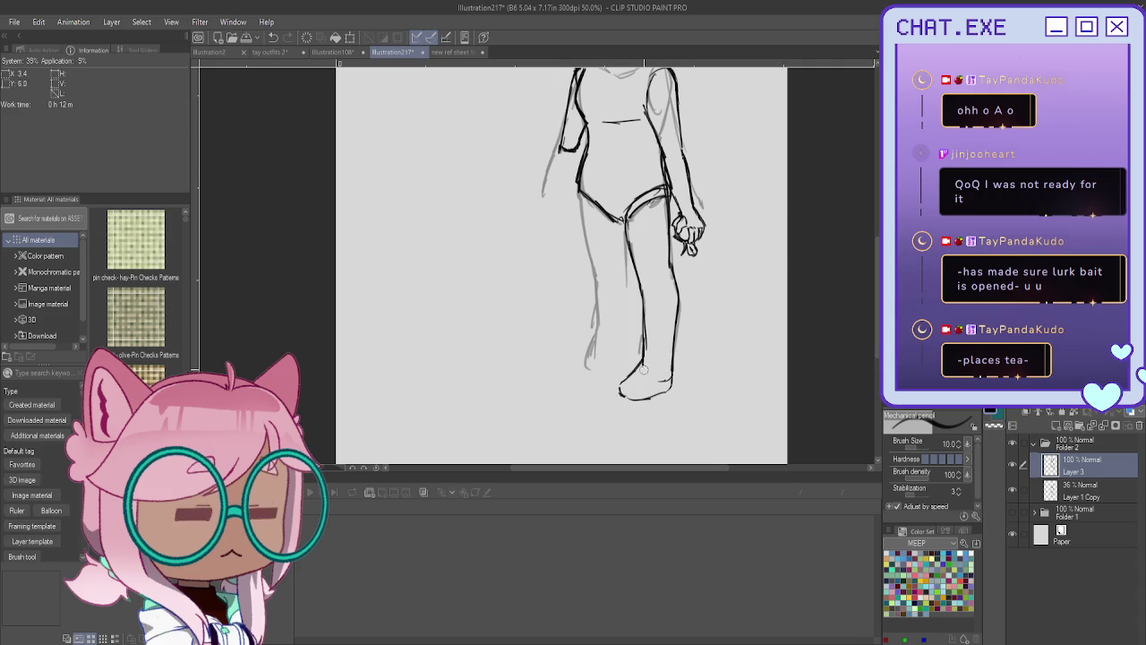
mouse_move(652, 338)
mouse_down()
mouse_move(646, 350)
mouse_move(641, 273)
mouse_move(634, 324)
mouse_up()
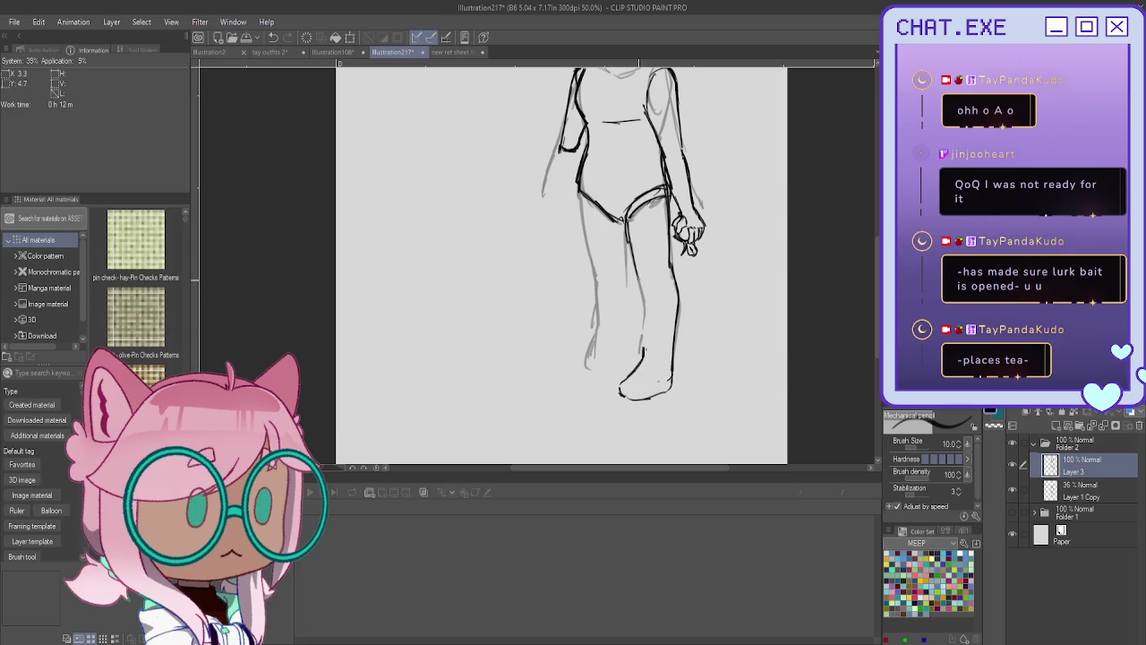
mouse_move(635, 258)
mouse_down()
mouse_move(647, 353)
mouse_move(640, 324)
mouse_up()
drag(628, 222, 636, 287)
Darken the left leg's outer line, ankle and sole, and clean up the rough foot lines.
drag(574, 182, 591, 260)
drag(579, 207, 598, 326)
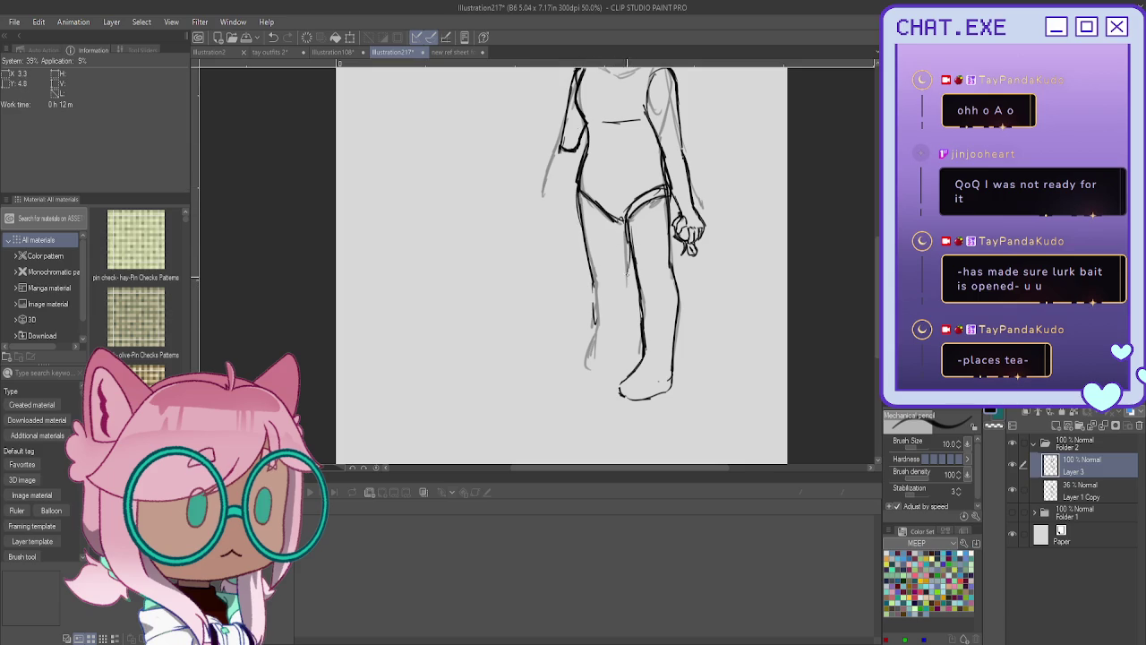
drag(629, 238, 621, 351)
mouse_move(592, 302)
mouse_down()
mouse_move(594, 343)
mouse_move(576, 377)
mouse_up()
drag(621, 342, 618, 386)
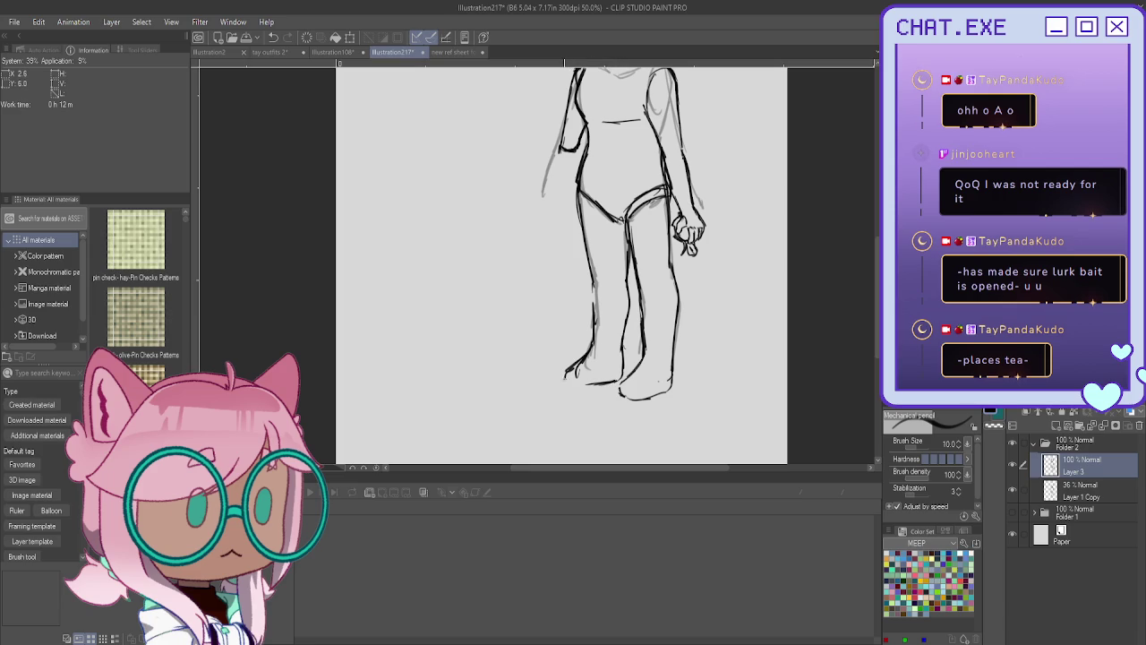
mouse_move(570, 361)
mouse_down()
mouse_move(563, 376)
mouse_move(569, 364)
mouse_up()
mouse_move(641, 360)
mouse_down()
mouse_move(625, 400)
mouse_move(616, 396)
mouse_up()
key(ctrl+z)
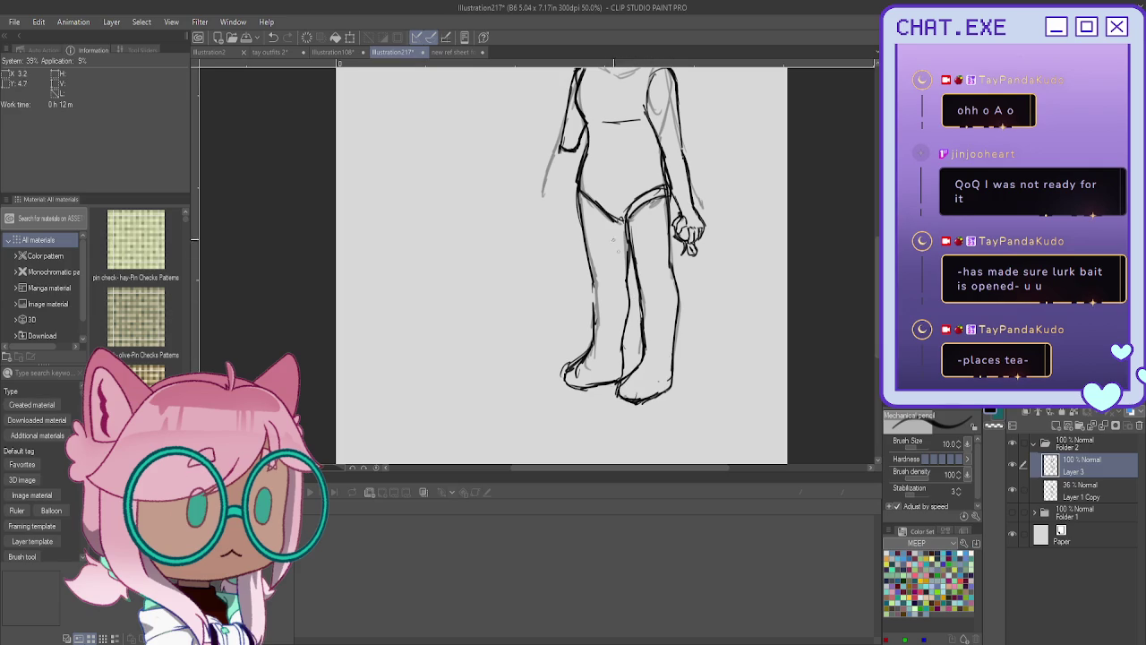
drag(626, 230, 609, 273)
mouse_move(591, 346)
mouse_down()
mouse_move(566, 384)
mouse_move(602, 388)
mouse_up()
Ink and redraw the left arm's outline past the elbow, briefly hiding Layer 1 Copy to check.
scroll(623, 359, down, 2)
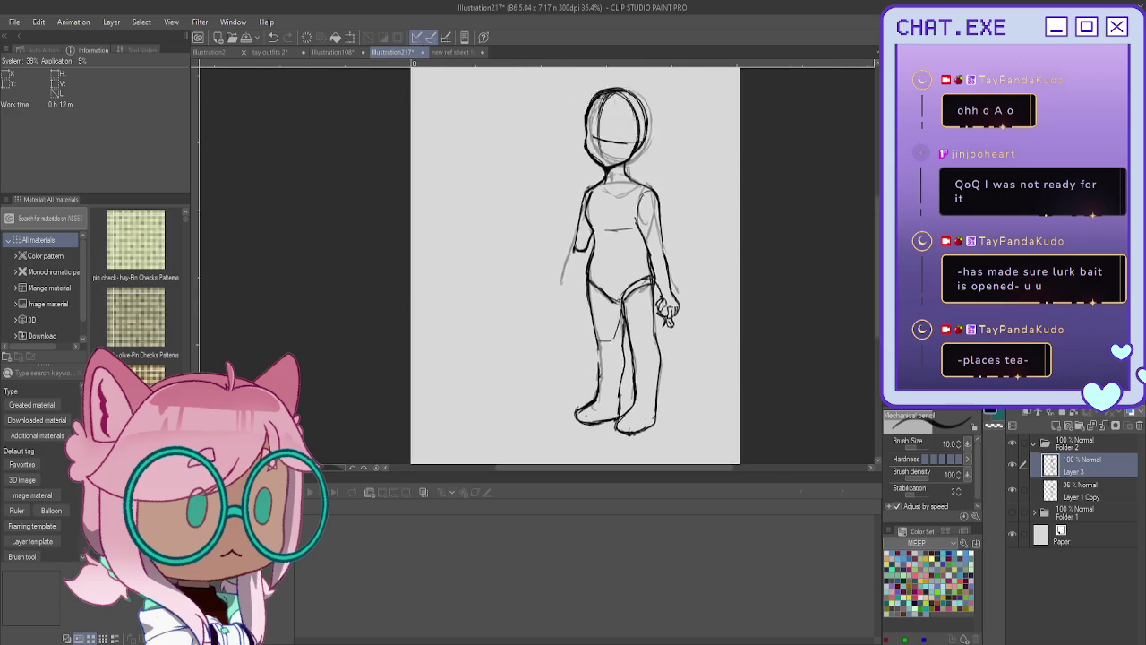
scroll(631, 273, up, 1)
scroll(632, 274, up, 1)
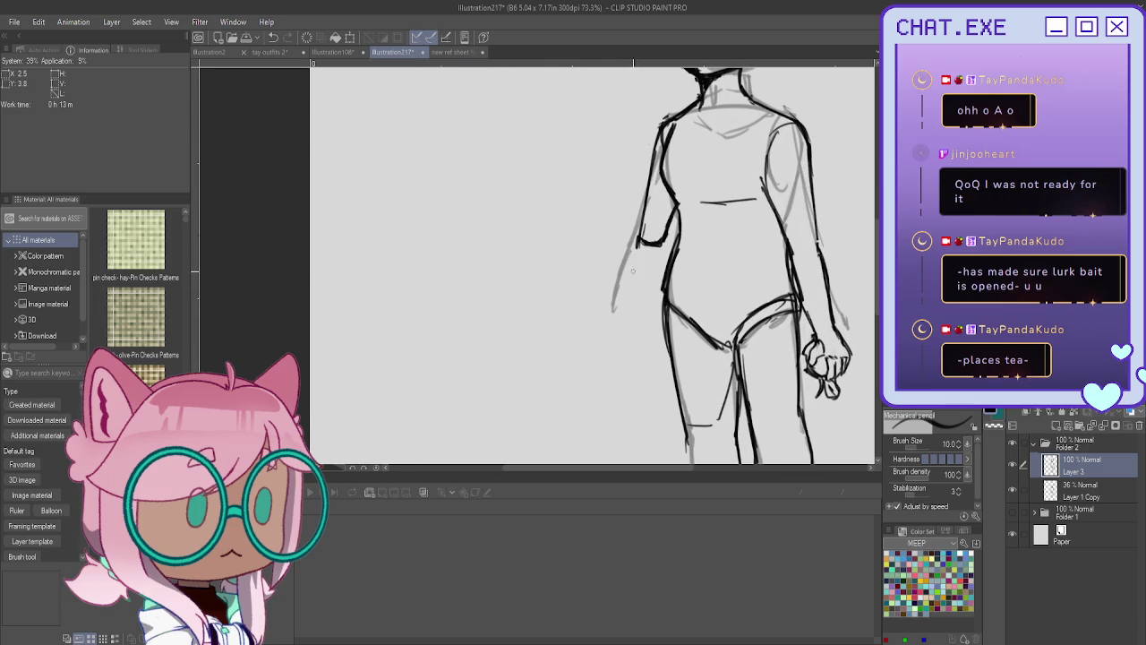
scroll(635, 276, up, 1)
drag(641, 240, 630, 278)
drag(673, 226, 652, 310)
drag(641, 229, 621, 324)
key(ctrl+z)
key(ctrl+z)
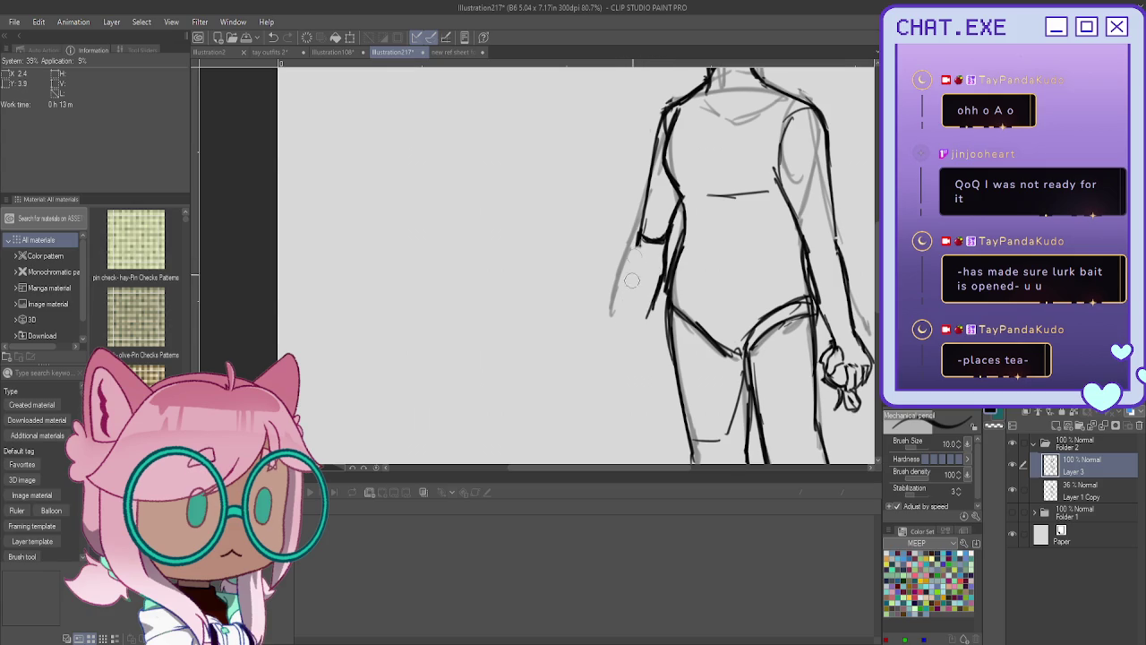
mouse_move(644, 214)
mouse_down()
mouse_move(616, 328)
mouse_move(634, 348)
mouse_up()
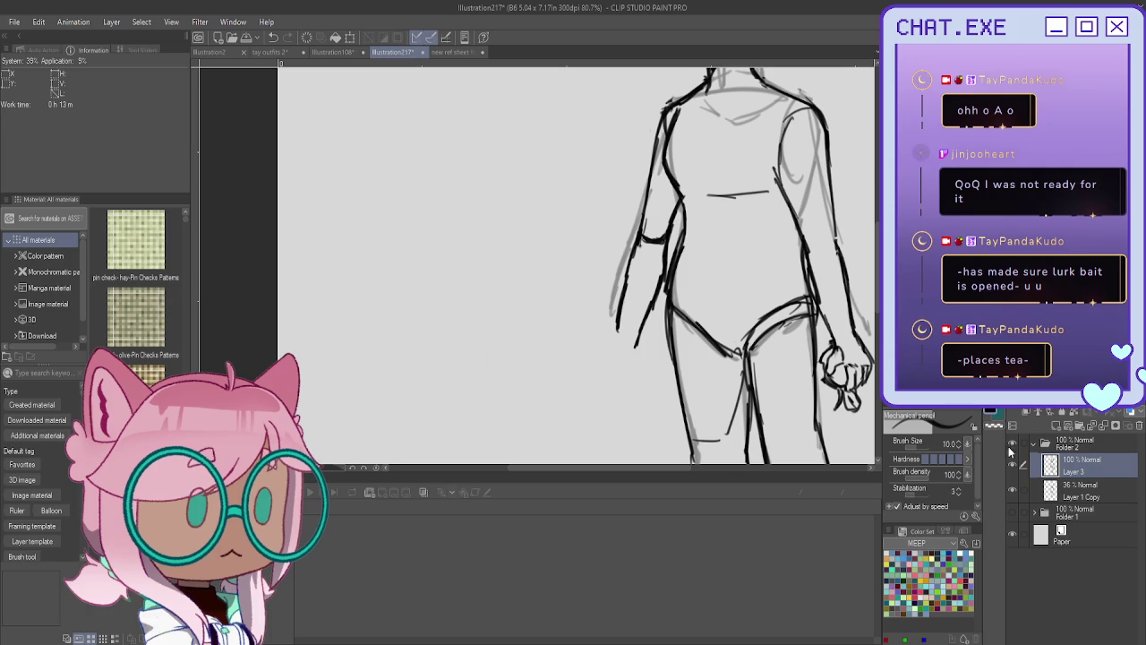
click(1012, 491)
Lasso the inked left arm lines, tilt them toward the torso, commit and deselect.
key(m)
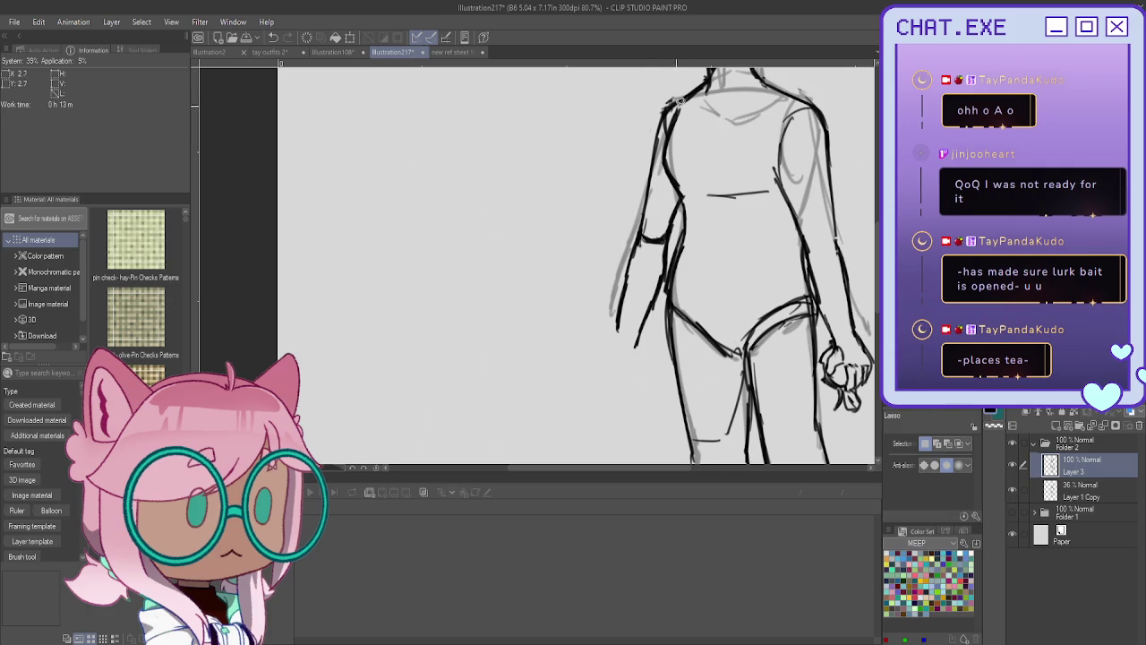
drag(658, 144, 661, 103)
click(665, 99)
mouse_move(660, 158)
mouse_down()
mouse_move(605, 362)
mouse_move(632, 125)
mouse_up()
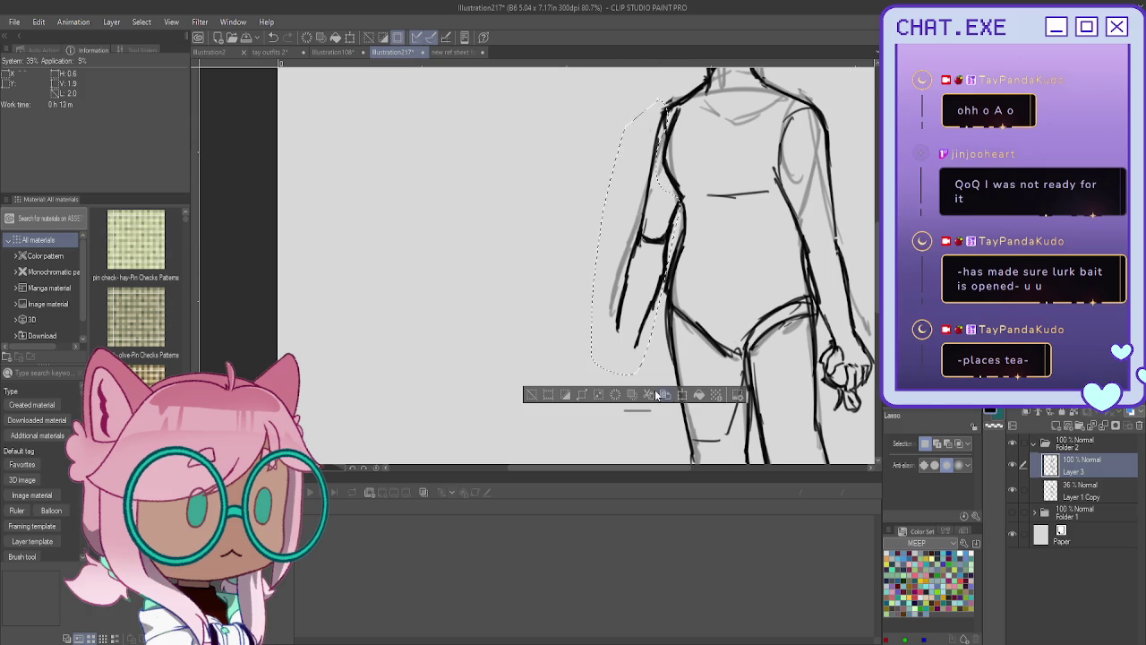
click(683, 396)
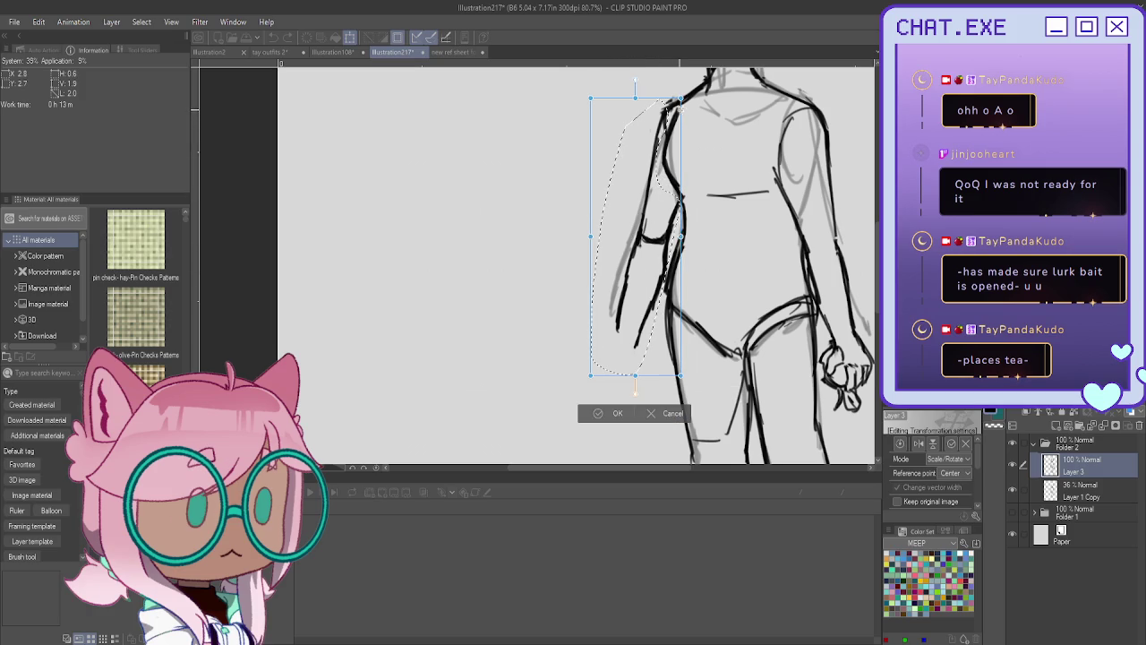
drag(522, 222, 532, 251)
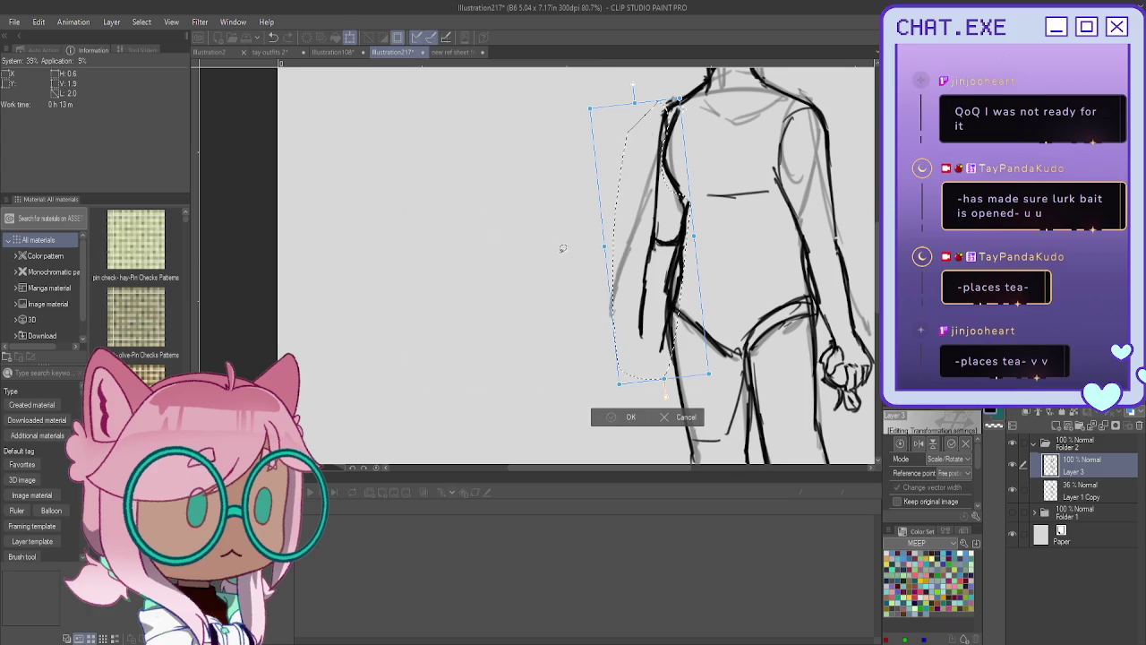
click(611, 417)
key(ctrl+d)
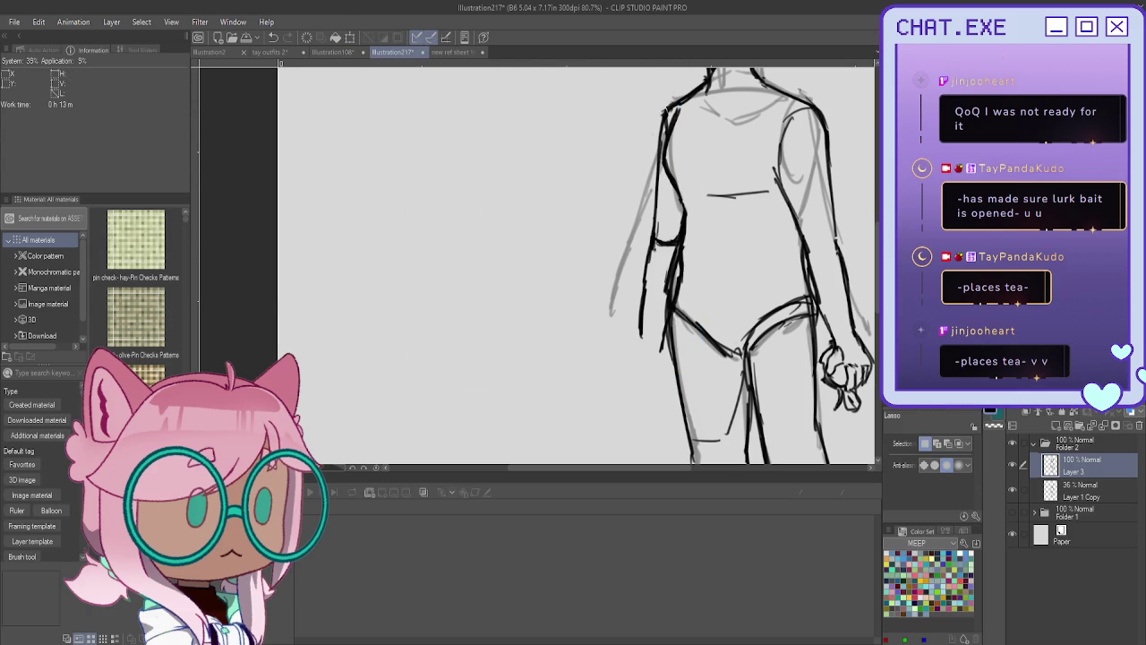
Extend the leg outline downward and try finger marks on the hand, undoing them.
key(p)
drag(646, 297, 637, 358)
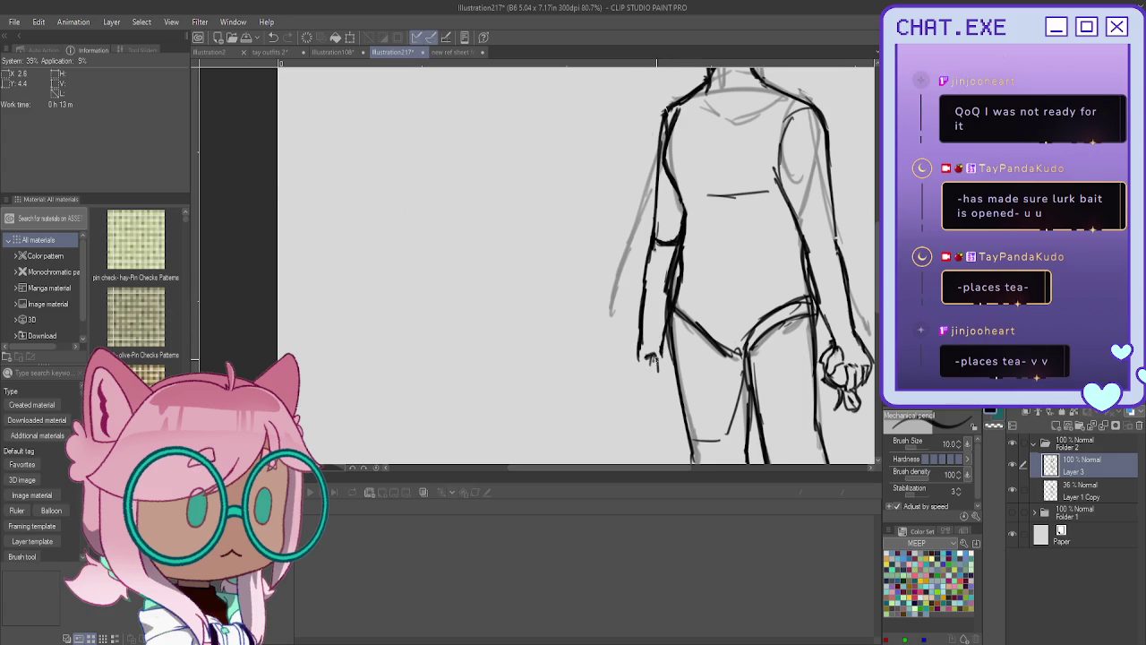
mouse_move(658, 370)
mouse_down()
mouse_move(662, 385)
mouse_move(652, 385)
mouse_move(665, 377)
mouse_move(634, 371)
mouse_move(658, 358)
mouse_move(648, 392)
mouse_move(635, 382)
mouse_up()
key(ctrl+z)
key(ctrl+z)
Zoom out to the whole figure and select Folder 2.
scroll(639, 359, down, 2)
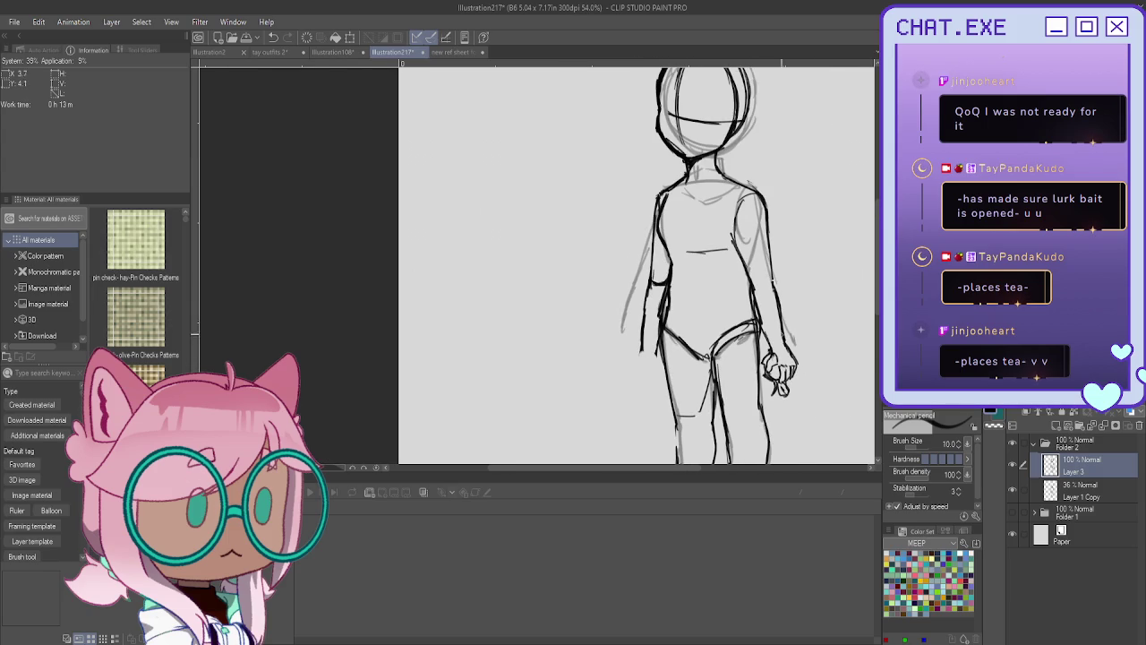
scroll(576, 260, down, 1)
scroll(577, 260, down, 1)
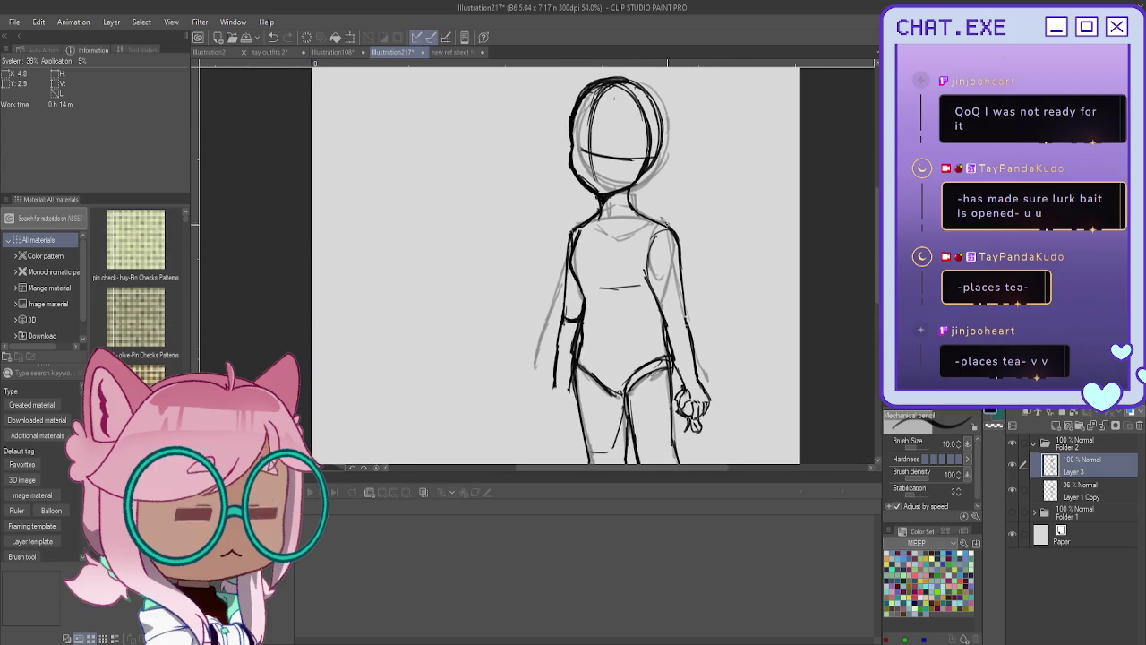
scroll(576, 260, down, 2)
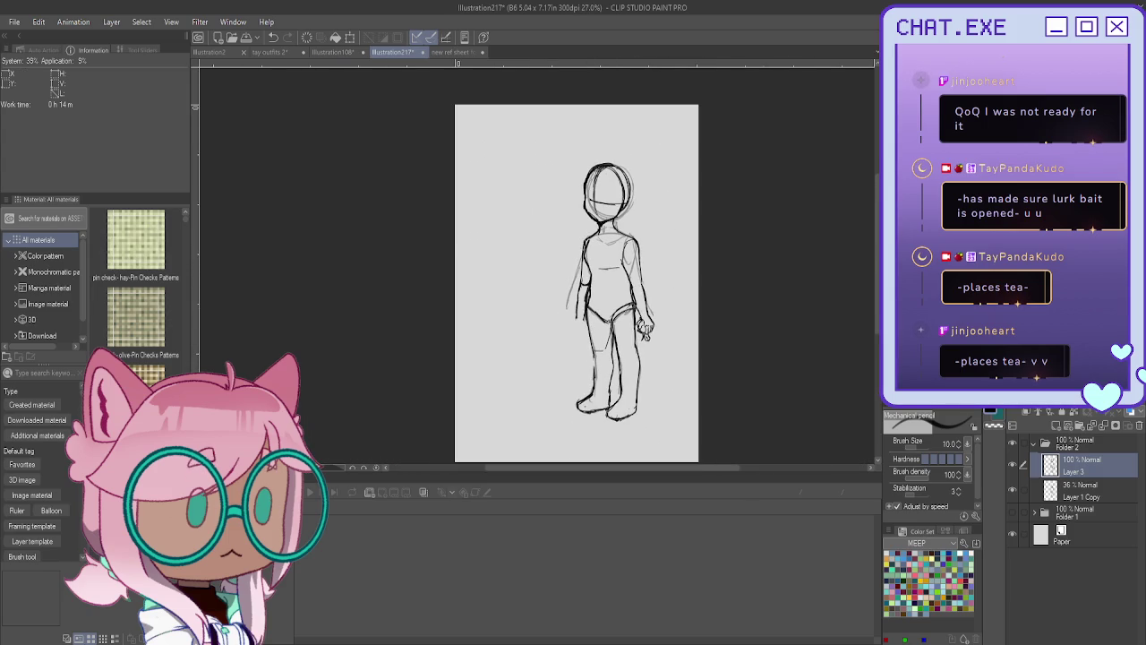
key(alt+bracketright)
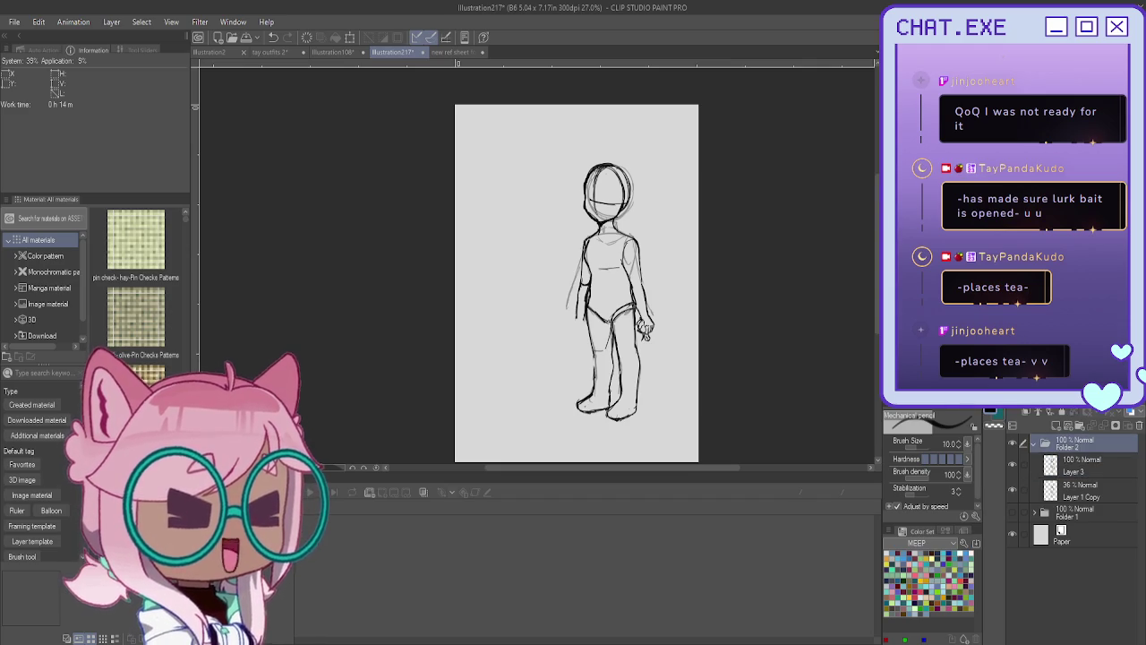
Liquify Folder 2 with a large brush, pushing the head, upper body and legs into alignment.
key(j)
key(bracketright)
key(bracketright)
key(bracketright)
key(bracketright)
key(bracketright)
key(bracketright)
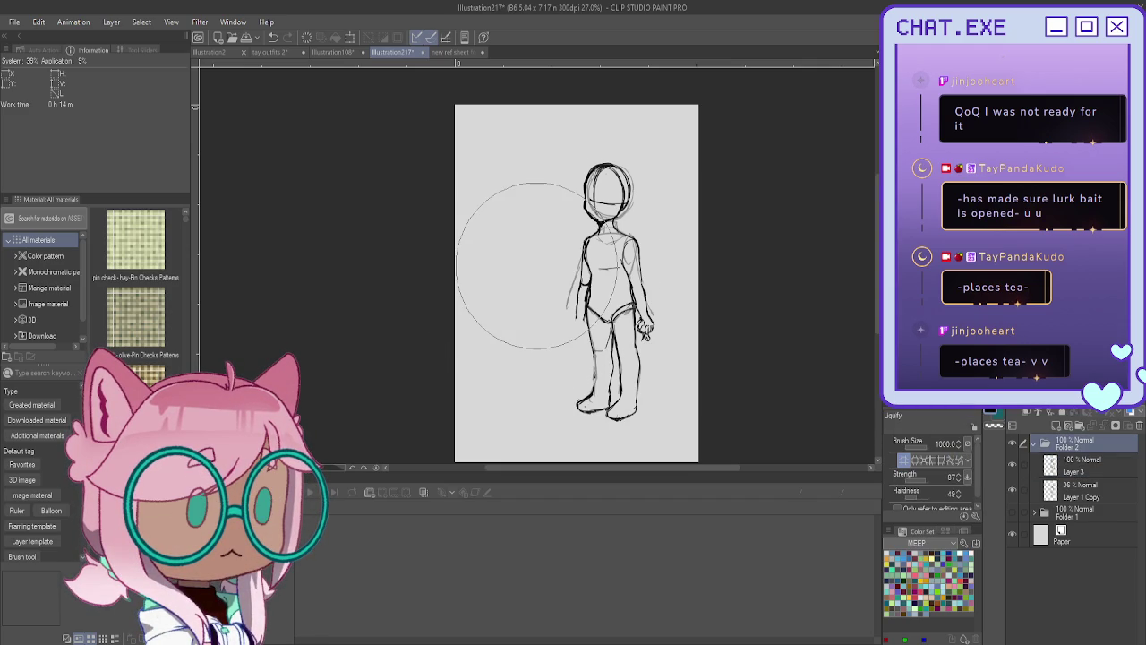
mouse_move(588, 224)
mouse_down()
mouse_move(607, 221)
mouse_move(589, 199)
mouse_up()
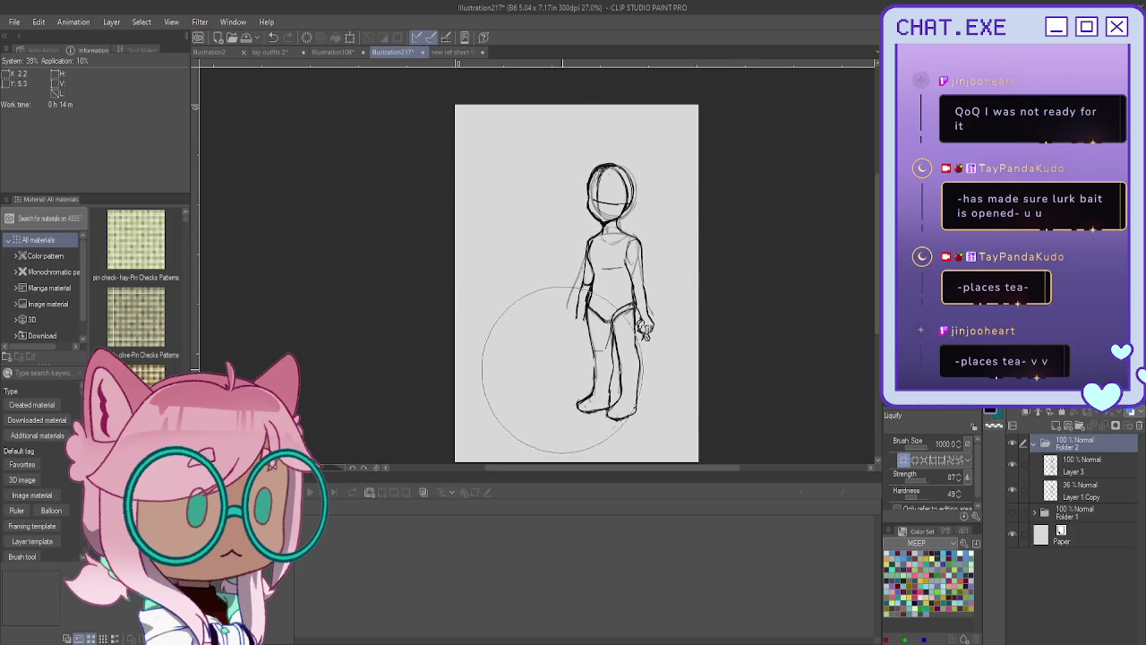
drag(612, 342, 608, 376)
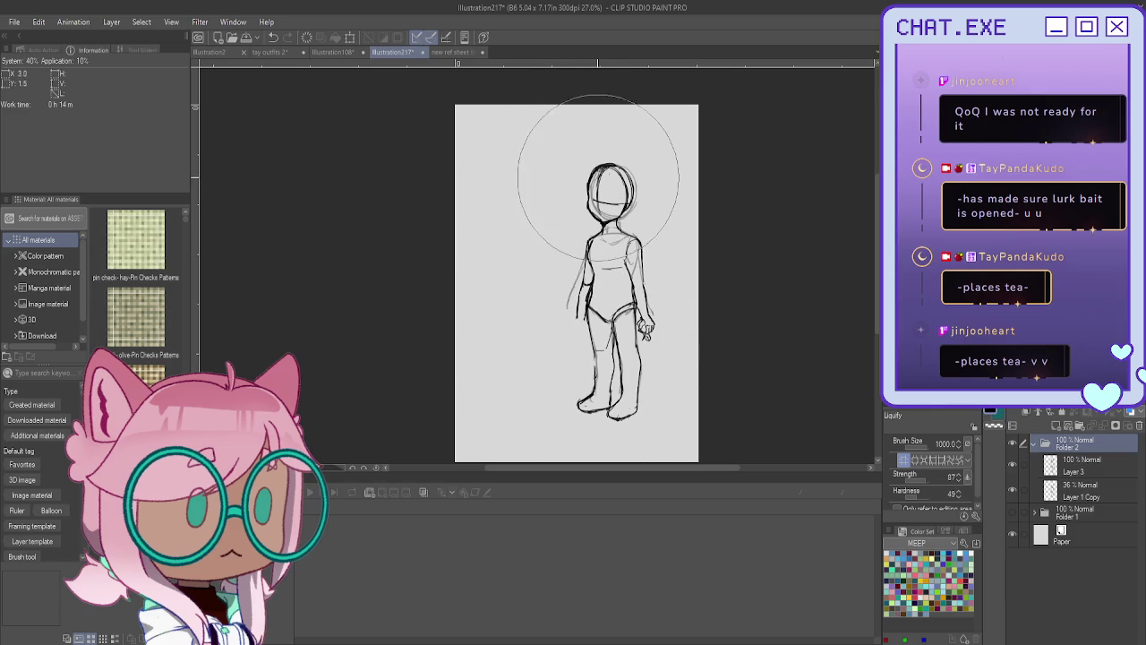
key(bracketleft)
key(bracketleft)
key(bracketleft)
key(p)
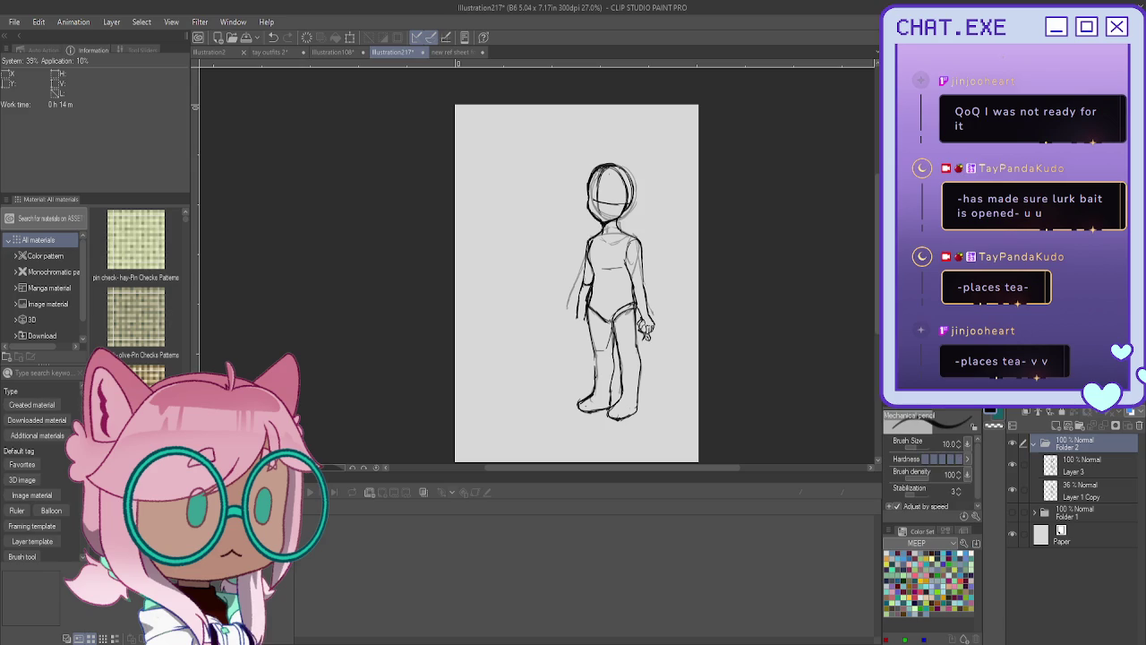
click(1060, 468)
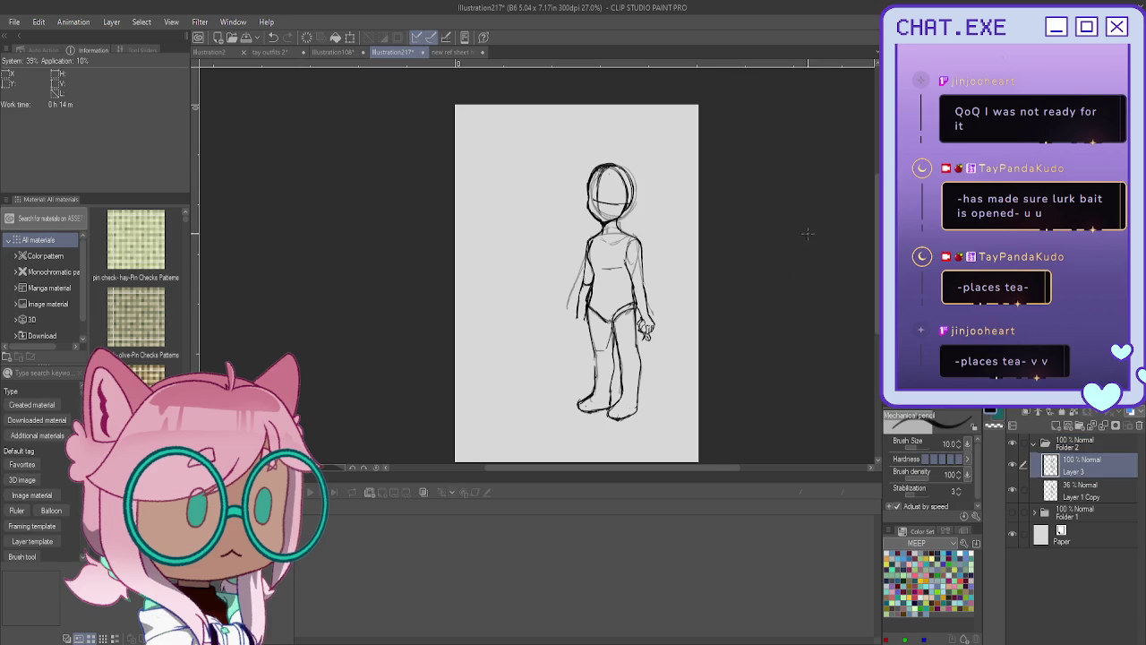
Zoom in on the head and draw a dark collar line across the neck.
scroll(616, 234, up, 2)
scroll(616, 235, up, 1)
scroll(616, 235, up, 1)
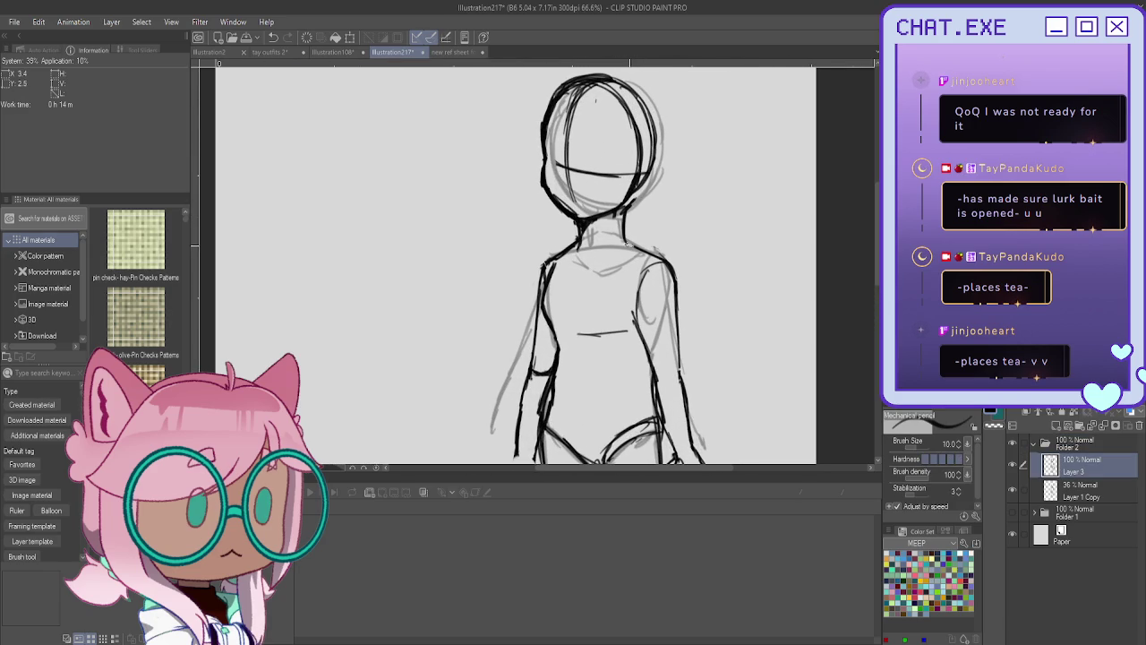
drag(620, 244, 581, 242)
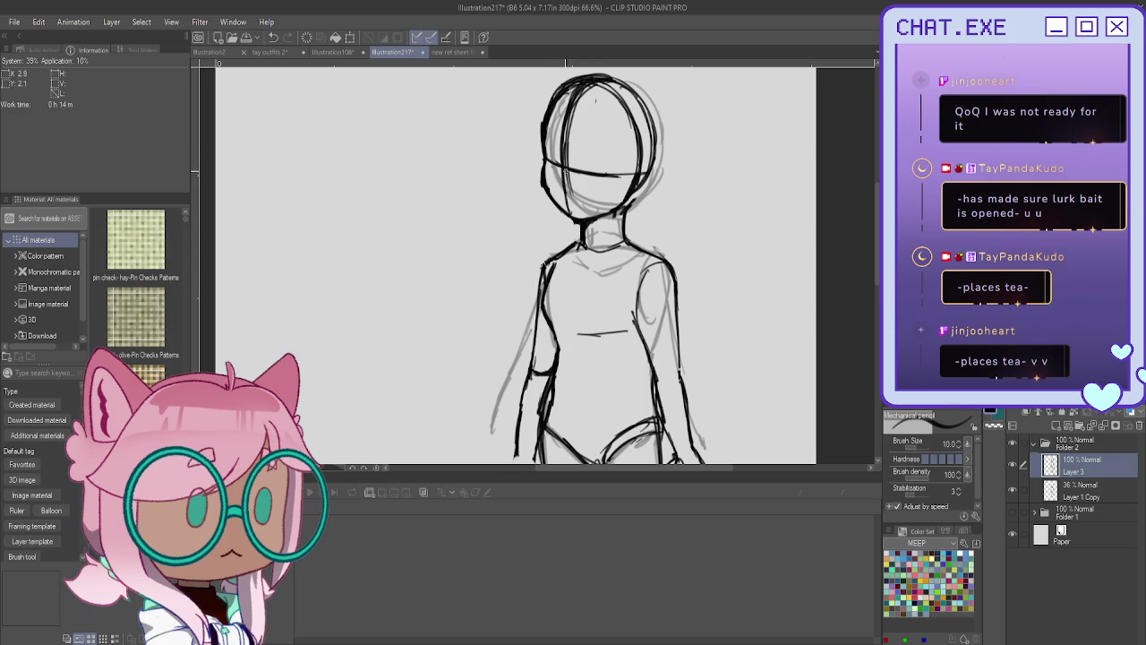
scroll(545, 199, down, 2)
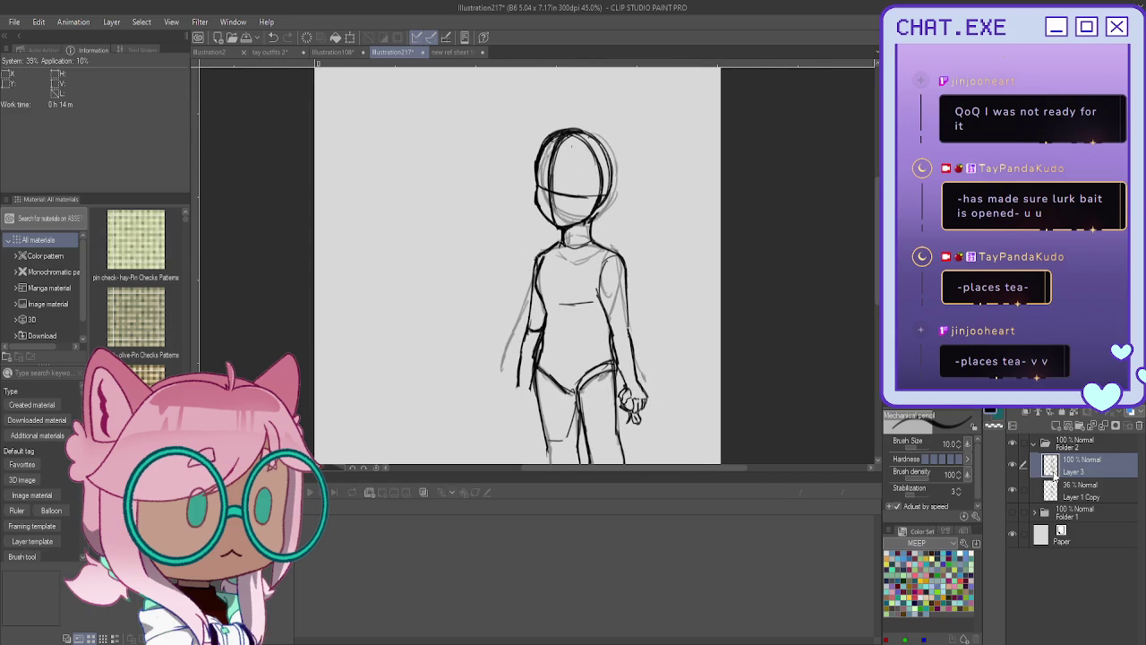
Set Folder 2 to 30% opacity, add a new folder with a layer, and open the ref sheet.
click(1034, 442)
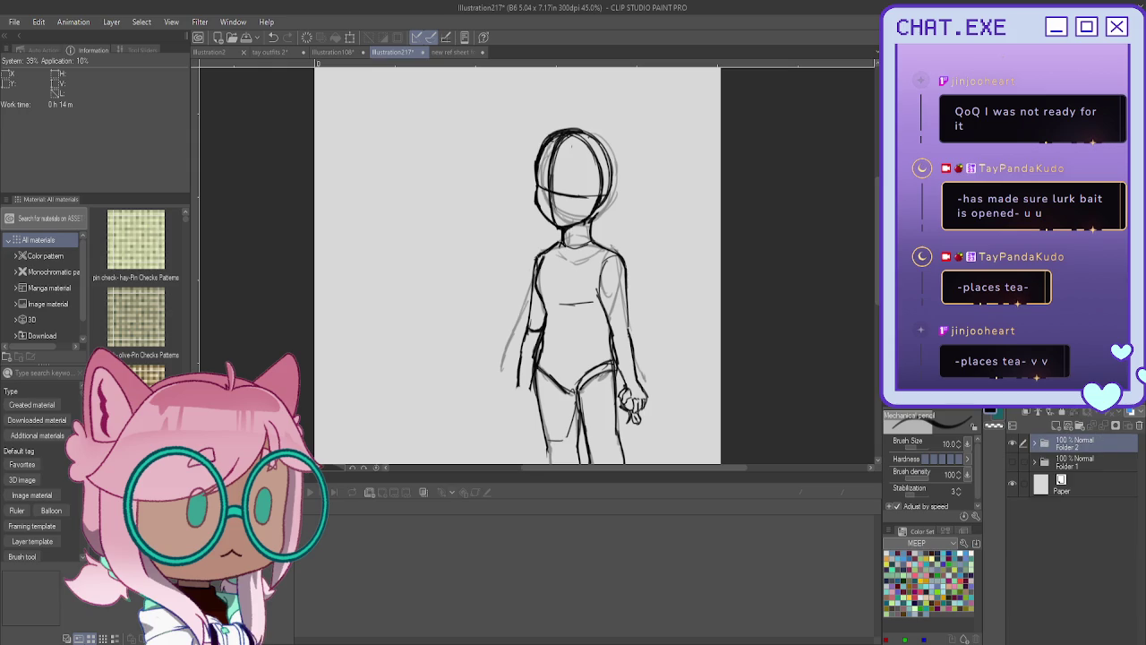
click(1060, 427)
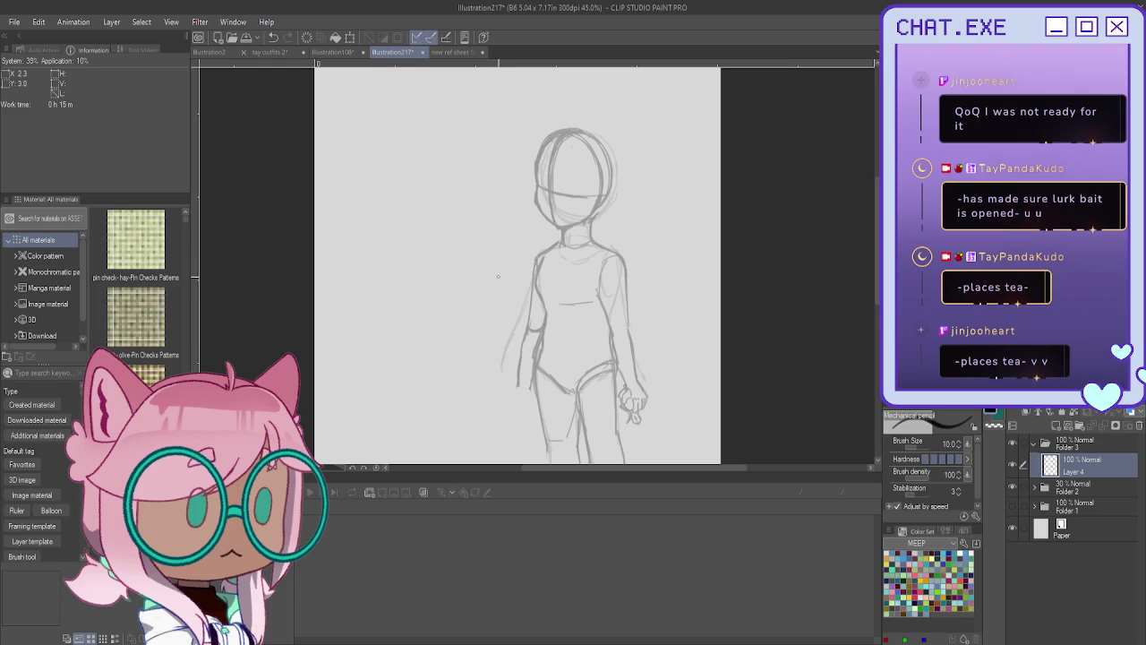
scroll(502, 259, up, 2)
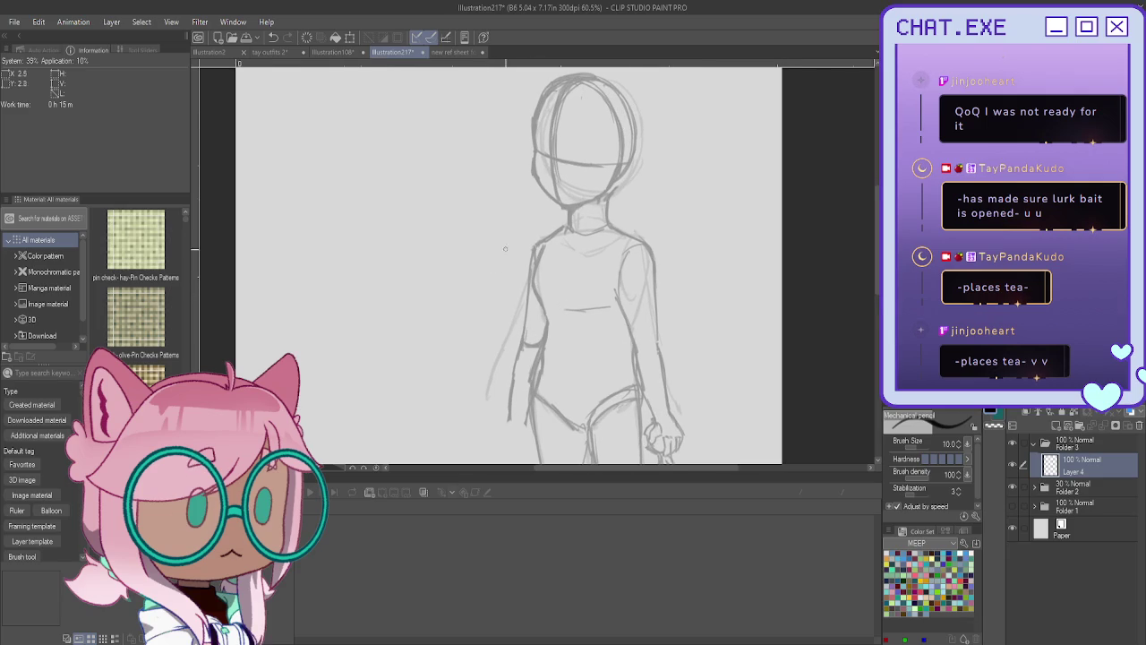
scroll(511, 260, up, 2)
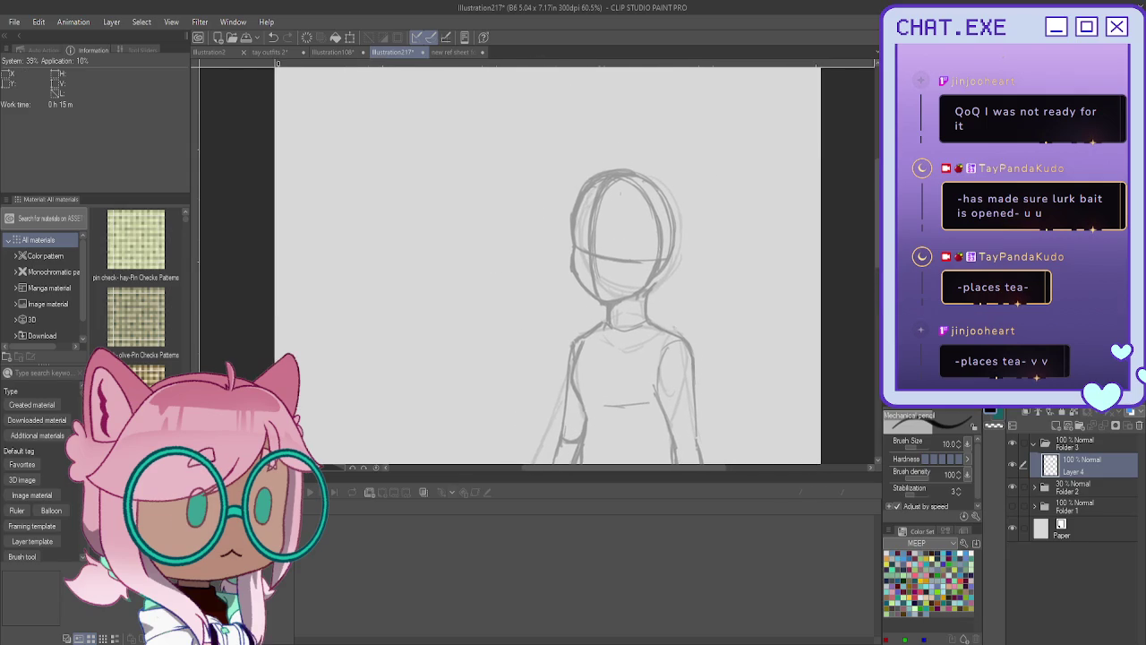
click(451, 52)
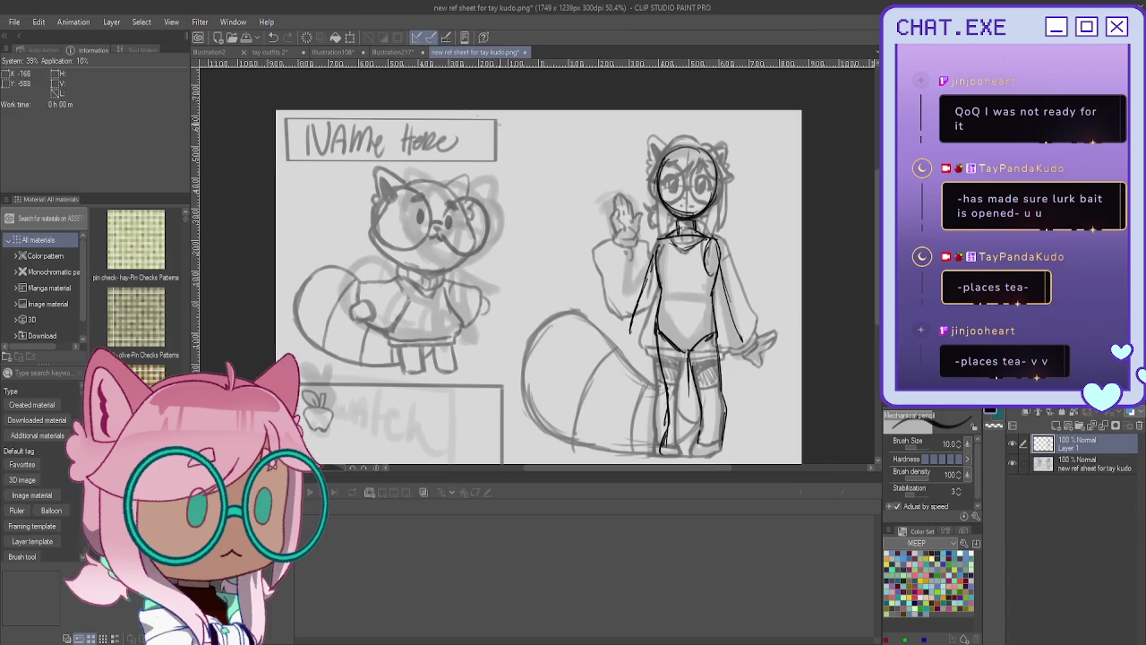
Hide the reference sheet's Layer 1 and return to Illustration217 zoomed in on the face.
click(1013, 444)
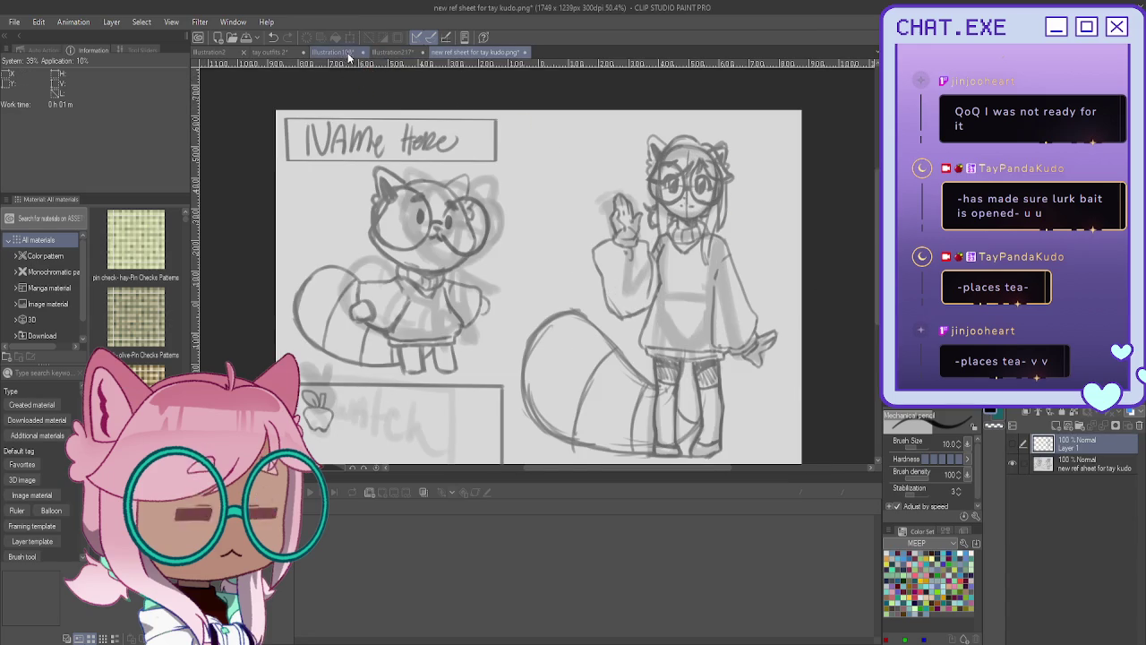
click(394, 52)
scroll(612, 241, up, 1)
scroll(612, 241, up, 2)
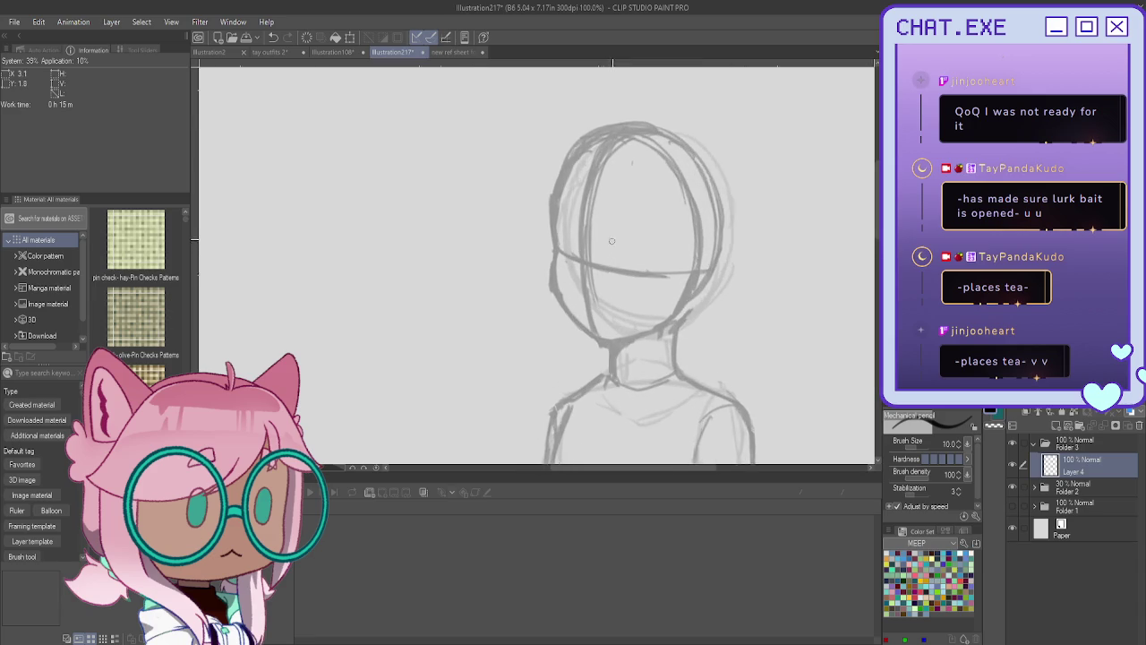
scroll(612, 241, up, 1)
scroll(566, 216, up, 1)
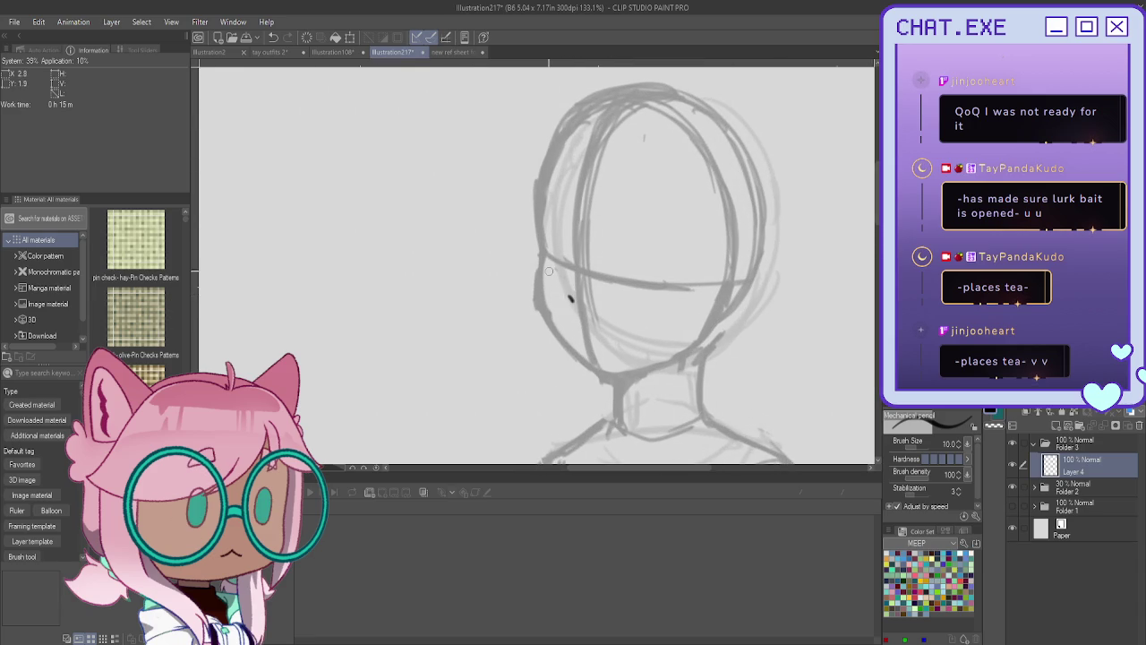
Ink a dark eye, an upper lid and a second eyelid on the face.
mouse_move(564, 235)
mouse_down()
mouse_move(566, 258)
mouse_move(564, 229)
mouse_move(550, 255)
mouse_up()
key(ctrl+z)
mouse_move(614, 254)
mouse_down()
mouse_move(641, 247)
mouse_move(655, 282)
mouse_move(608, 261)
mouse_move(655, 267)
mouse_move(630, 287)
mouse_move(625, 247)
mouse_move(630, 285)
mouse_move(619, 285)
mouse_move(619, 267)
mouse_move(614, 281)
mouse_move(629, 246)
mouse_move(649, 279)
mouse_move(631, 243)
mouse_up()
mouse_move(618, 195)
mouse_down()
mouse_move(650, 213)
mouse_move(610, 198)
mouse_move(623, 206)
mouse_up()
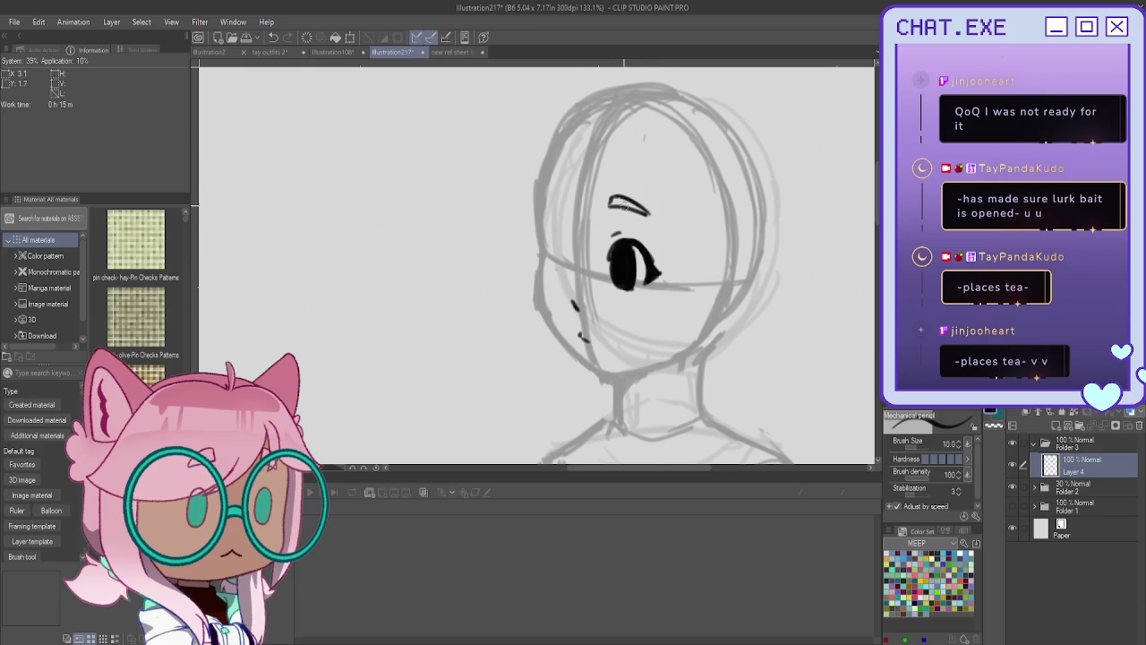
mouse_move(555, 199)
mouse_down()
mouse_move(568, 206)
mouse_move(541, 209)
mouse_move(570, 205)
mouse_move(555, 262)
mouse_up()
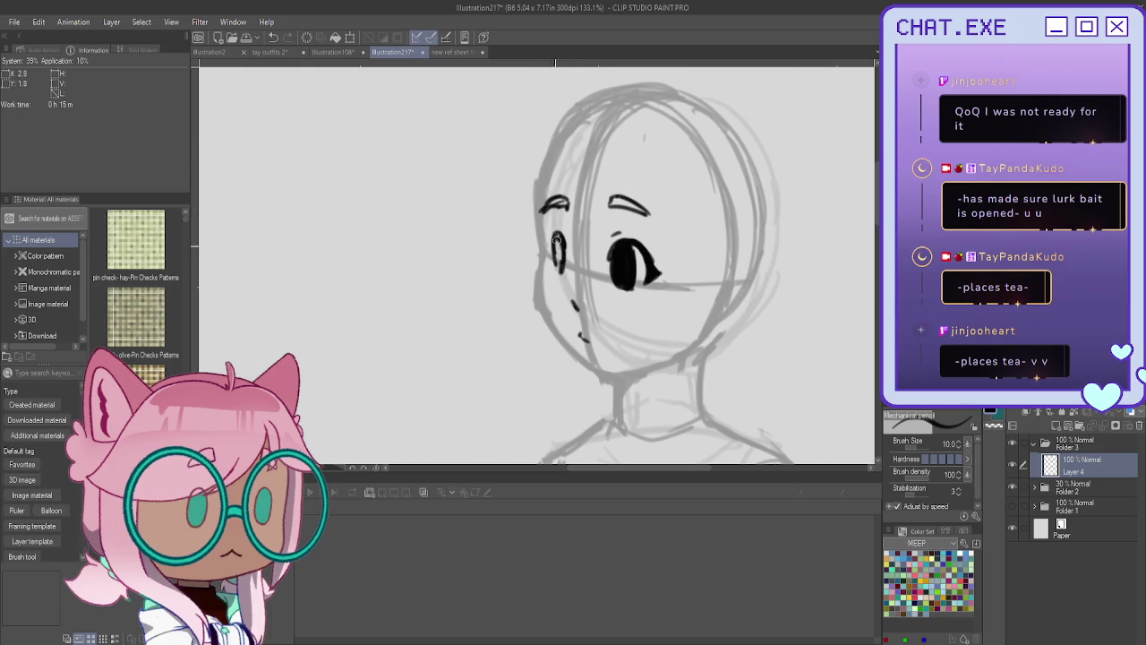
Redo the dark outline beside the left eye on Layer 4.
key(ctrl+z)
key(ctrl+z)
key(ctrl+z)
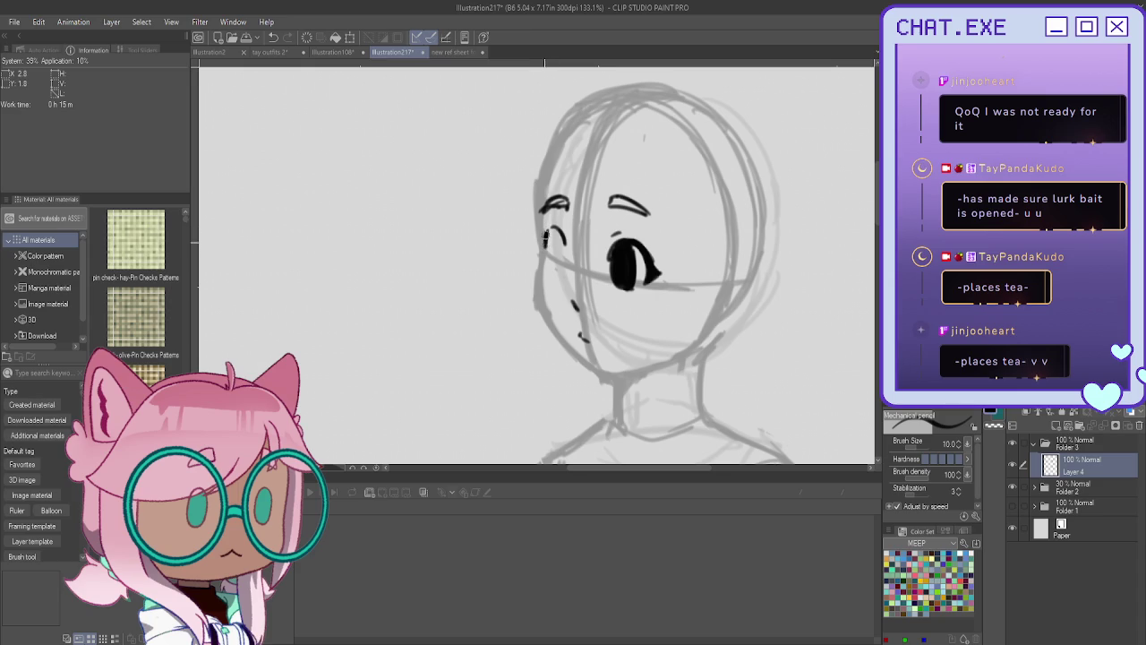
drag(544, 244, 561, 244)
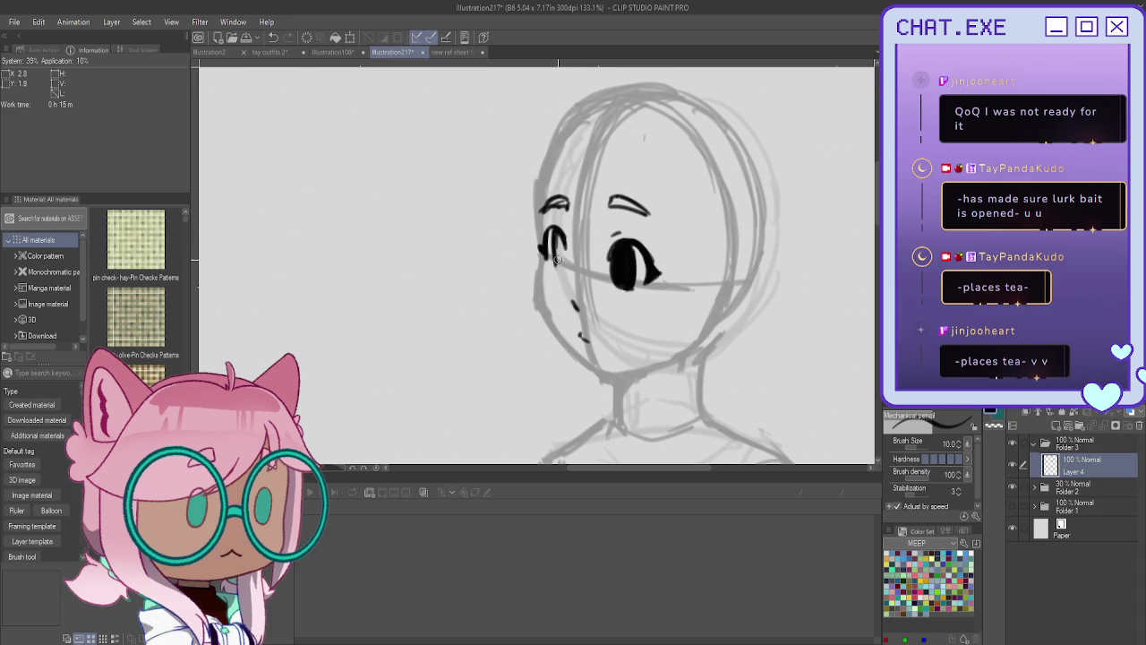
drag(562, 244, 559, 272)
Ink the head's left contour, the jawline through the chin and a neck line below it.
drag(536, 191, 535, 315)
mouse_move(540, 275)
mouse_down()
mouse_move(548, 327)
mouse_move(577, 359)
mouse_move(618, 374)
mouse_up()
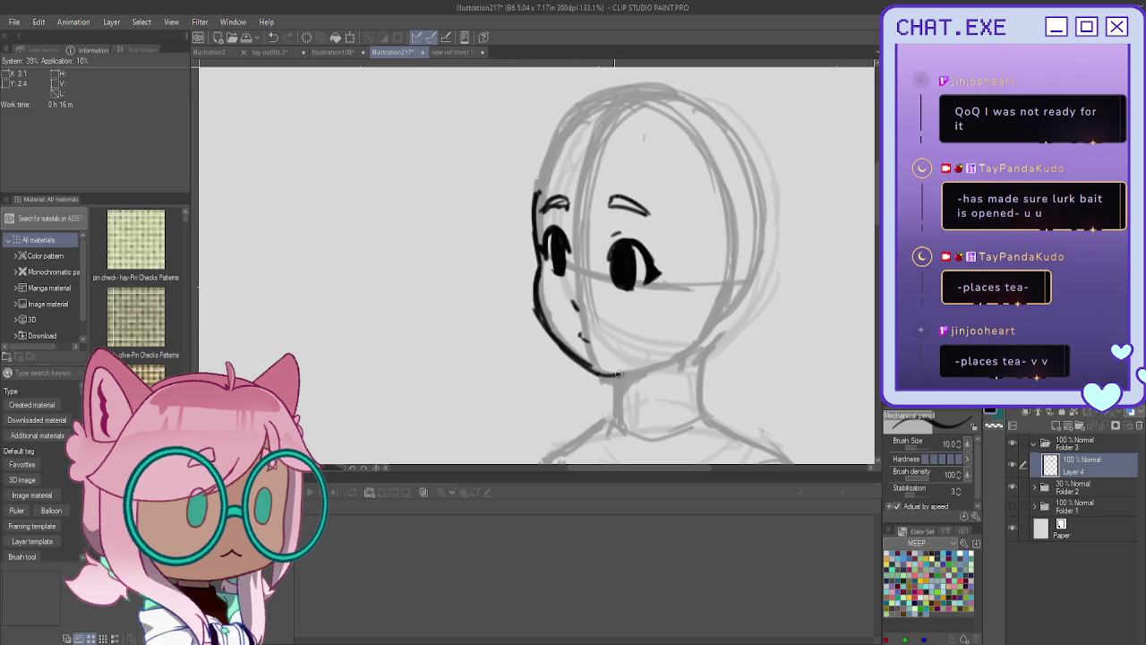
drag(678, 351, 593, 374)
key(ctrl+z)
key(ctrl+z)
mouse_move(558, 335)
mouse_down()
mouse_move(613, 385)
mouse_move(661, 365)
mouse_move(627, 379)
mouse_move(611, 431)
mouse_up()
key(ctrl+z)
key(ctrl+z)
drag(630, 385, 622, 395)
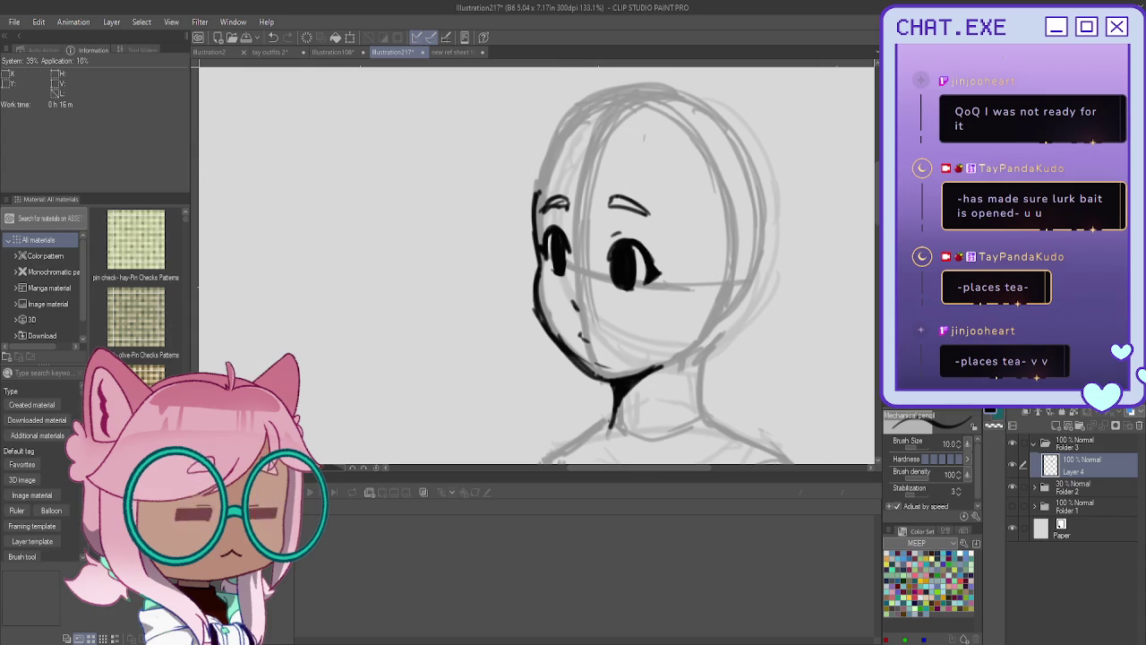
drag(570, 121, 630, 231)
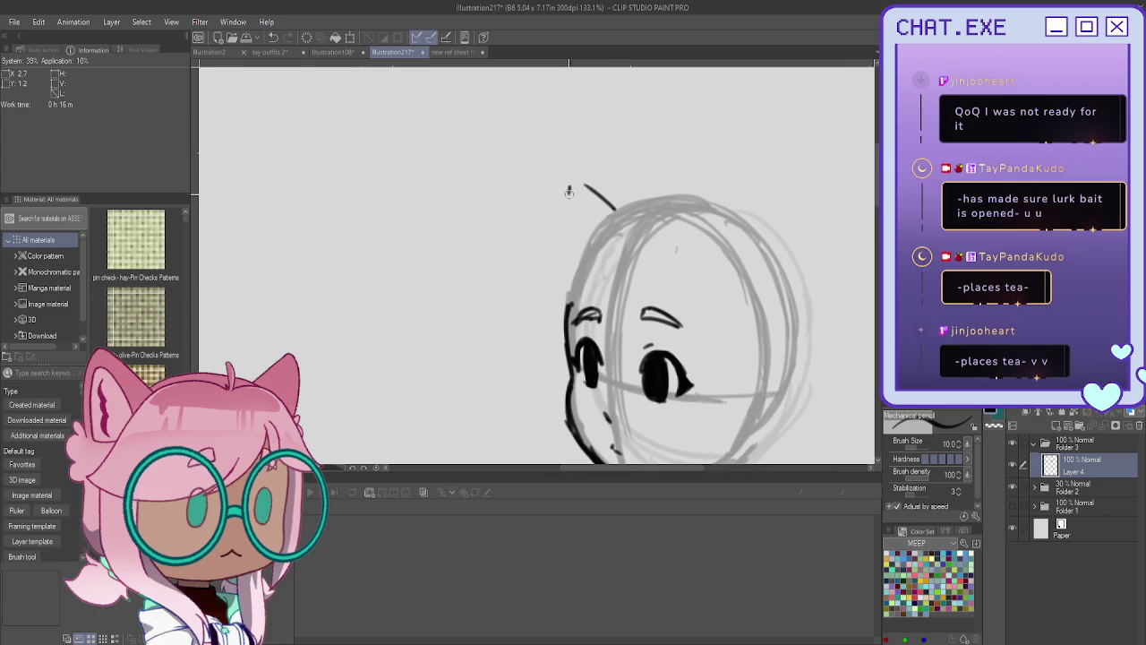
Ink the first pointed cat ear outline, removing the accidental black fill inside it.
mouse_move(613, 210)
mouse_down()
mouse_move(578, 181)
mouse_move(564, 247)
mouse_move(575, 189)
mouse_move(561, 208)
mouse_up()
key(ctrl+z)
key(ctrl+z)
drag(561, 224, 557, 303)
mouse_move(605, 215)
mouse_down()
mouse_move(569, 184)
mouse_move(561, 260)
mouse_up()
mouse_move(601, 216)
mouse_down()
mouse_move(578, 215)
mouse_move(568, 253)
mouse_move(567, 192)
mouse_up()
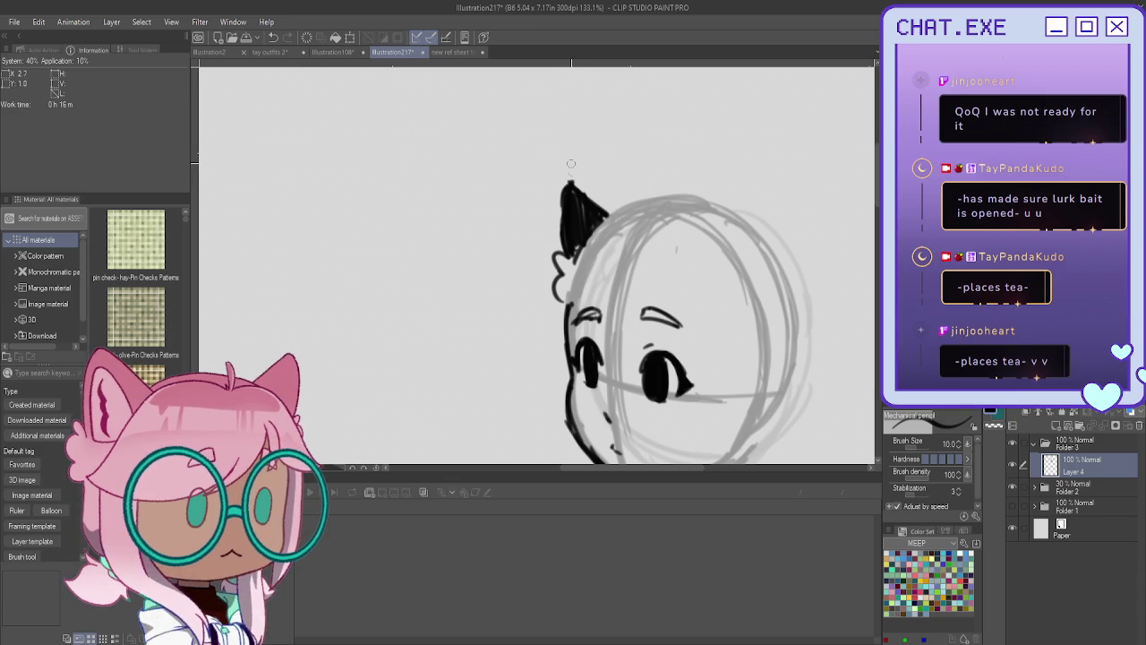
key(ctrl+z)
key(ctrl+z)
mouse_move(609, 219)
mouse_down()
mouse_move(572, 185)
mouse_move(564, 238)
mouse_up()
drag(568, 188, 565, 239)
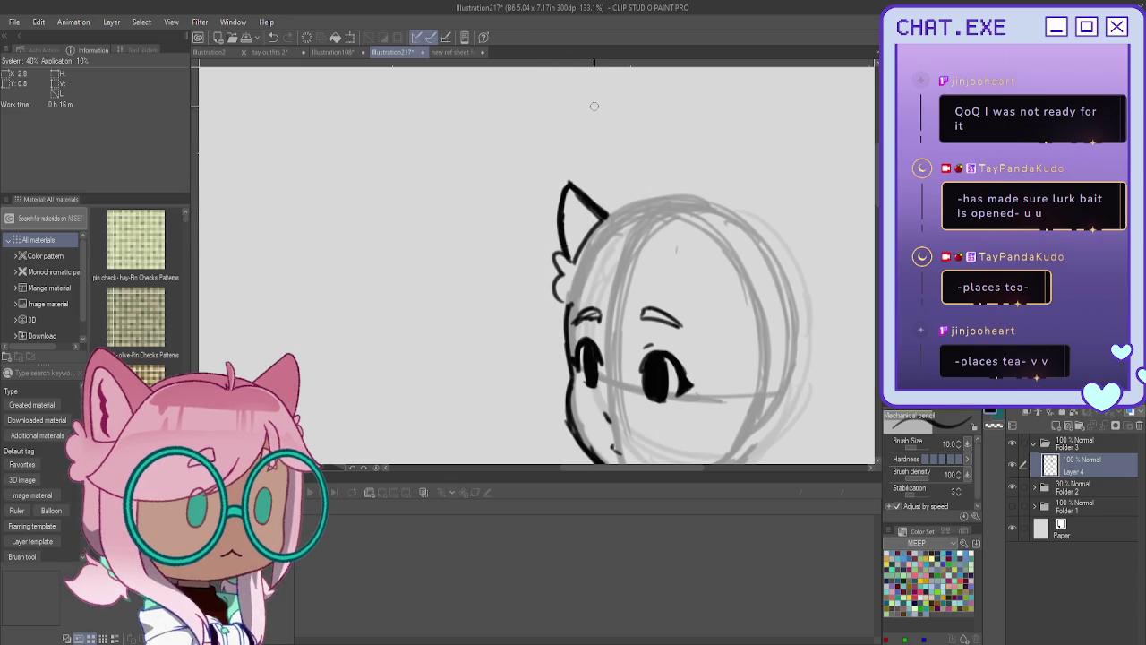
Sketch the second ear's outline and inner strokes, mirror the canvas horizontally, and undo them.
mouse_move(722, 229)
mouse_down()
mouse_move(777, 190)
mouse_move(781, 307)
mouse_move(762, 332)
mouse_up()
mouse_move(779, 199)
mouse_down()
mouse_move(786, 224)
mouse_move(722, 231)
mouse_move(750, 197)
mouse_move(715, 230)
mouse_move(773, 215)
mouse_move(737, 232)
mouse_move(767, 236)
mouse_move(730, 251)
mouse_move(758, 238)
mouse_move(743, 266)
mouse_up()
drag(763, 222, 740, 273)
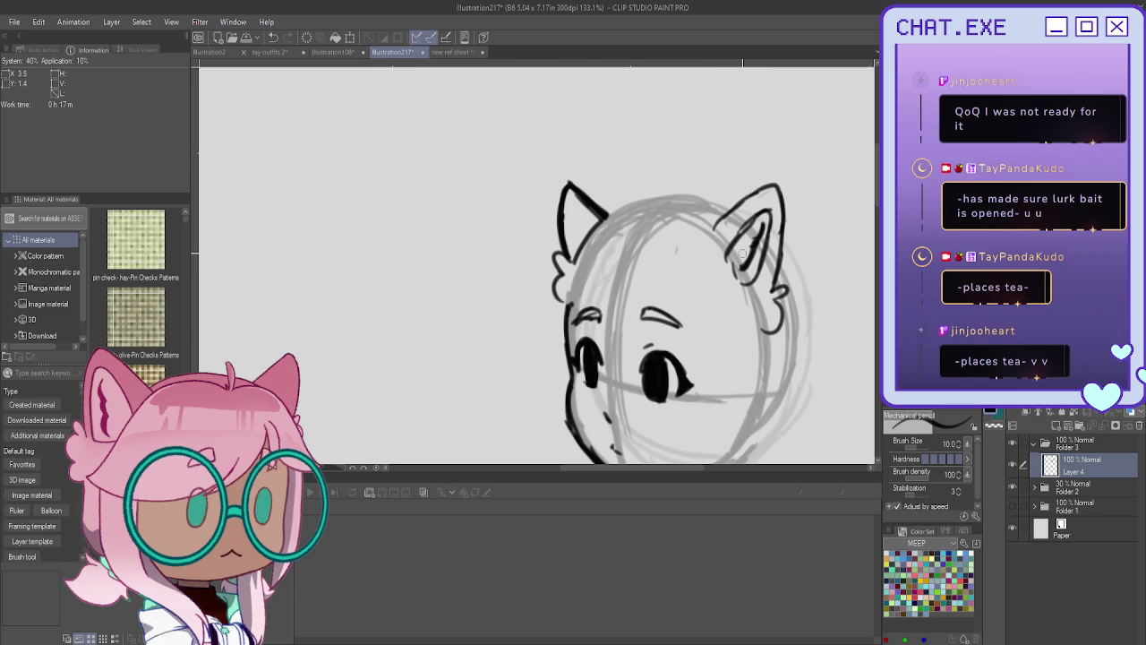
drag(771, 186, 704, 231)
key(h)
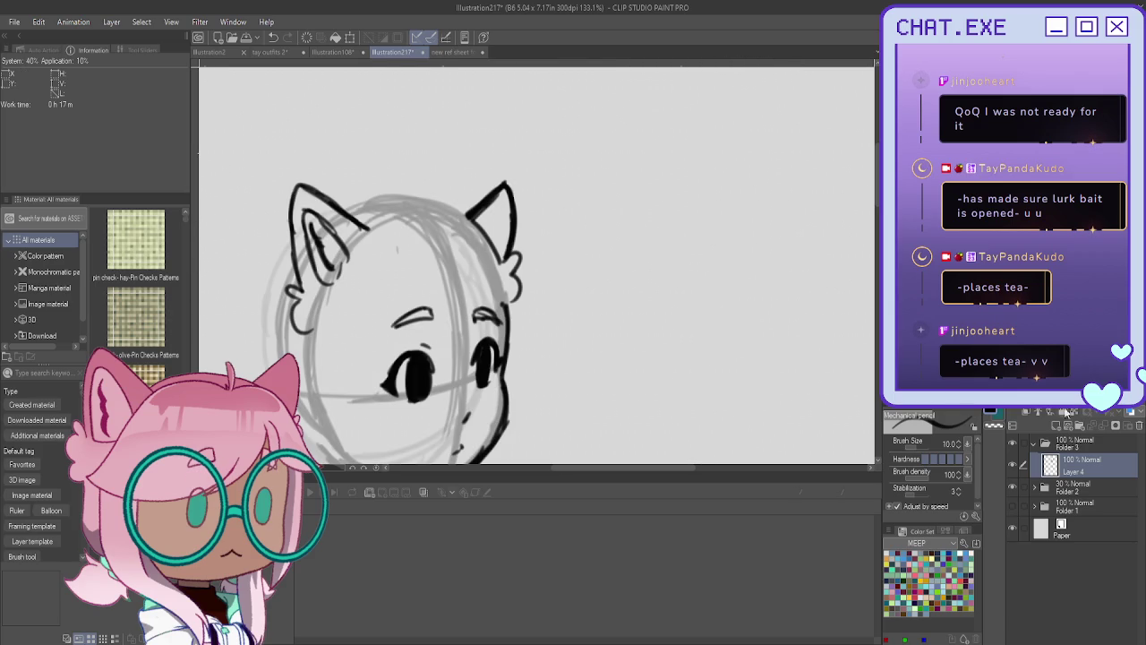
key(ctrl+z)
key(ctrl+z)
key(ctrl+z)
key(ctrl+z)
key(ctrl+z)
key(ctrl+z)
key(ctrl+z)
Redraw the second ear with an inner-ear triangle and hatching on the flipped canvas, then erase it.
mouse_move(340, 220)
mouse_down()
mouse_move(286, 187)
mouse_move(274, 215)
mouse_move(289, 276)
mouse_up()
mouse_move(324, 213)
mouse_down()
mouse_move(344, 223)
mouse_move(306, 271)
mouse_up()
drag(288, 213, 302, 267)
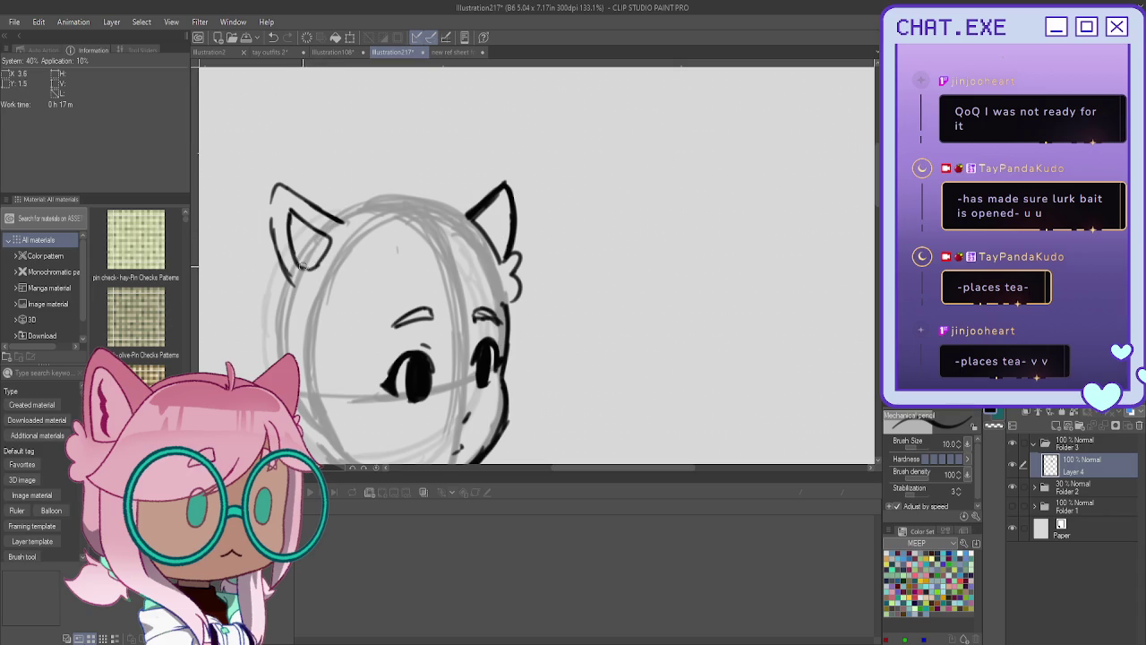
drag(296, 225, 308, 243)
mouse_move(278, 186)
mouse_down()
mouse_move(266, 177)
mouse_move(256, 191)
mouse_move(283, 269)
mouse_up()
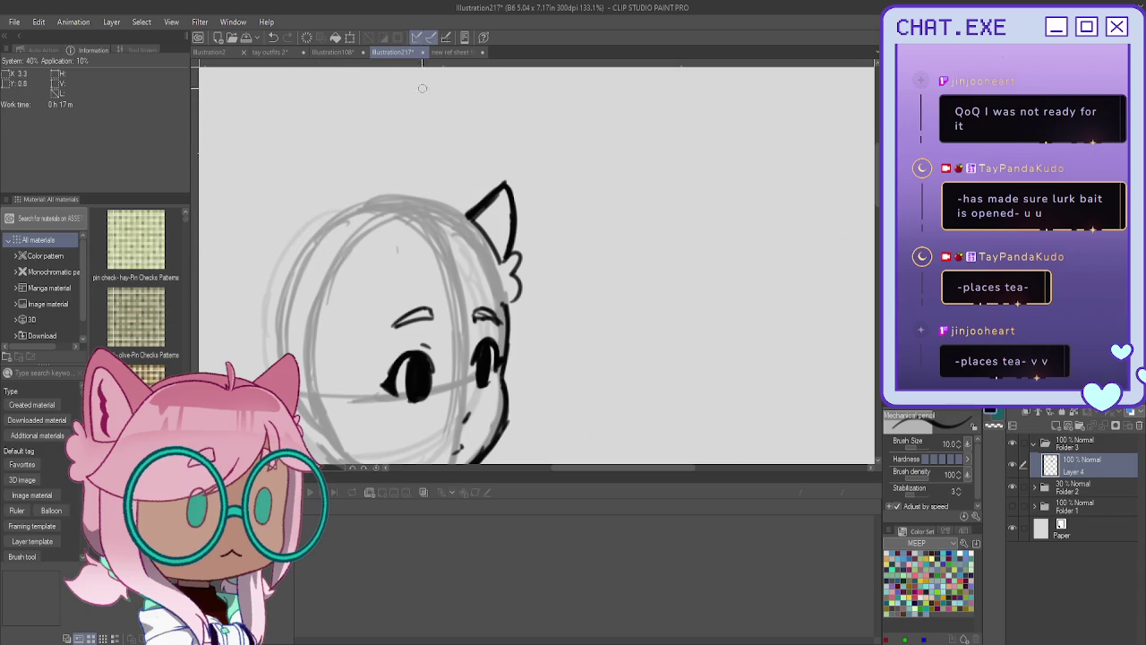
click(482, 52)
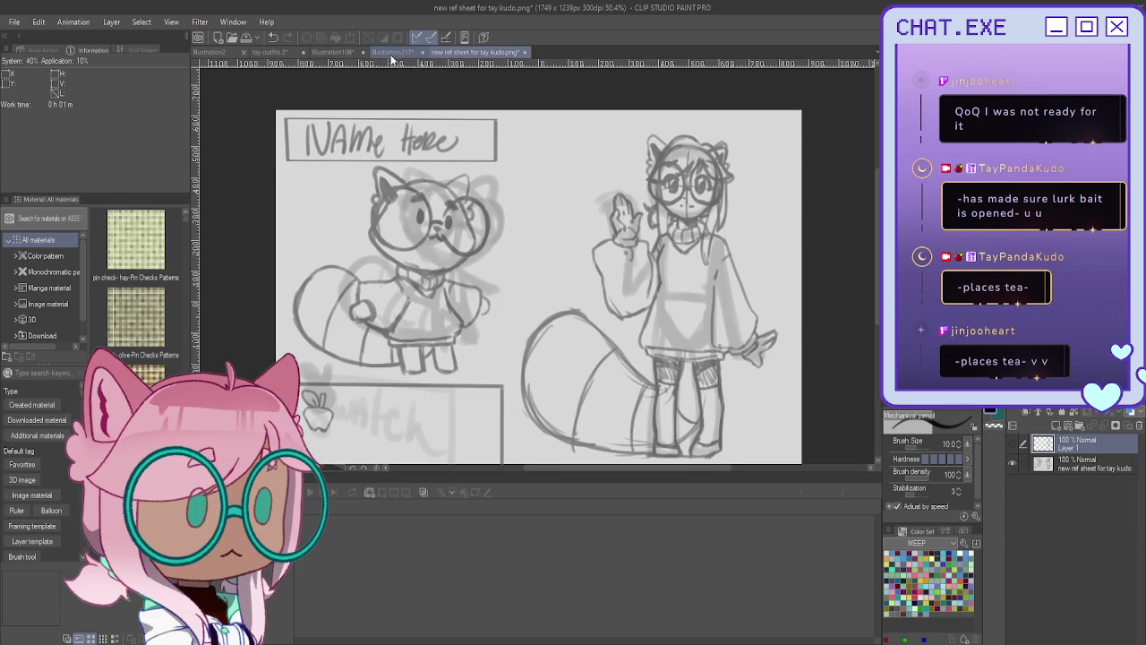
Back in Illustration217, redraw the second ear outline with inner-ear strokes and unflip the canvas.
click(392, 52)
mouse_move(341, 241)
mouse_down()
mouse_move(288, 201)
mouse_move(278, 328)
mouse_move(298, 361)
mouse_up()
mouse_move(305, 235)
mouse_down()
mouse_move(301, 294)
mouse_move(310, 301)
mouse_move(313, 245)
mouse_move(337, 273)
mouse_move(318, 305)
mouse_move(313, 263)
mouse_move(324, 291)
mouse_up()
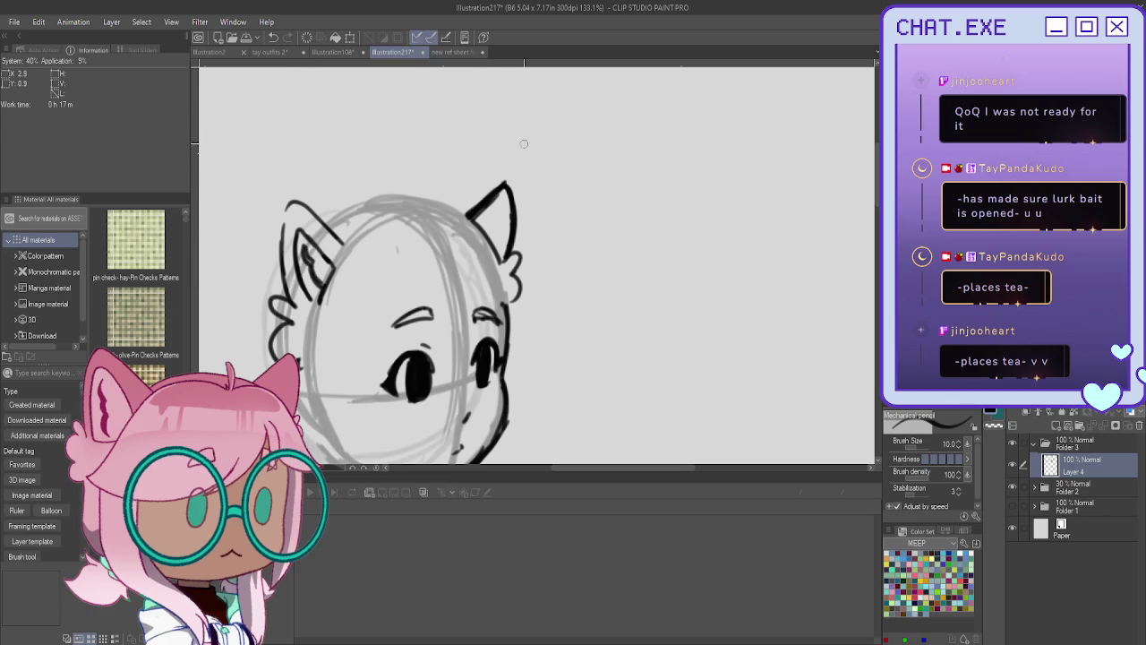
key(h)
scroll(568, 166, down, 2)
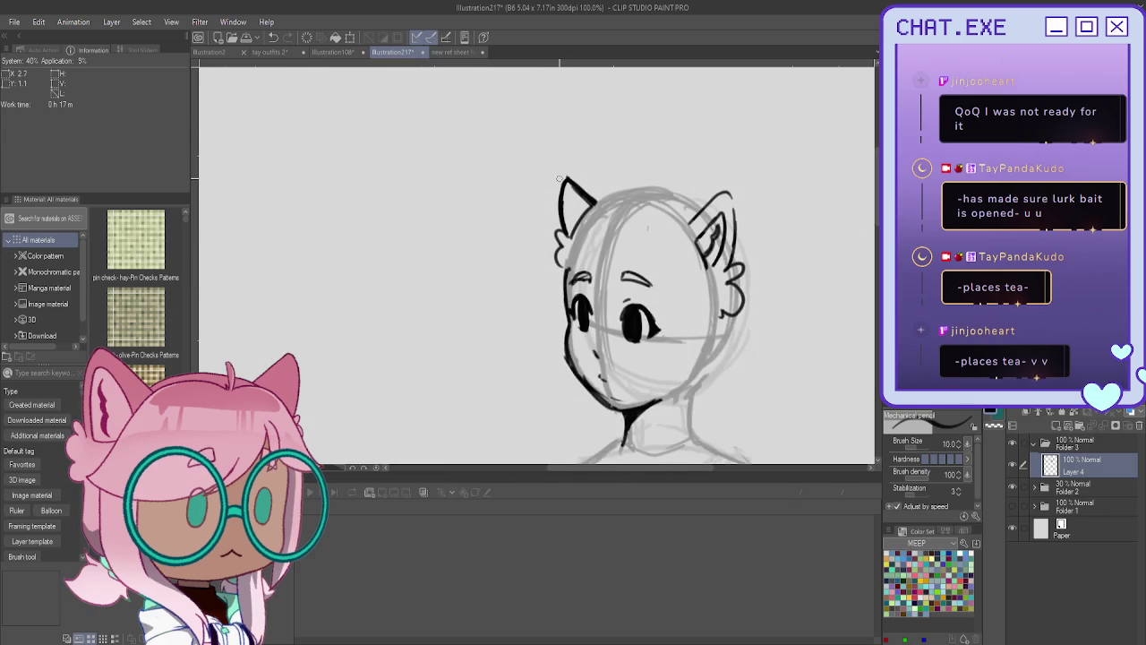
scroll(627, 206, up, 3)
Ink the right ear's outer edge, zoom out, and add a new layer above Layer 4.
drag(777, 192, 709, 235)
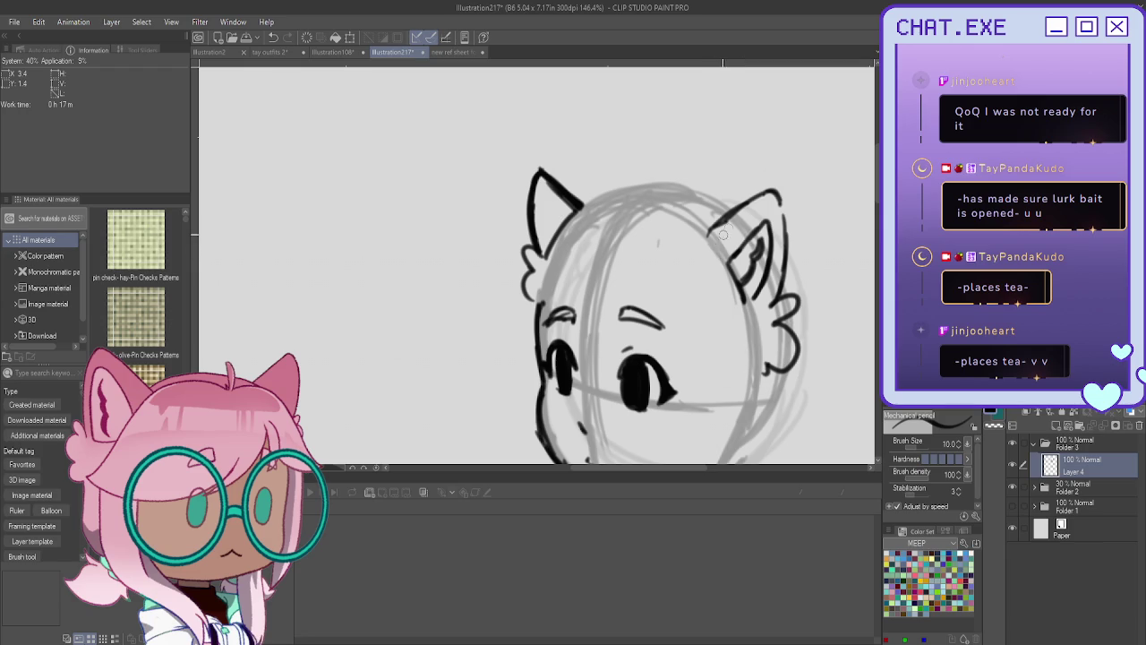
scroll(626, 304, down, 1)
scroll(573, 350, down, 2)
scroll(573, 350, down, 1)
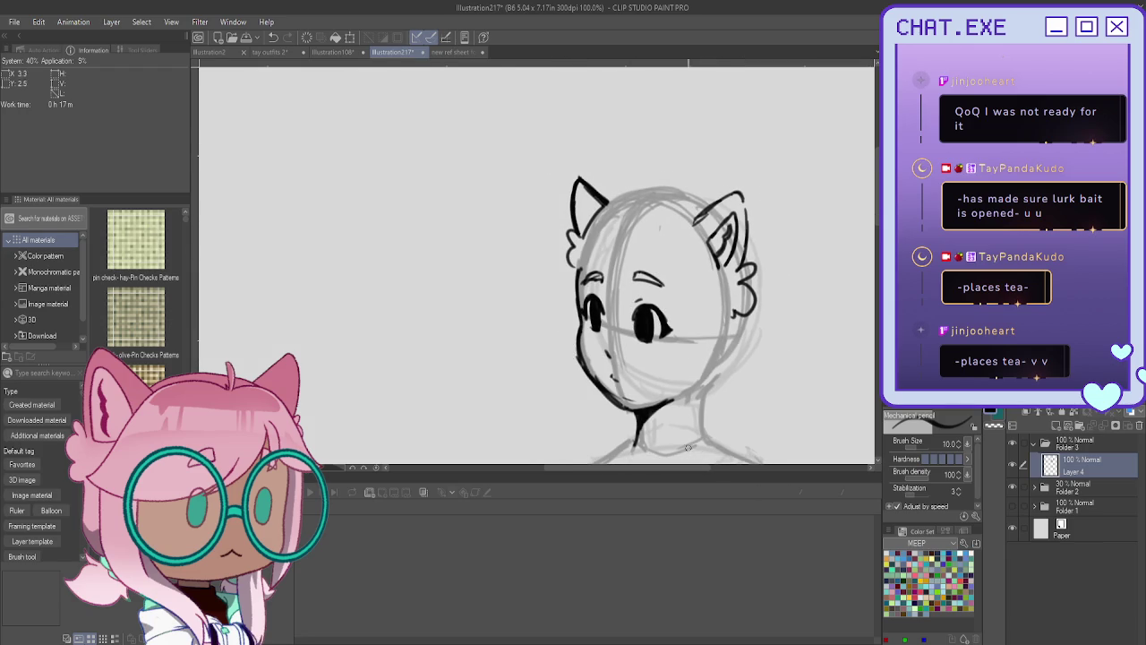
scroll(688, 447, up, 1)
scroll(687, 447, up, 1)
scroll(517, 141, down, 2)
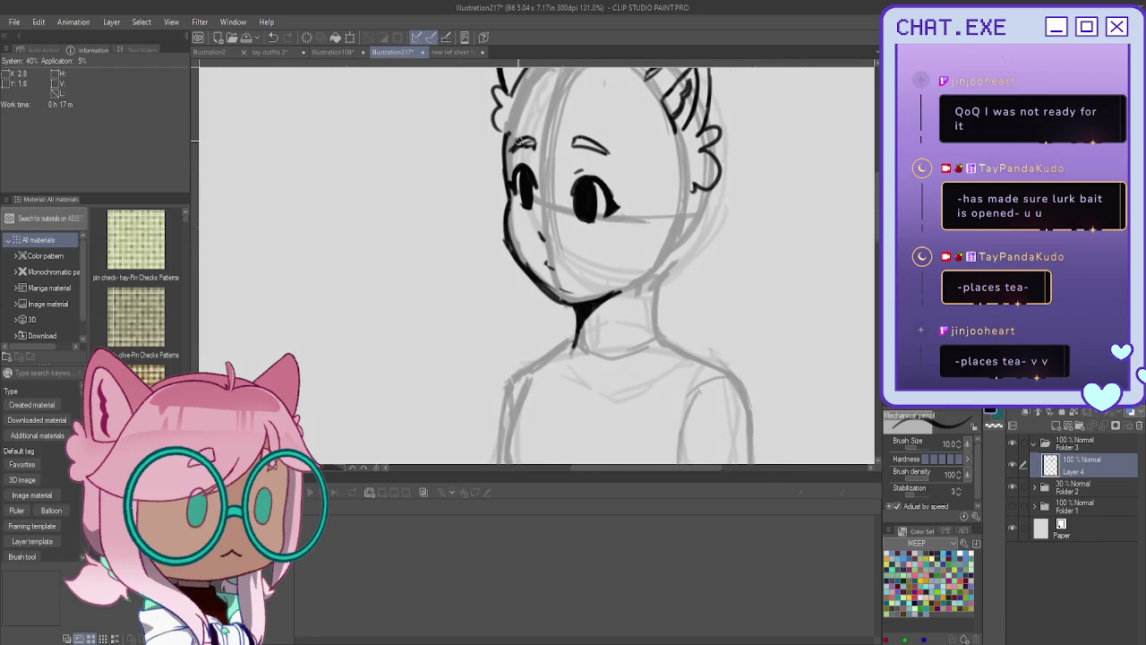
scroll(517, 141, up, 1)
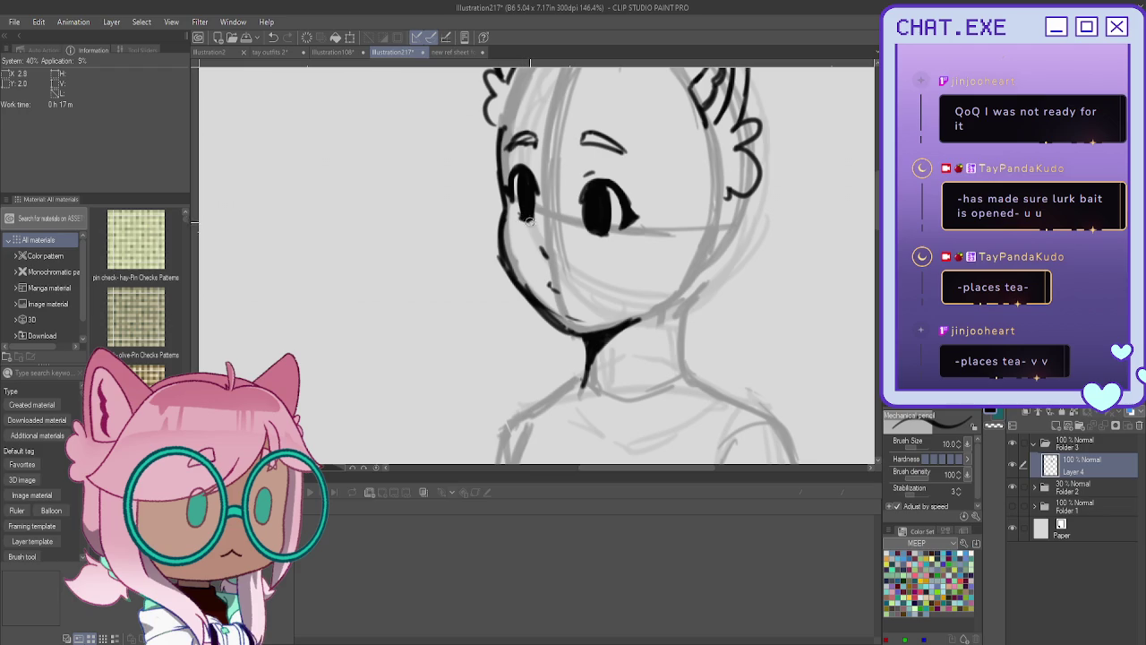
scroll(610, 197, down, 2)
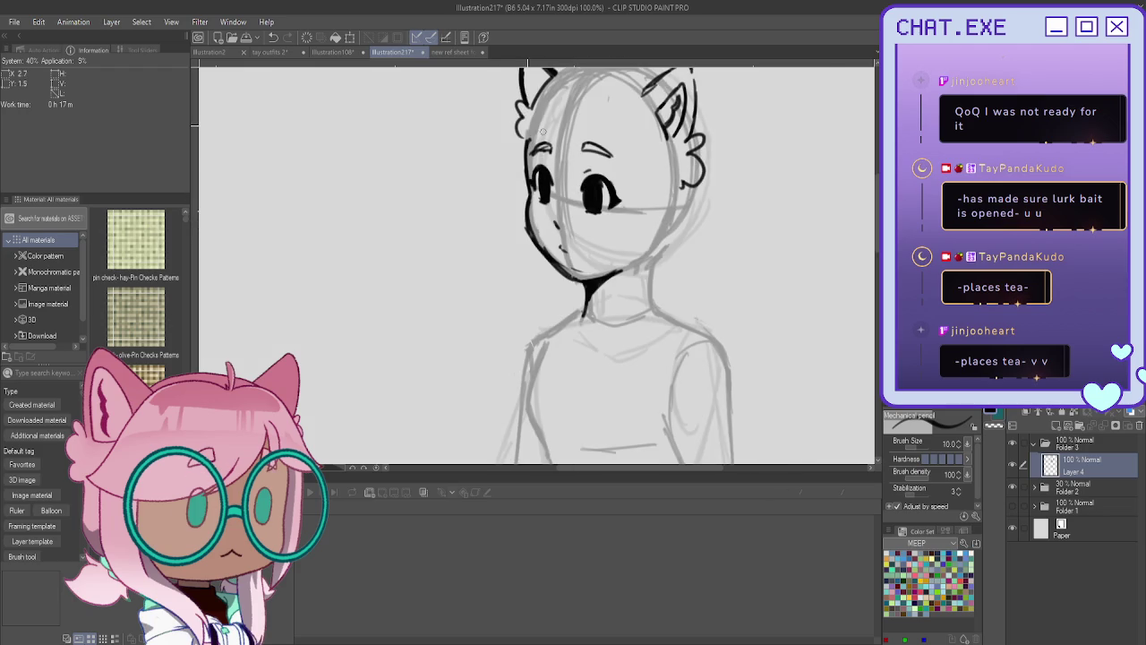
scroll(524, 201, down, 1)
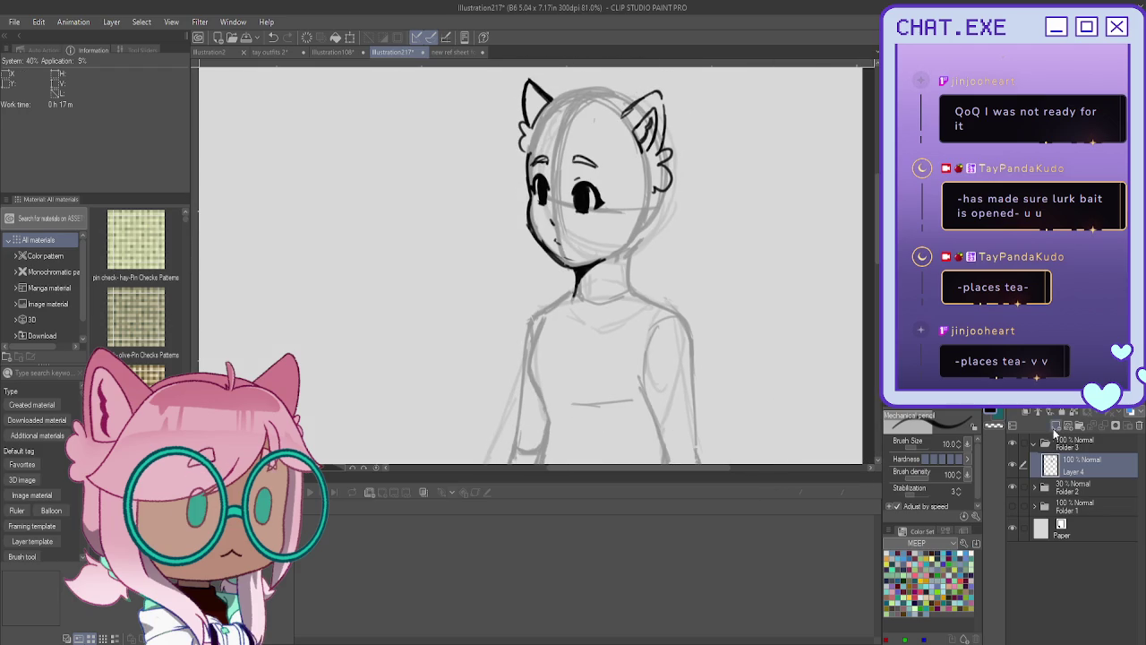
click(1053, 423)
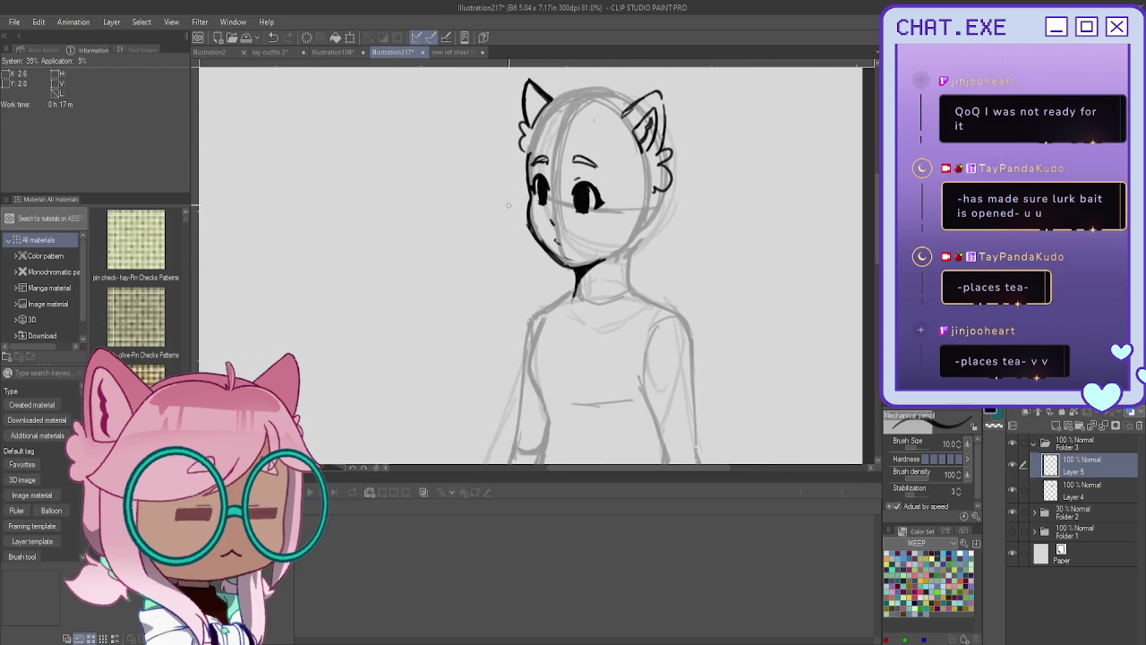
Pan and zoom to look over the figure's legs, then re-centre the inked head.
scroll(507, 227, down, 1)
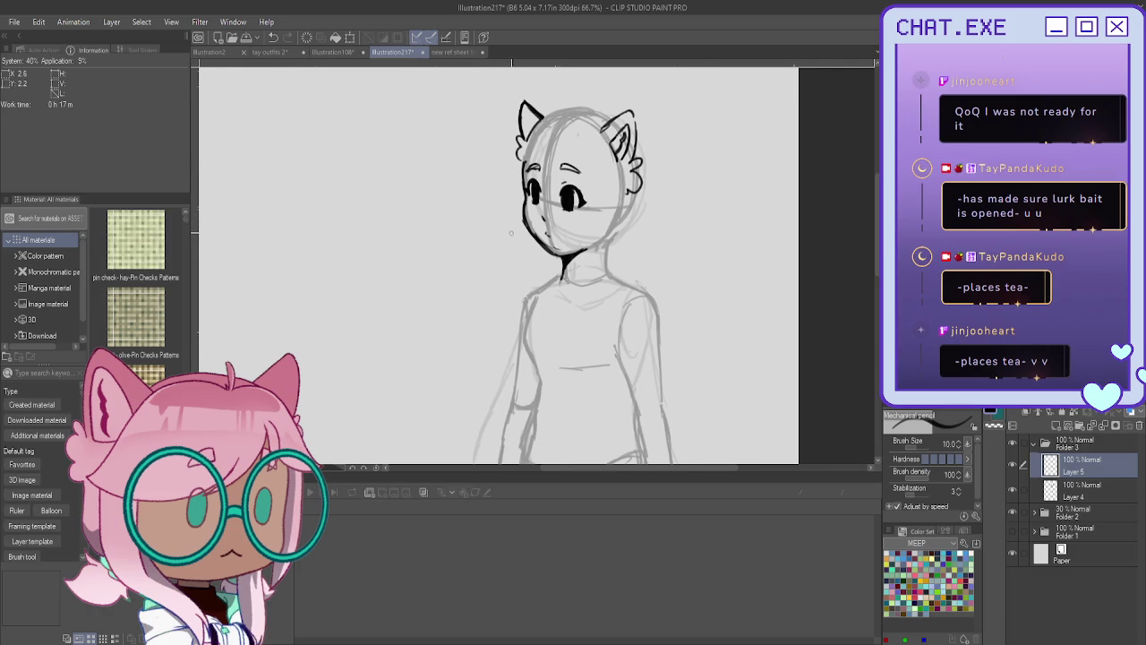
scroll(510, 231, up, 1)
drag(537, 313, 599, 206)
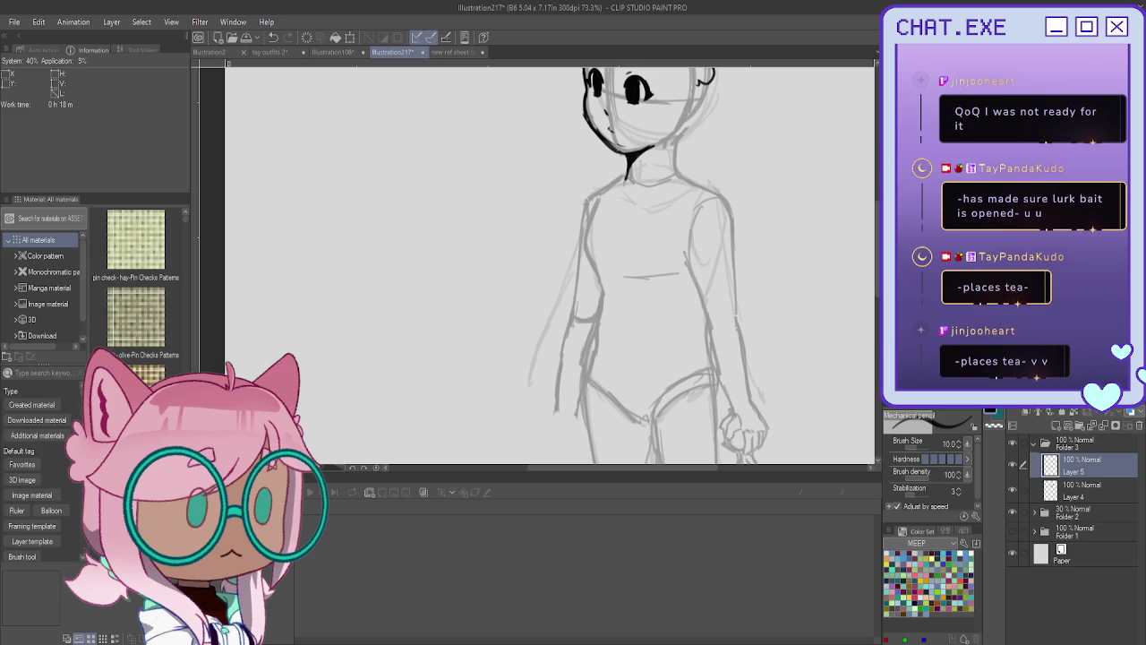
drag(656, 179, 618, 140)
scroll(584, 152, up, 1)
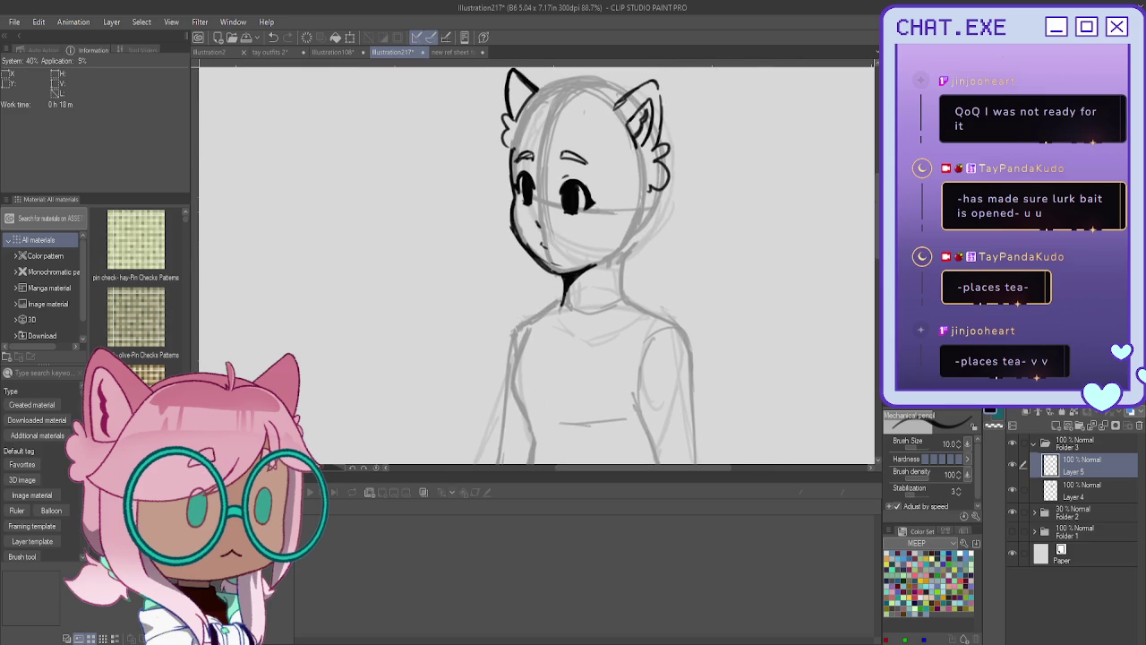
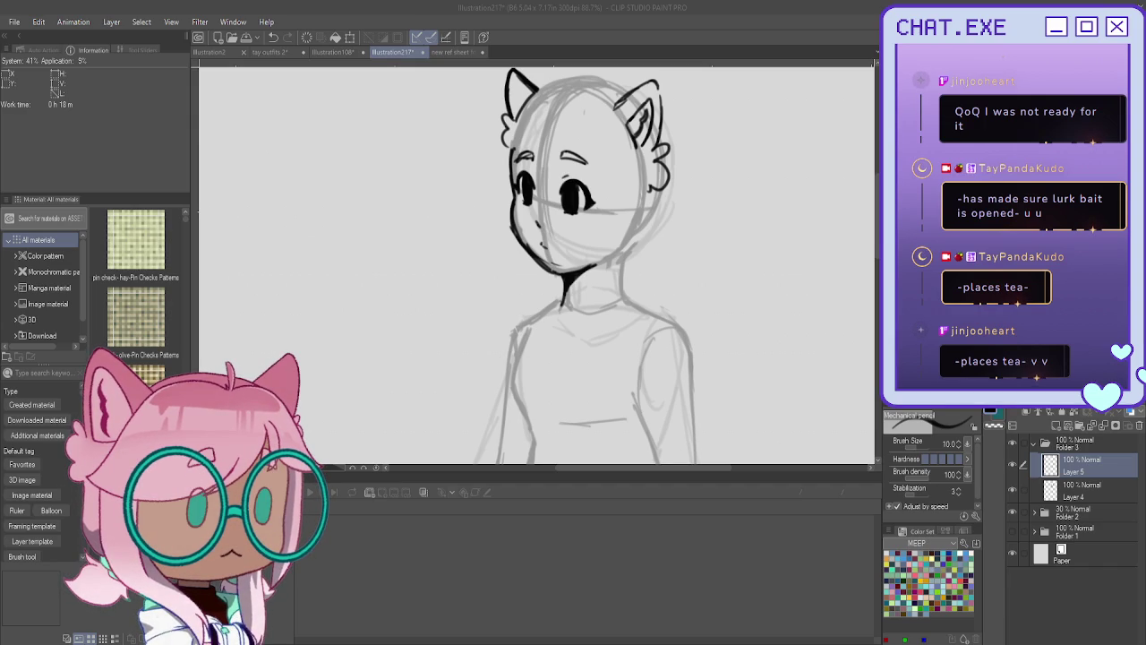
Group the sketch layer into a new folder and select Layer 5 inside it.
scroll(538, 268, down, 2)
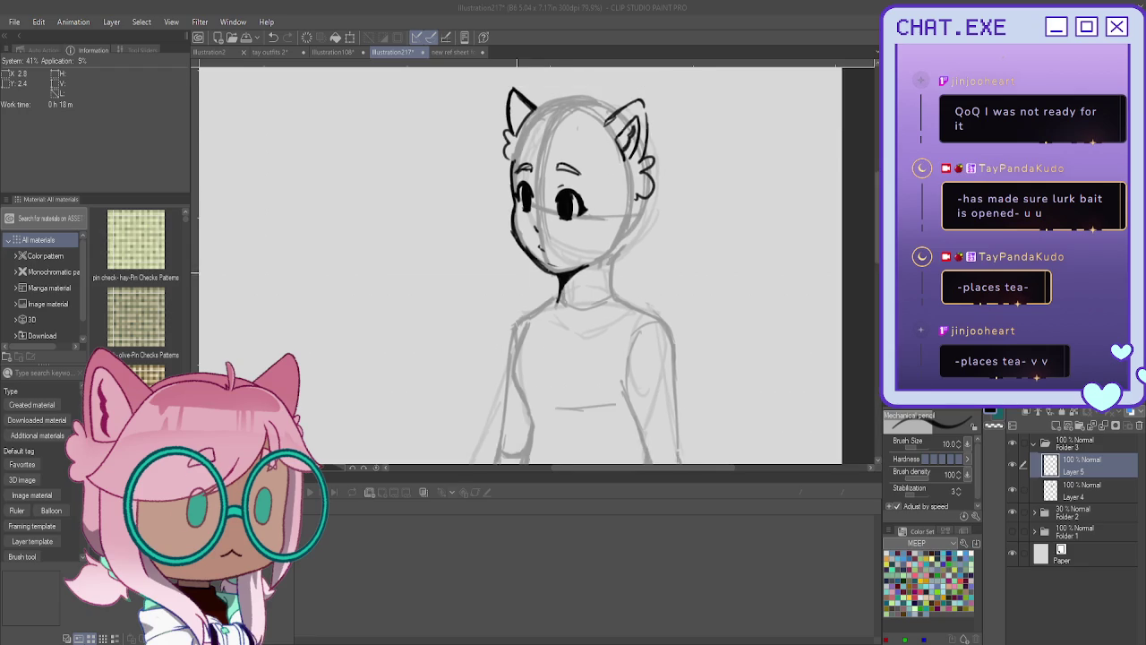
scroll(537, 268, down, 2)
scroll(493, 268, up, 2)
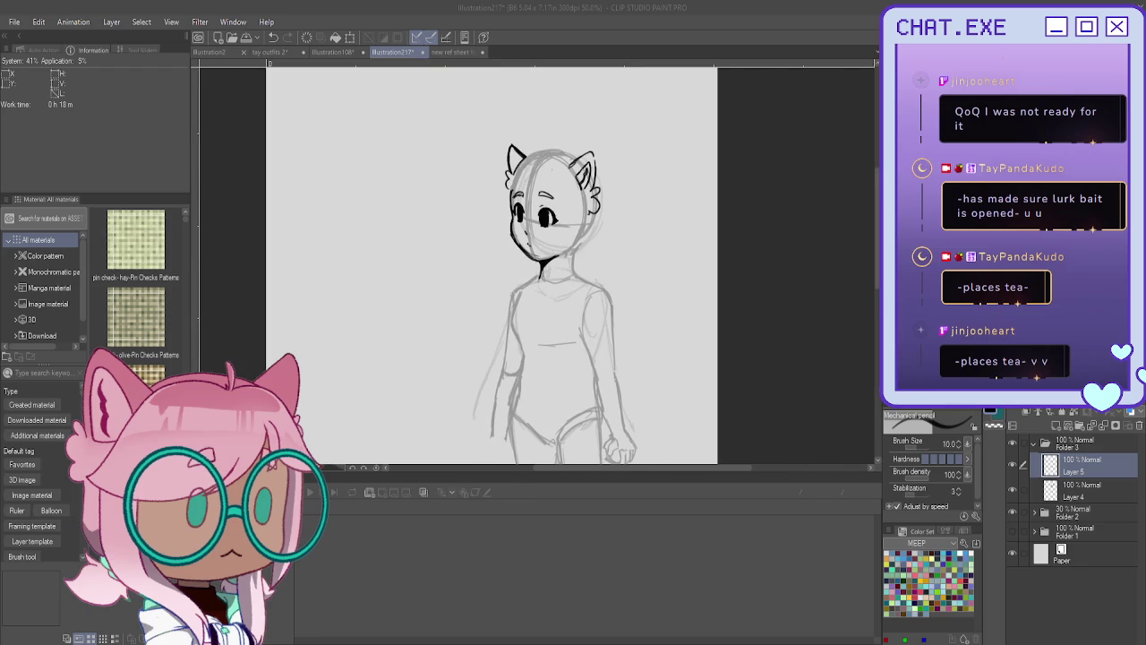
scroll(519, 269, left, 2)
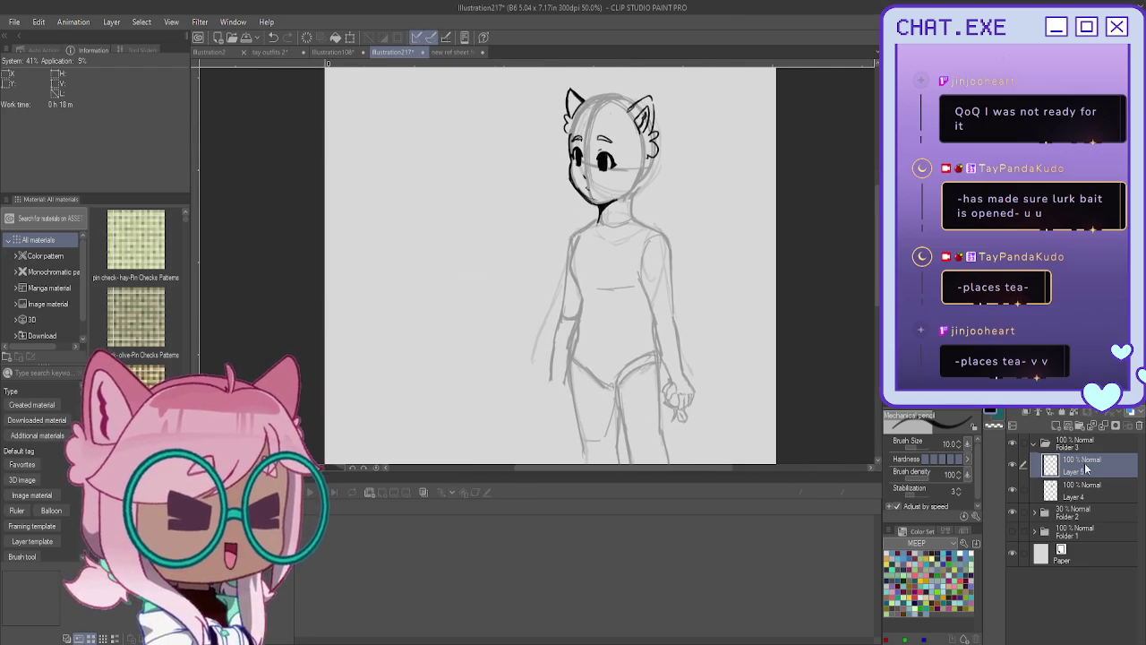
key(ctrl+g)
scroll(612, 240, up, 1)
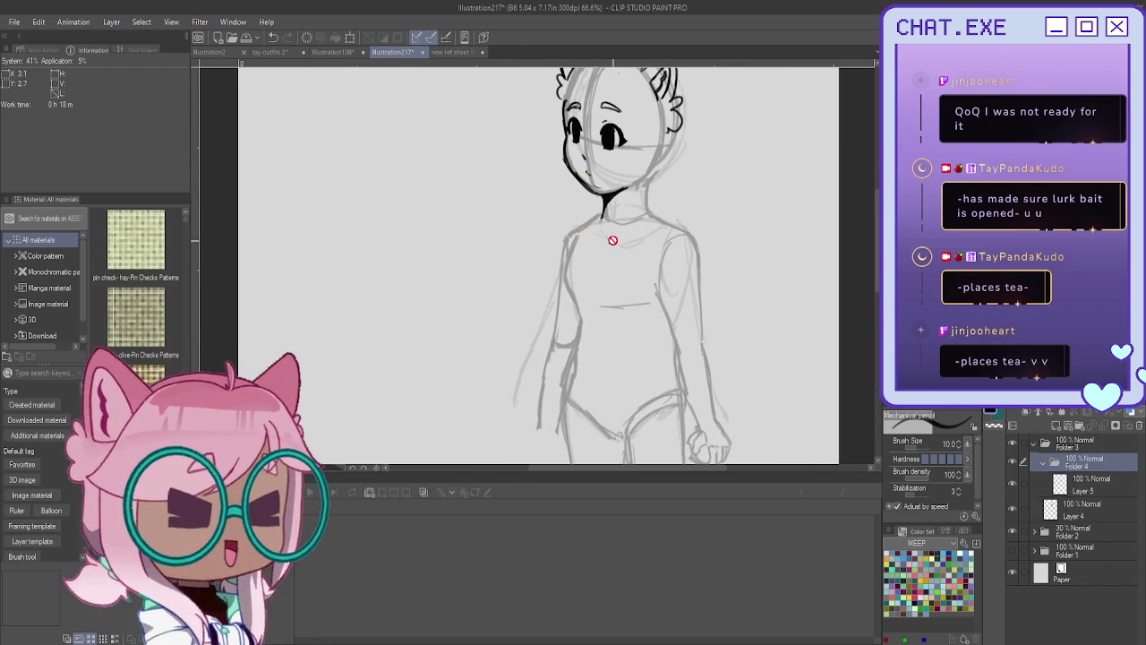
key(alt+bracketleft)
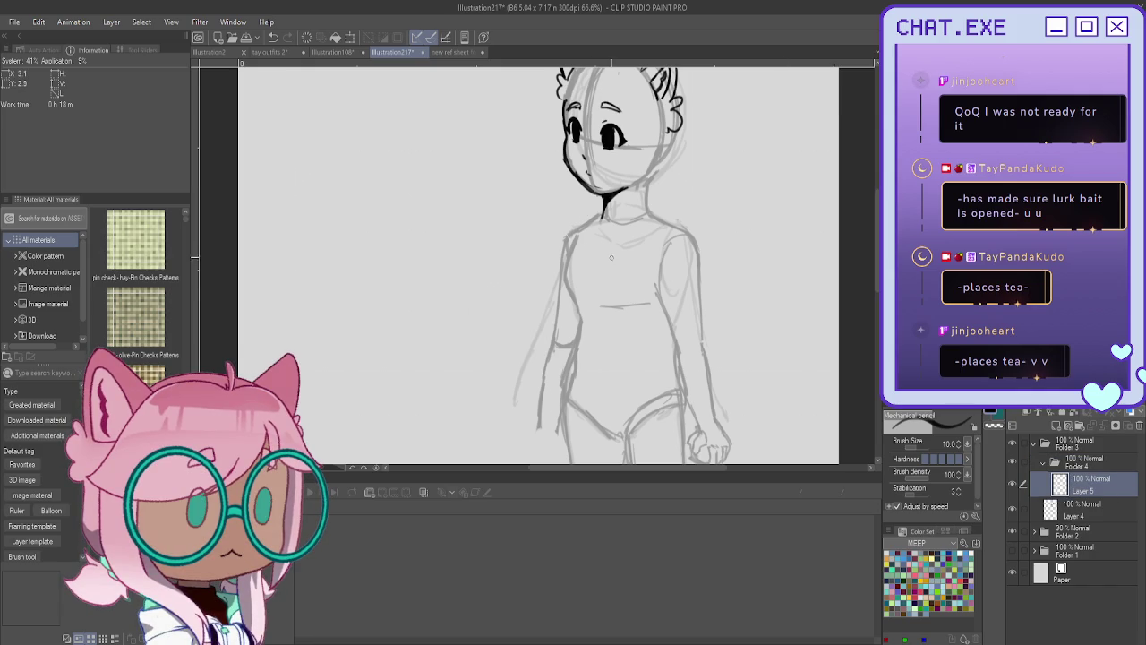
Pencil a diagonal belt across the figure's hips with its top edges.
scroll(607, 195, up, 1)
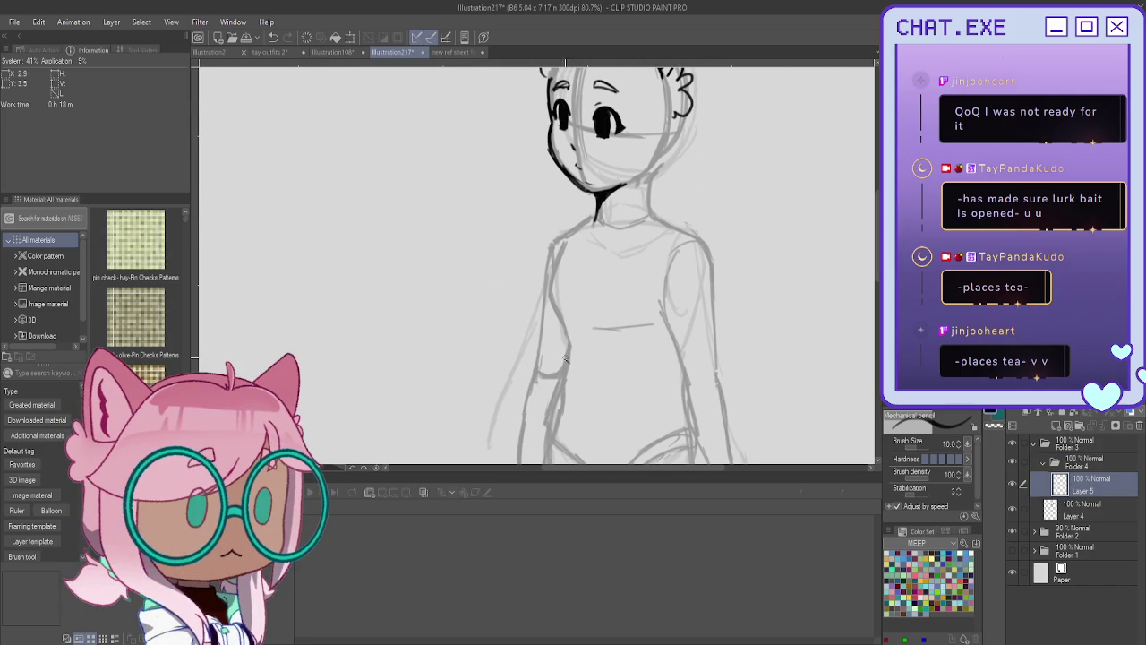
mouse_move(564, 361)
mouse_down()
mouse_move(558, 346)
mouse_move(550, 366)
mouse_move(686, 435)
mouse_up()
scroll(546, 357, down, 2)
mouse_move(545, 341)
mouse_down()
mouse_move(542, 369)
mouse_move(597, 408)
mouse_move(651, 423)
mouse_up()
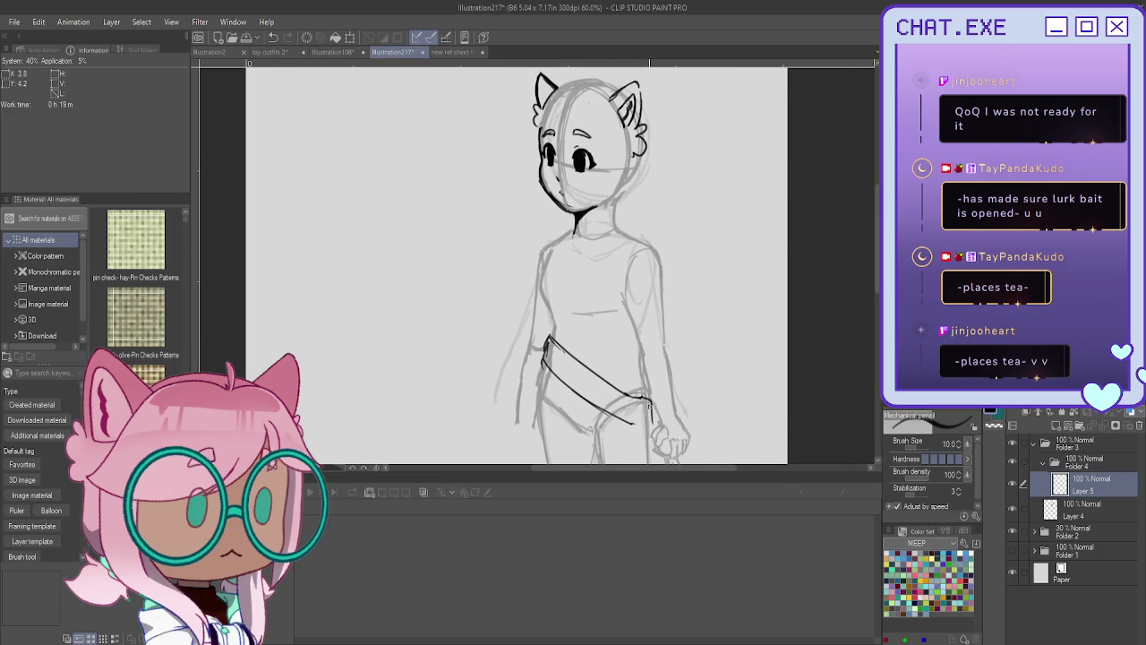
drag(642, 355, 550, 352)
mouse_move(641, 362)
mouse_down()
mouse_move(571, 359)
mouse_move(505, 405)
mouse_move(534, 439)
mouse_move(528, 426)
mouse_up()
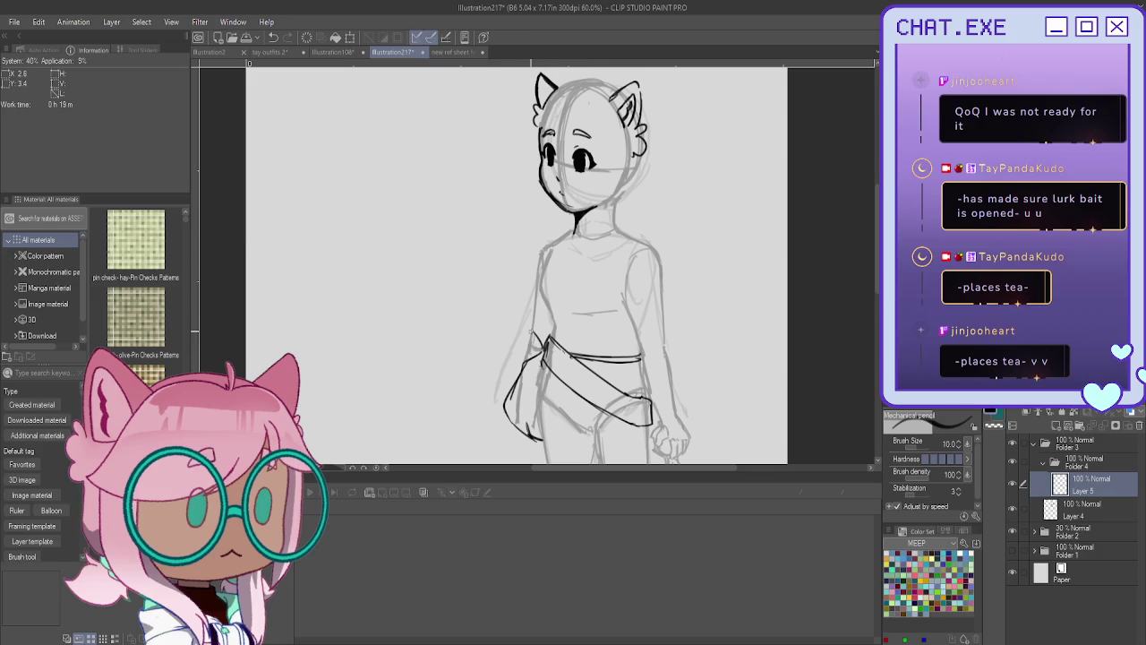
Erase the stray strokes on the left hip and add a new empty layer above Layer 5.
mouse_move(530, 339)
mouse_down()
mouse_move(509, 421)
mouse_move(541, 439)
mouse_up()
mouse_move(573, 251)
mouse_down()
mouse_move(605, 213)
mouse_move(600, 158)
mouse_up()
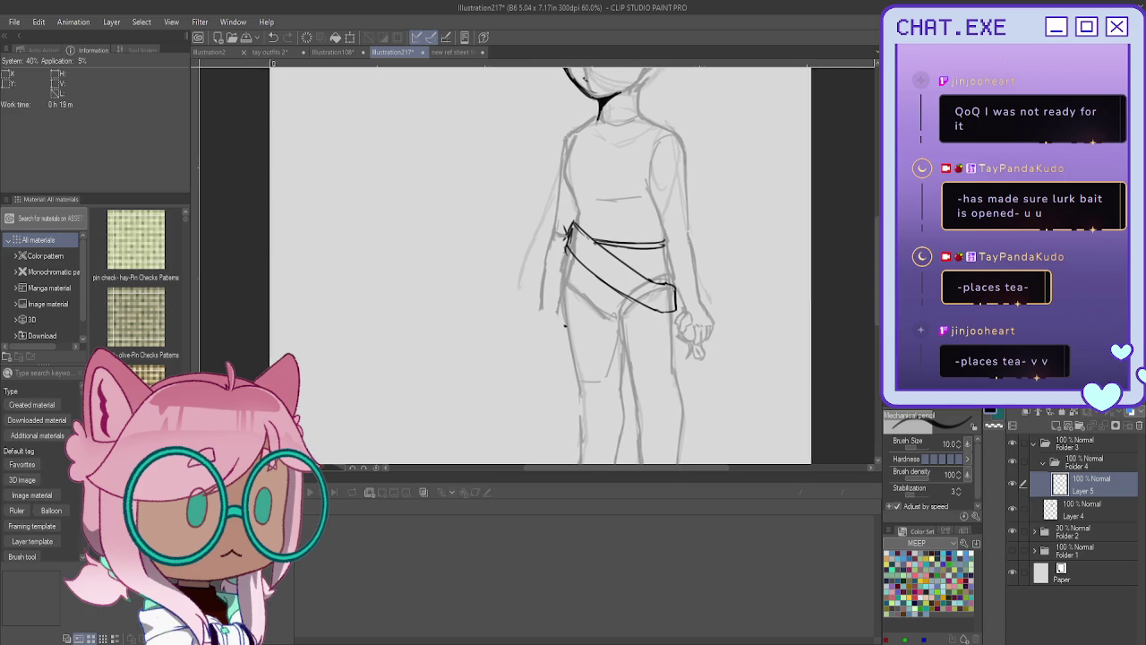
scroll(601, 159, up, 2)
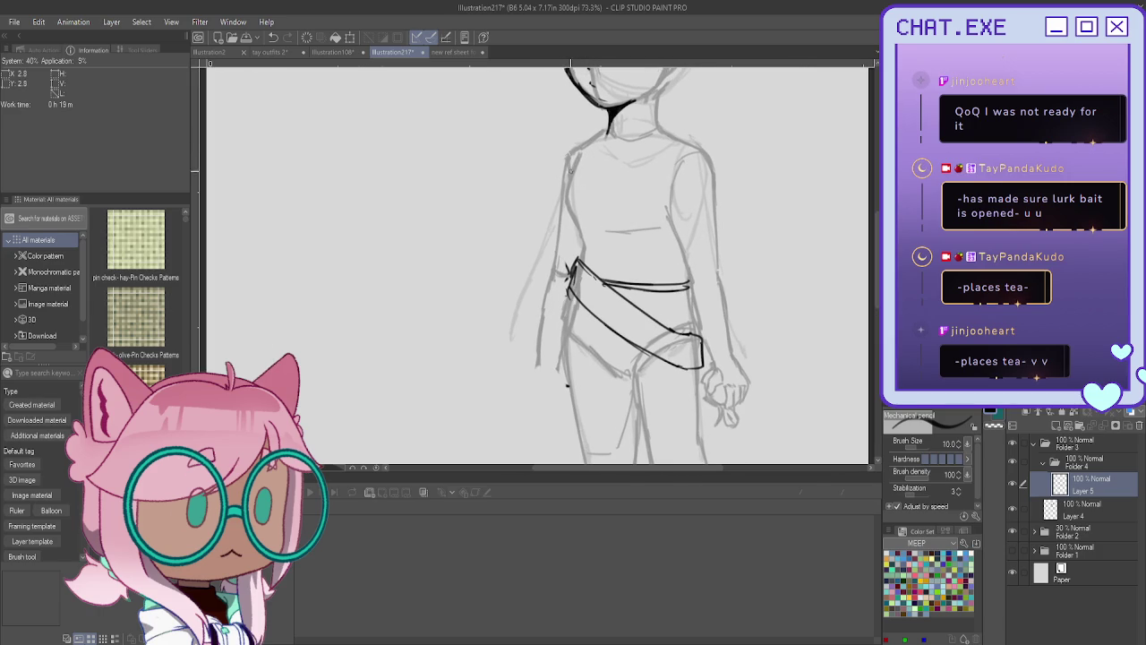
key(ctrl+shift+n)
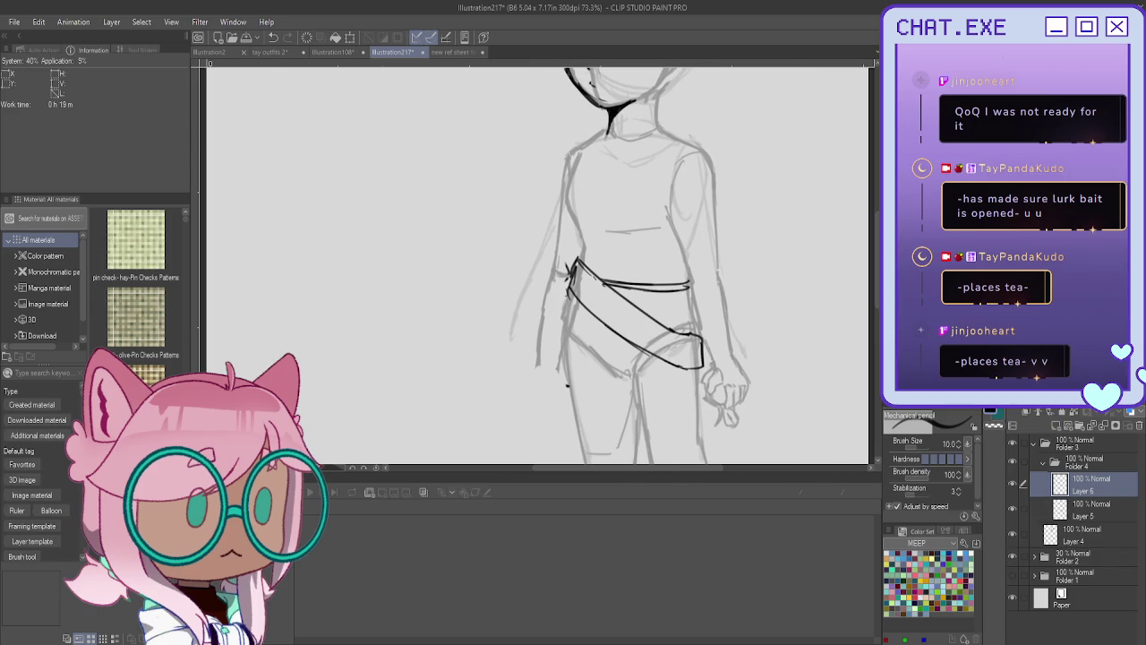
Ink the left torso outline from shoulder down to the hip.
mouse_move(575, 154)
mouse_down()
mouse_move(566, 209)
mouse_move(582, 260)
mouse_move(608, 272)
mouse_up()
drag(598, 232, 600, 268)
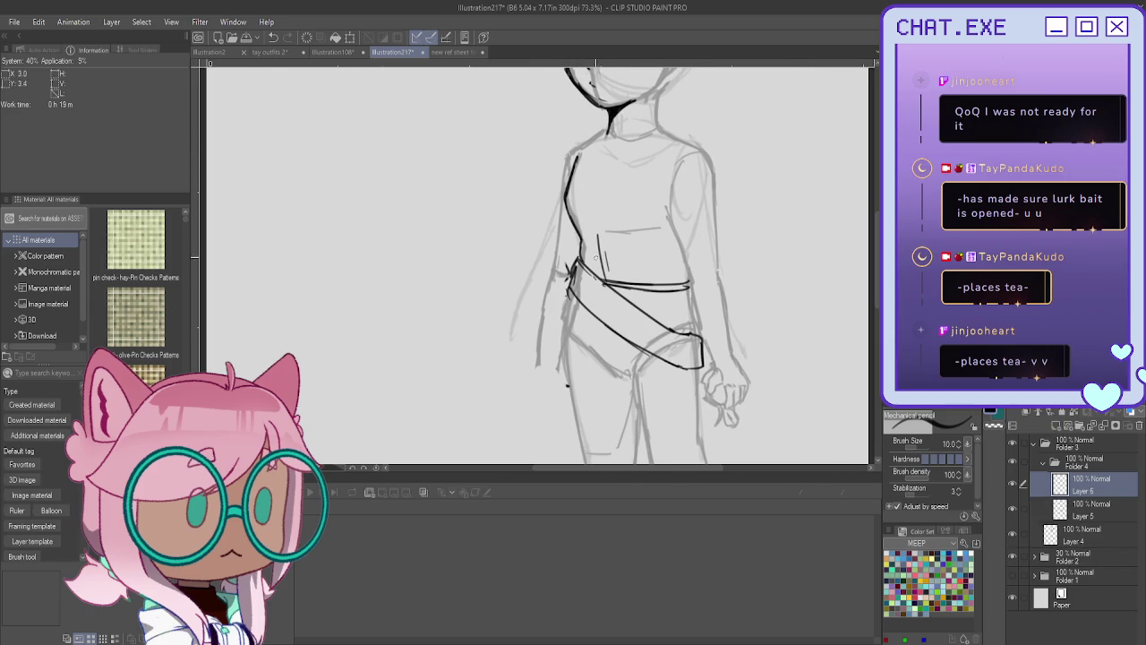
key(ctrl+z)
key(ctrl+z)
key(ctrl+z)
key(ctrl+z)
key(ctrl+z)
key(ctrl+z)
key(ctrl+z)
key(ctrl+z)
drag(580, 154, 552, 323)
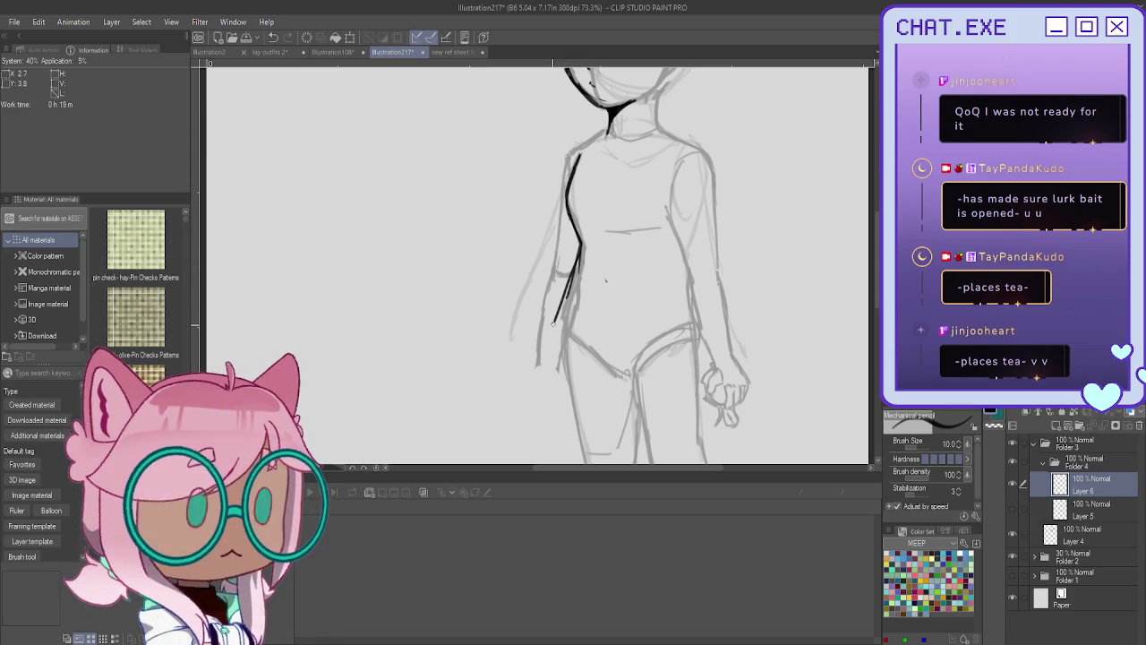
drag(552, 324, 569, 387)
Draw the off-shoulder band across the chest with ribbing at its right end.
mouse_move(579, 141)
mouse_down()
mouse_move(708, 190)
mouse_move(724, 215)
mouse_move(722, 231)
mouse_move(657, 230)
mouse_move(602, 210)
mouse_up()
mouse_move(579, 140)
mouse_down()
mouse_move(568, 145)
mouse_move(633, 218)
mouse_up()
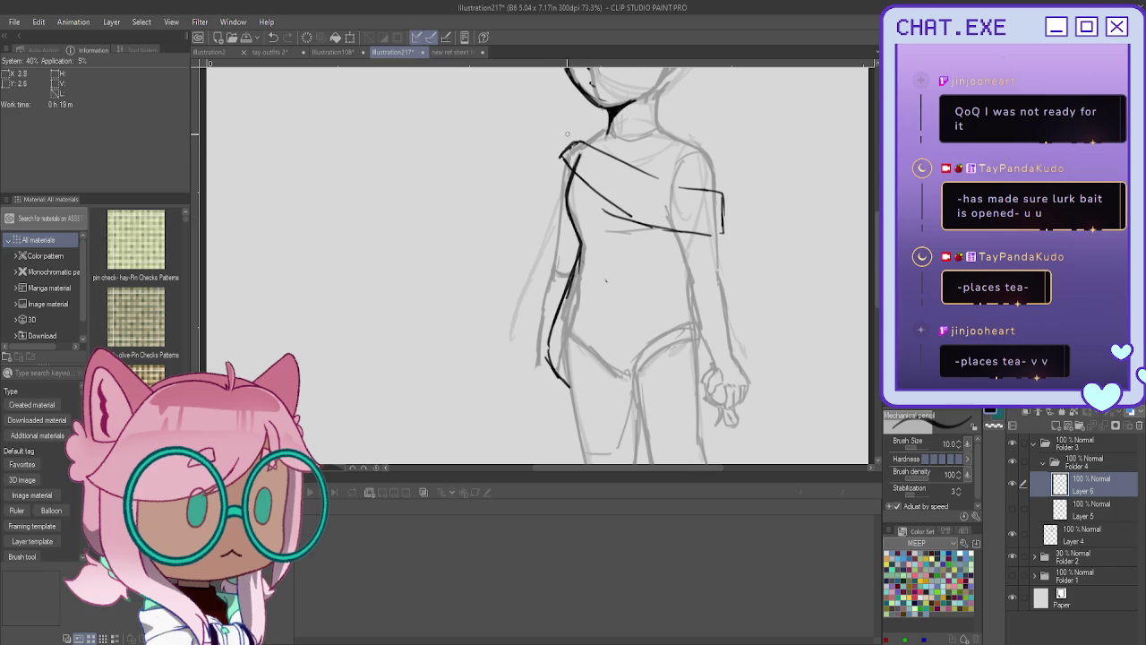
mouse_move(593, 136)
mouse_down()
mouse_move(573, 143)
mouse_move(591, 131)
mouse_move(655, 177)
mouse_up()
mouse_move(569, 164)
mouse_down()
mouse_move(626, 215)
mouse_move(654, 222)
mouse_up()
mouse_move(622, 161)
mouse_down()
mouse_move(668, 192)
mouse_move(723, 206)
mouse_move(726, 231)
mouse_move(657, 221)
mouse_move(712, 237)
mouse_up()
drag(701, 189, 699, 232)
drag(696, 191, 692, 230)
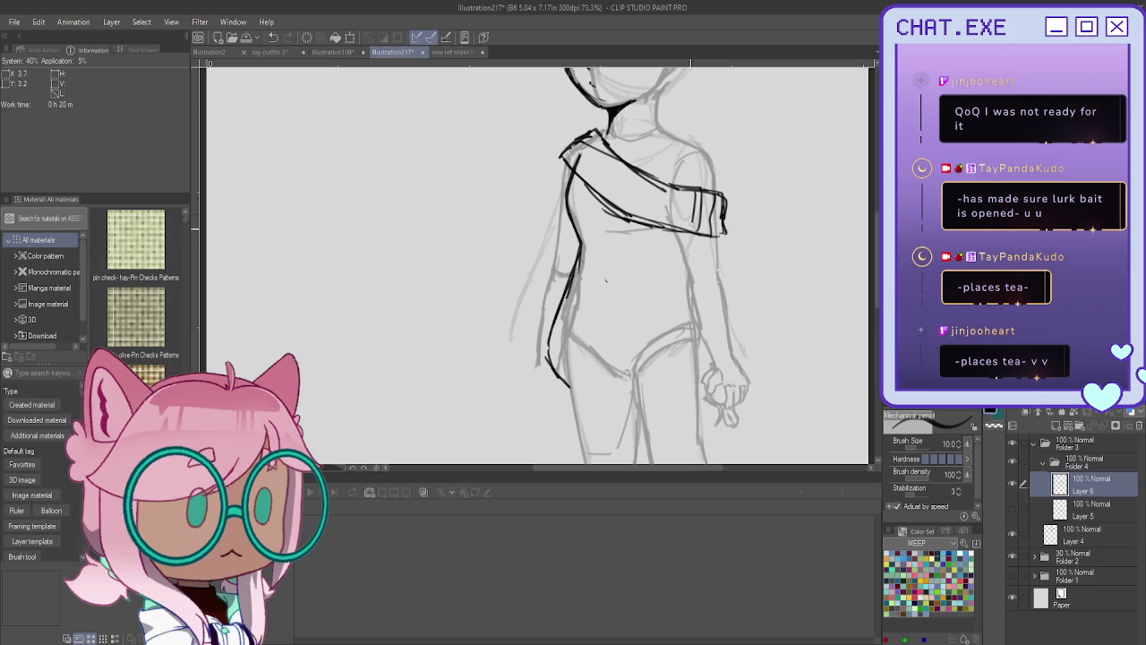
Hatch diagonal ribbing across the band, ink the left torso contour, and close the band's right end.
drag(581, 151, 574, 170)
mouse_move(596, 154)
mouse_down()
mouse_move(584, 176)
mouse_move(626, 200)
mouse_up()
mouse_move(652, 185)
mouse_down()
mouse_move(641, 209)
mouse_move(659, 217)
mouse_up()
drag(685, 194, 674, 226)
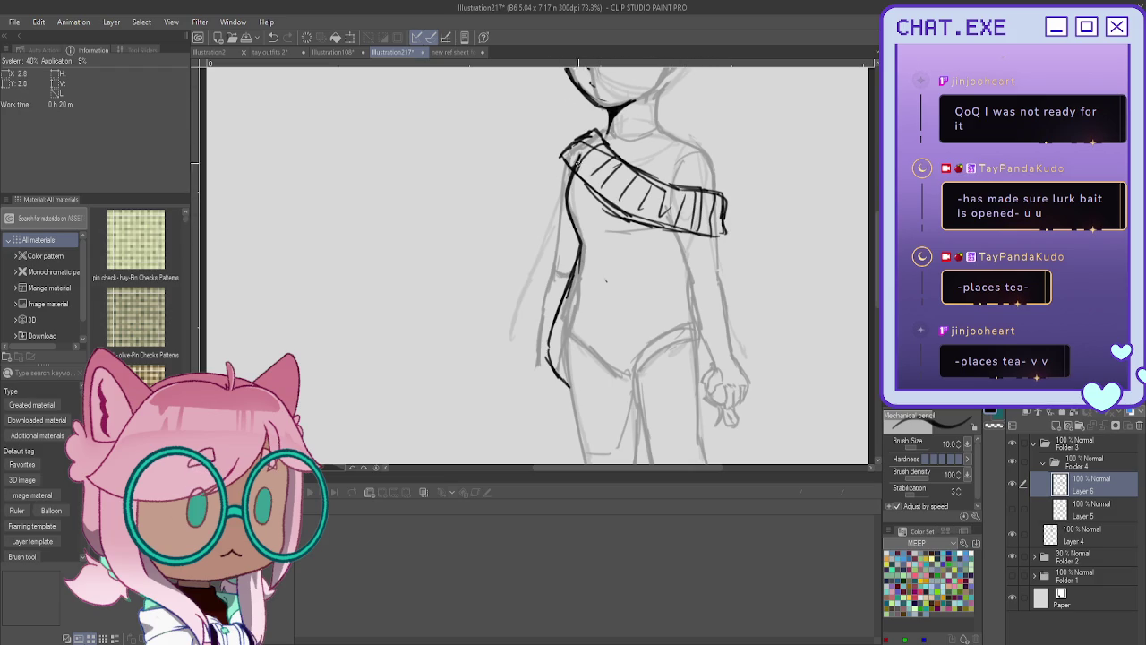
drag(564, 154, 557, 229)
drag(723, 216, 709, 237)
Add neck lines under the chin and erase the left arm contour line.
drag(659, 107, 676, 138)
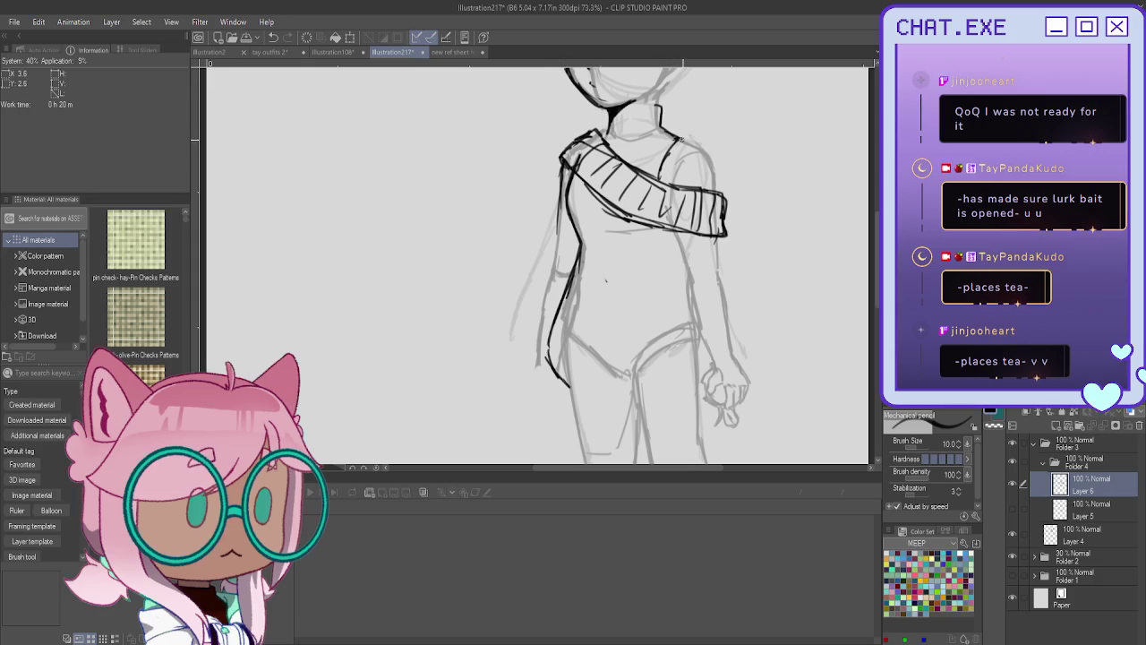
drag(658, 104, 660, 125)
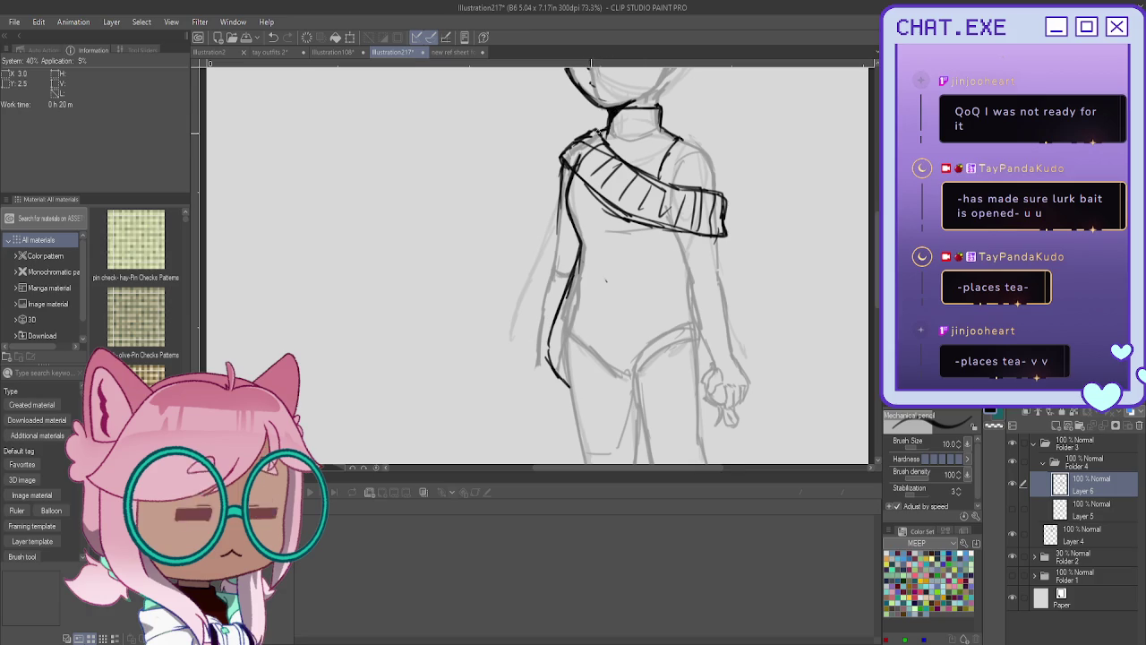
scroll(549, 238, down, 2)
drag(579, 183, 564, 309)
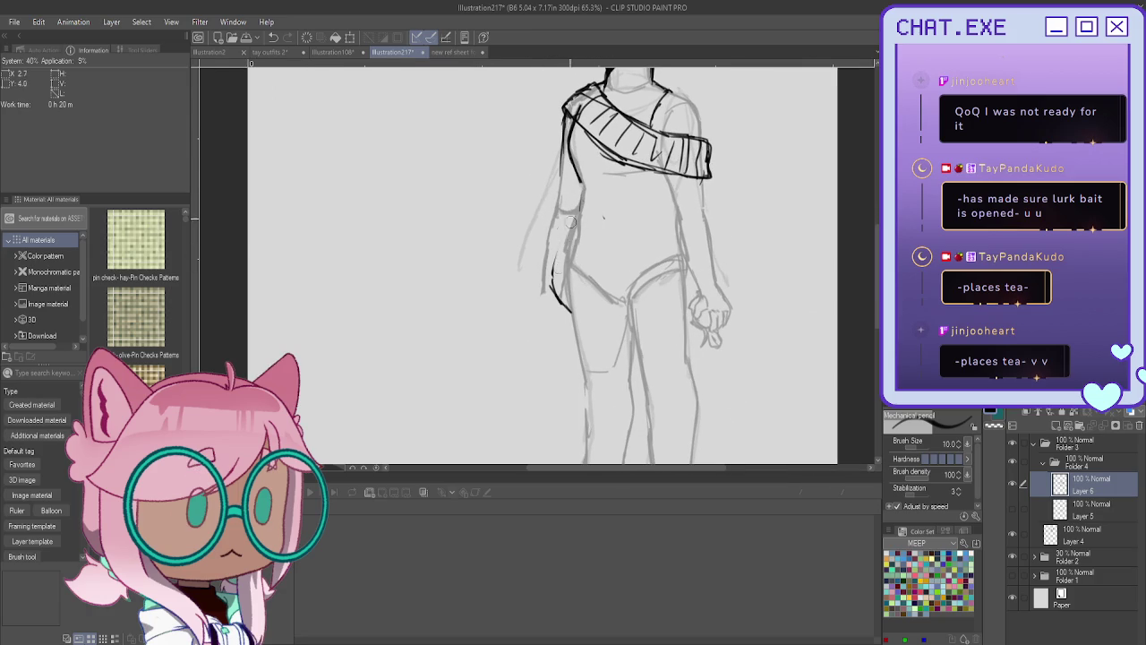
Redraw the left arm contour further left, undoing the misplaced strokes.
mouse_move(586, 169)
mouse_down()
mouse_move(573, 210)
mouse_move(686, 266)
mouse_up()
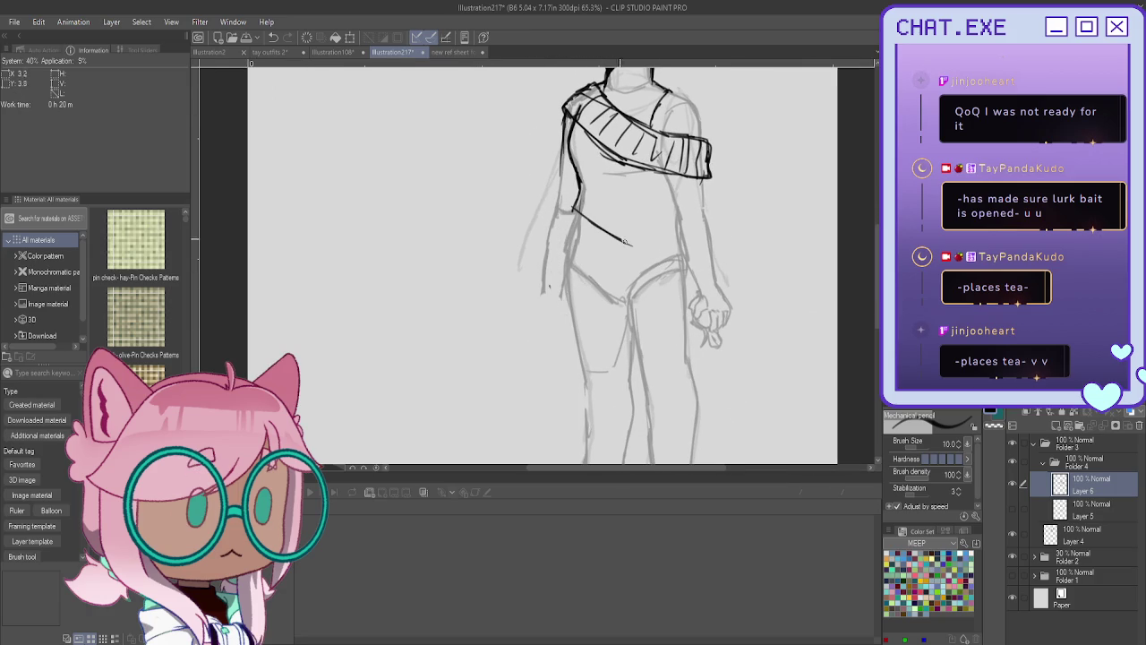
key(ctrl+z)
drag(574, 207, 555, 296)
key(ctrl+z)
mouse_move(574, 212)
mouse_down()
mouse_move(541, 290)
mouse_move(564, 315)
mouse_move(695, 351)
mouse_move(598, 347)
mouse_move(645, 339)
mouse_up()
Draw the sweater's bottom hem with zigzag ribbing.
key(ctrl+z)
key(ctrl+z)
key(ctrl+z)
key(ctrl+z)
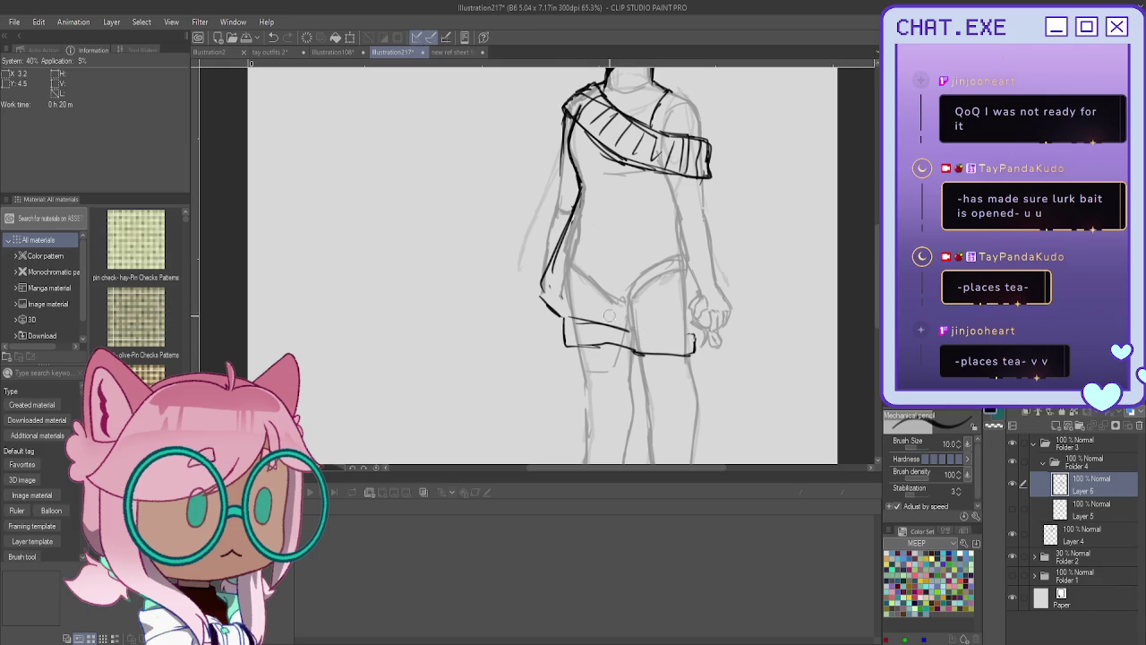
mouse_move(606, 326)
mouse_down()
mouse_move(695, 333)
mouse_move(672, 318)
mouse_move(563, 315)
mouse_move(563, 345)
mouse_move(610, 337)
mouse_up()
drag(685, 350, 645, 345)
Zoom out to the whole figure and duplicate Layer 6 as Layer 6 Copy.
key(ctrl+minus)
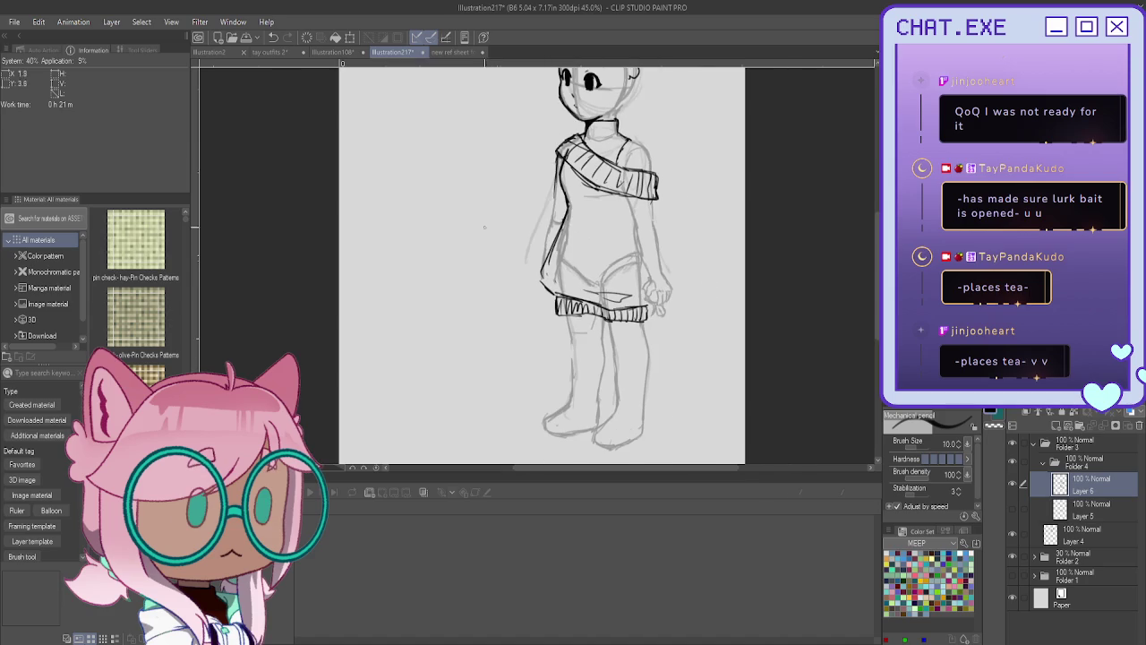
scroll(582, 269, up, 2)
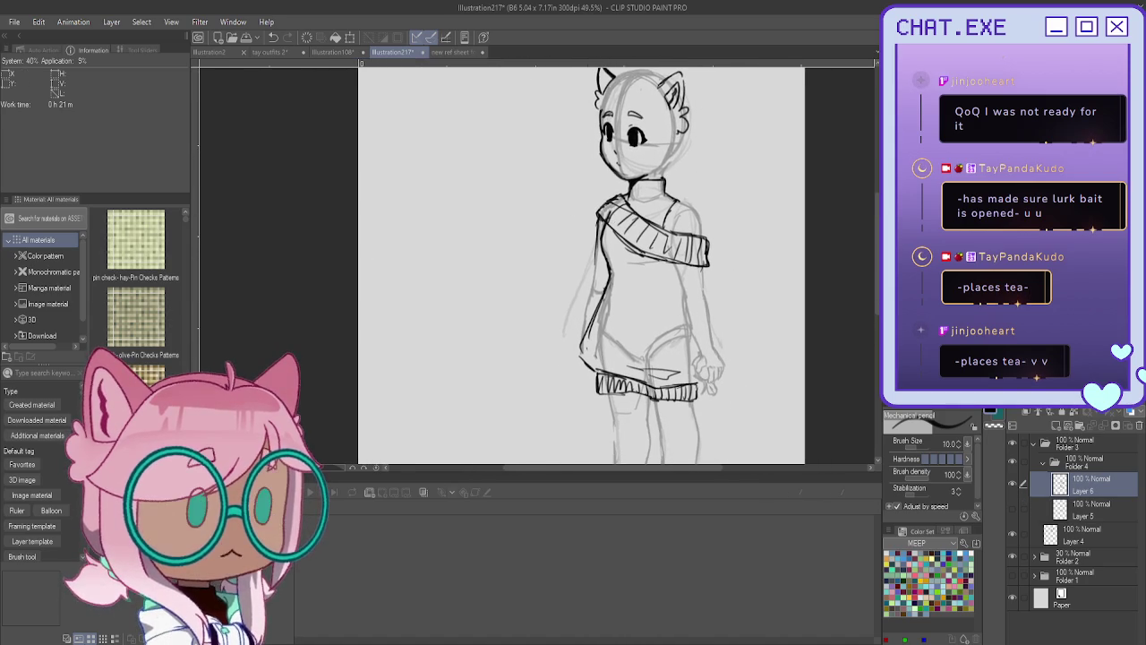
key(ctrl+j)
key(ctrl+plus)
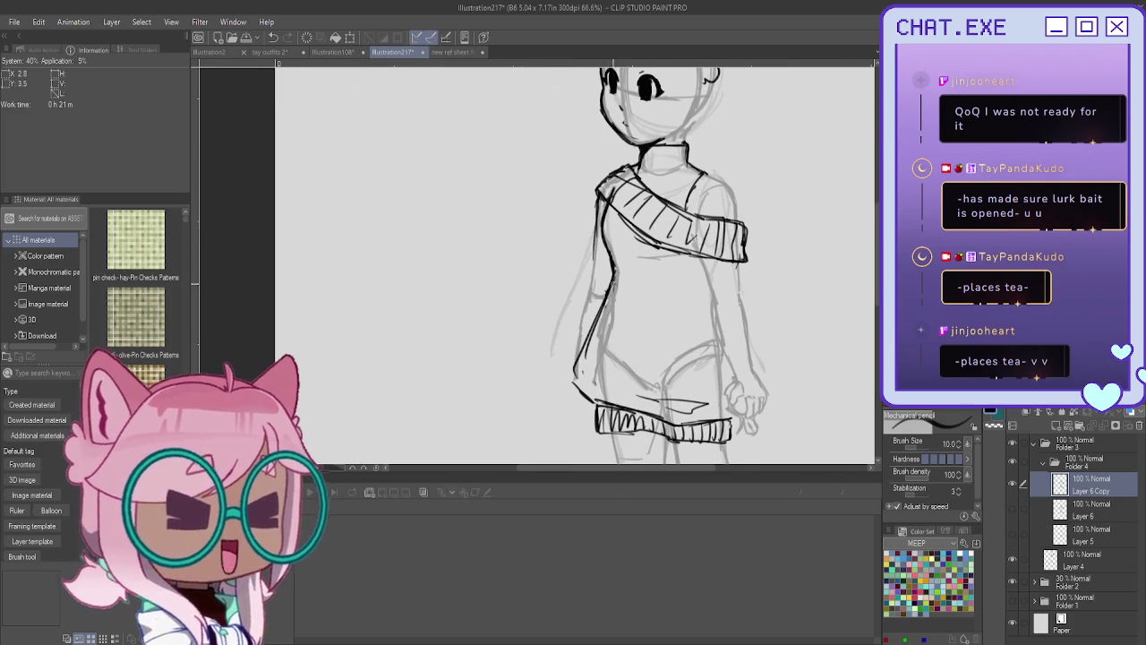
Sketch lines below the right sleeve and hand, then erase the dark right-arm line.
mouse_move(711, 279)
mouse_down()
mouse_move(670, 283)
mouse_move(689, 360)
mouse_up()
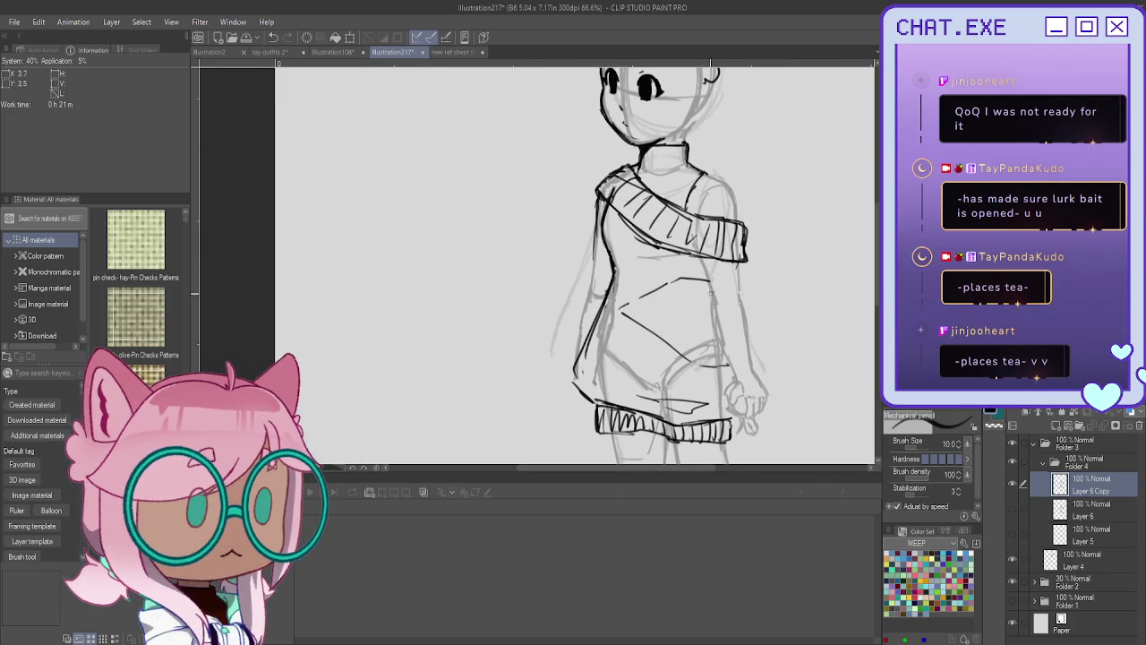
mouse_move(715, 302)
mouse_down()
mouse_move(641, 315)
mouse_move(730, 367)
mouse_move(756, 417)
mouse_move(738, 423)
mouse_move(745, 412)
mouse_up()
drag(727, 349, 740, 374)
key(ctrl+z)
key(ctrl+z)
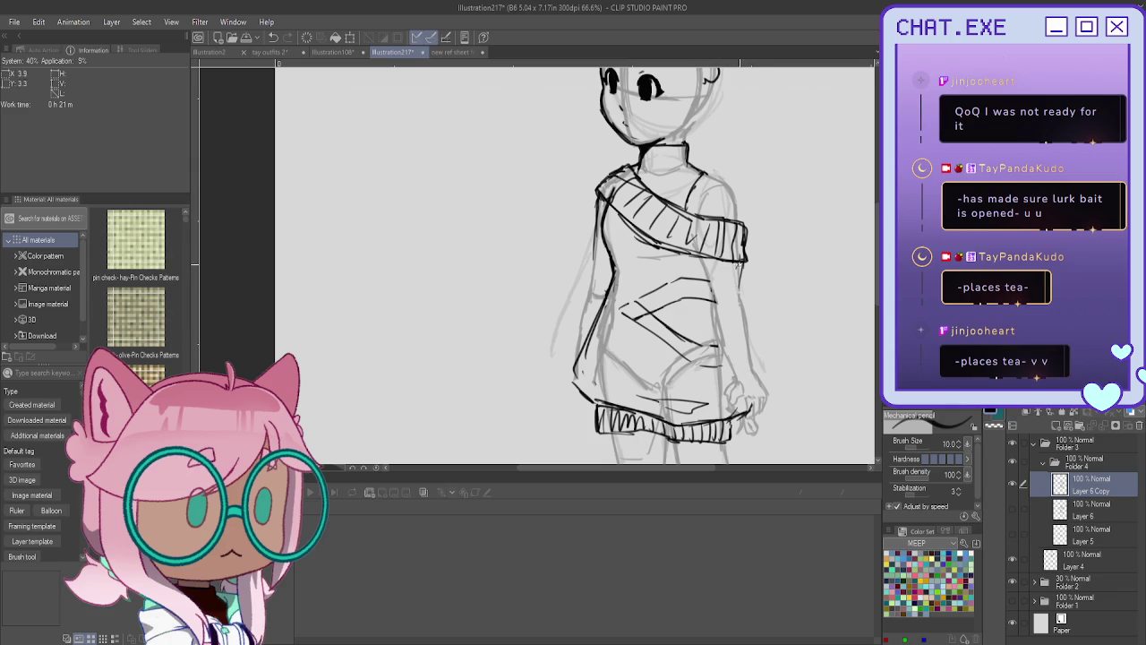
mouse_move(740, 272)
mouse_down()
mouse_move(735, 327)
mouse_move(750, 402)
mouse_move(732, 419)
mouse_up()
drag(736, 304, 730, 358)
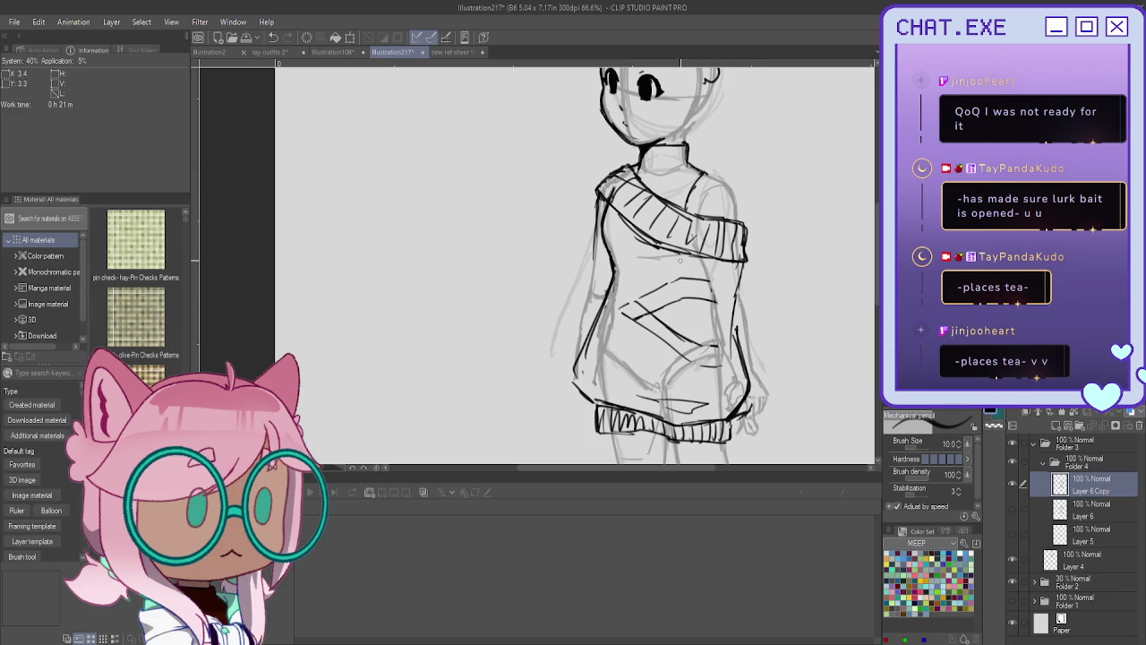
mouse_move(739, 266)
mouse_down()
mouse_move(730, 352)
mouse_move(744, 394)
mouse_up()
drag(747, 376, 742, 419)
Draw the sweater's puffed right and left sides and a centre line.
drag(739, 258, 785, 363)
drag(707, 289, 714, 365)
drag(595, 191, 570, 378)
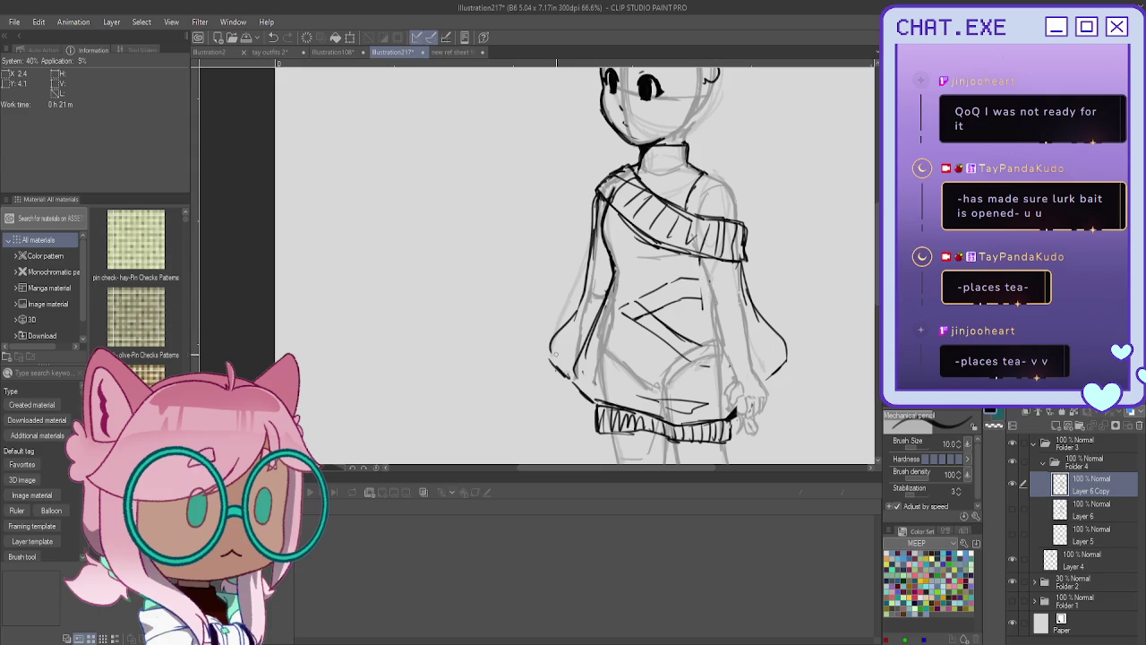
scroll(549, 282, down, 1)
scroll(707, 251, up, 1)
mouse_move(685, 258)
mouse_down()
mouse_move(679, 374)
mouse_move(711, 390)
mouse_move(741, 375)
mouse_move(708, 381)
mouse_move(737, 359)
mouse_move(748, 377)
mouse_up()
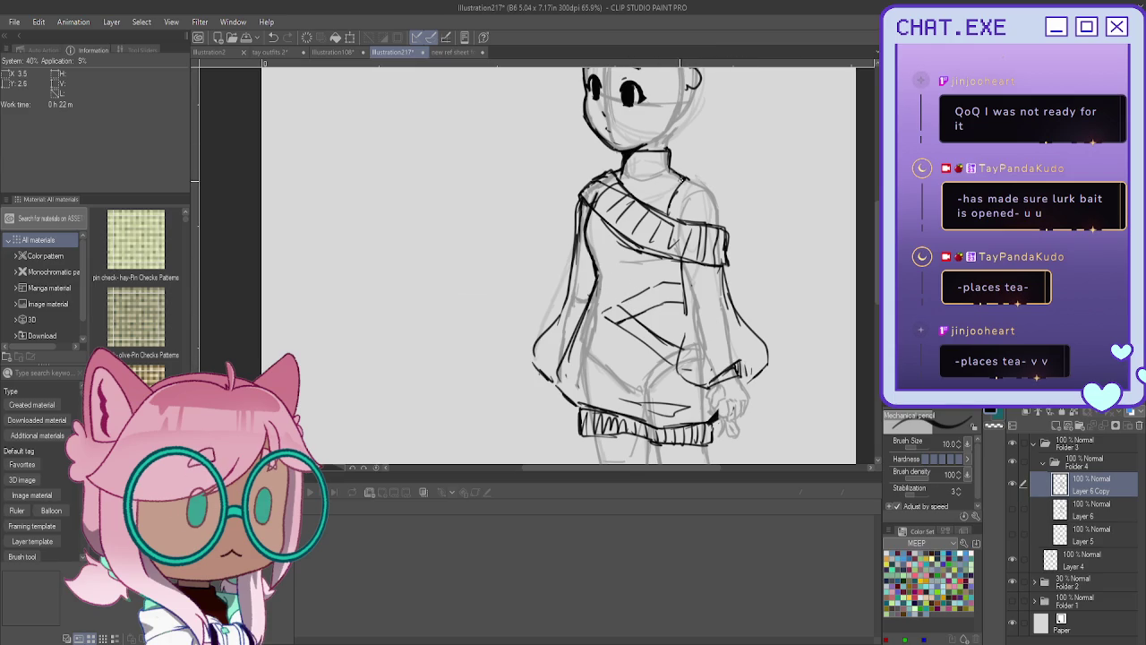
Add turtleneck collar ribbing and front hatching, then hide the sweater line-art layer.
drag(675, 171, 675, 195)
mouse_move(669, 151)
mouse_down()
mouse_move(667, 202)
mouse_move(655, 217)
mouse_up()
drag(643, 153, 623, 195)
drag(640, 308, 653, 340)
drag(674, 301, 670, 345)
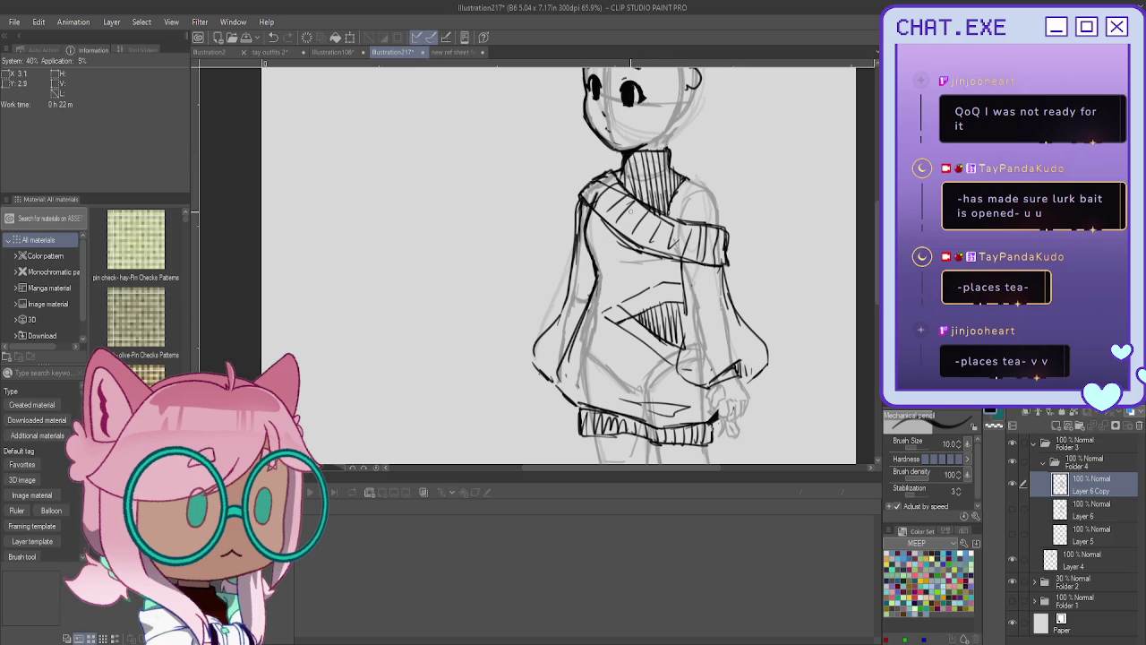
click(1016, 485)
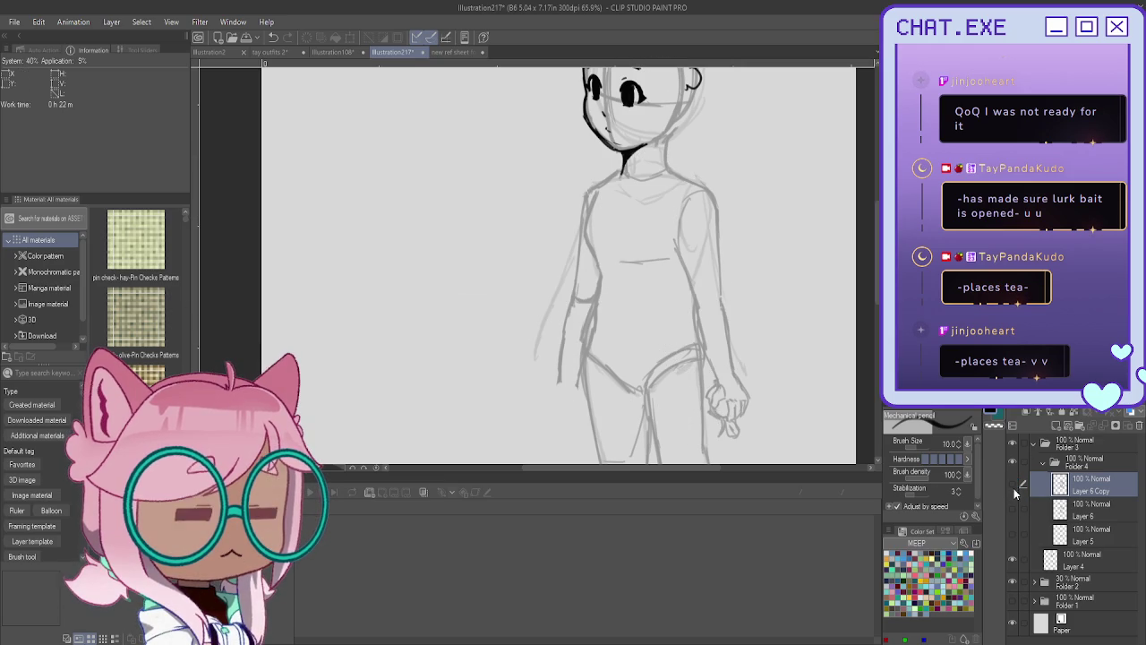
Add a new layer and ink the collar around the neck, peeking at the sleeve sketch layer.
click(1053, 425)
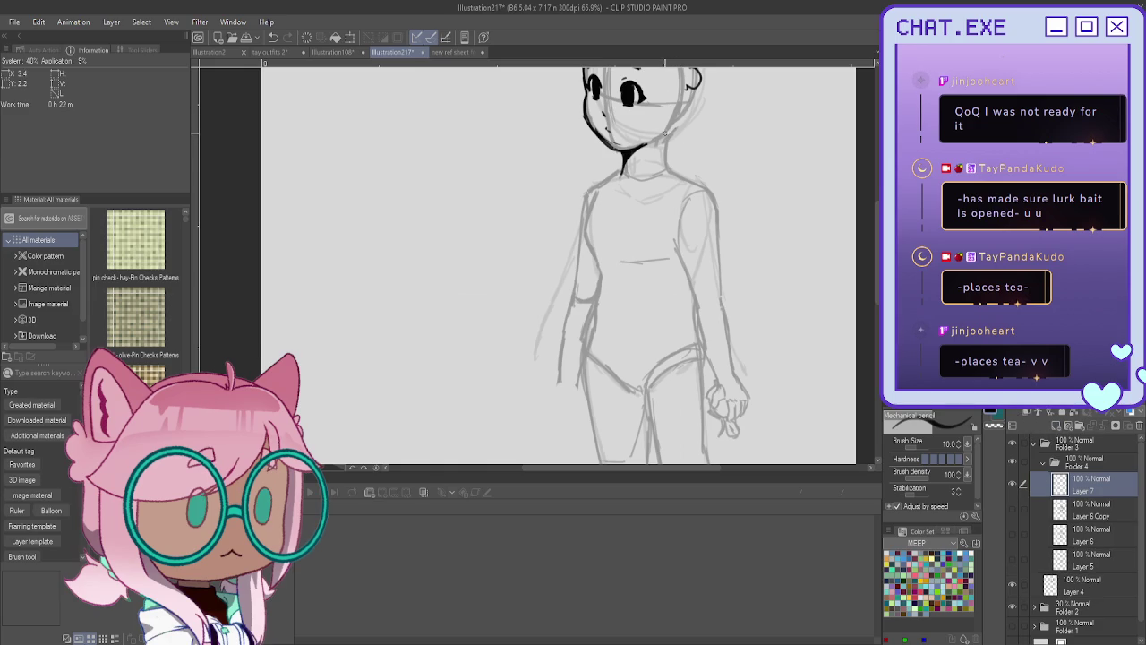
scroll(625, 123, up, 3)
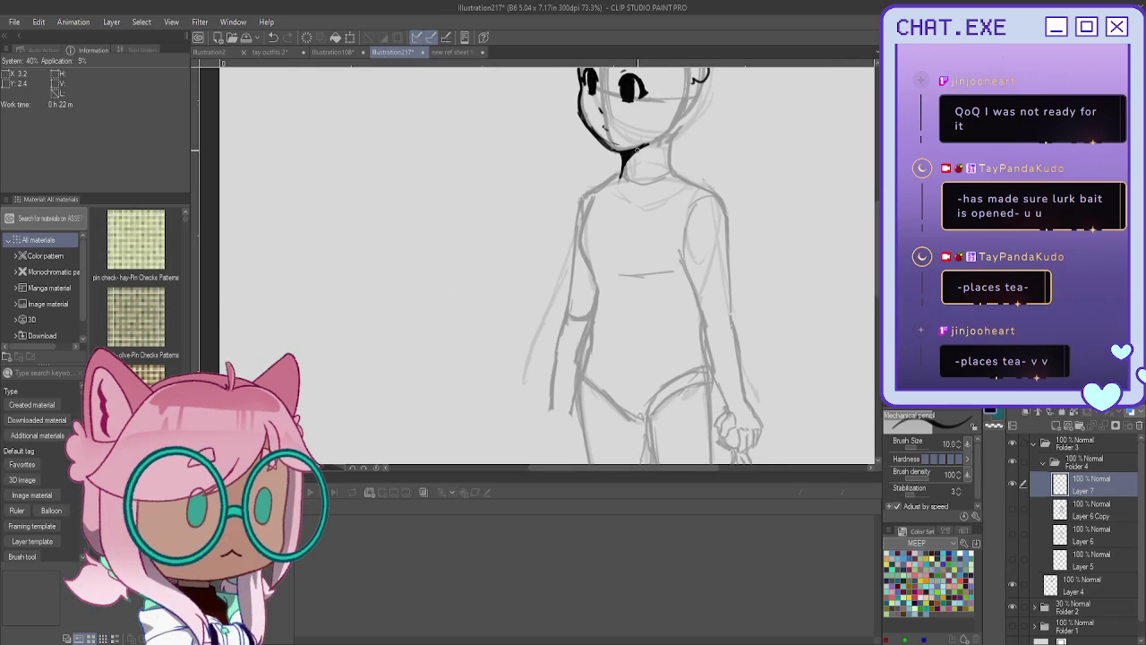
mouse_move(673, 157)
mouse_down()
mouse_move(629, 164)
mouse_move(666, 158)
mouse_move(707, 193)
mouse_move(678, 256)
mouse_up()
key(ctrl+z)
key(ctrl+z)
key(ctrl+z)
click(1013, 533)
Ink the top's right armhole, left side, waist hem and zipper line.
mouse_move(700, 185)
mouse_down()
mouse_move(674, 239)
mouse_move(688, 282)
mouse_up()
drag(674, 214, 685, 269)
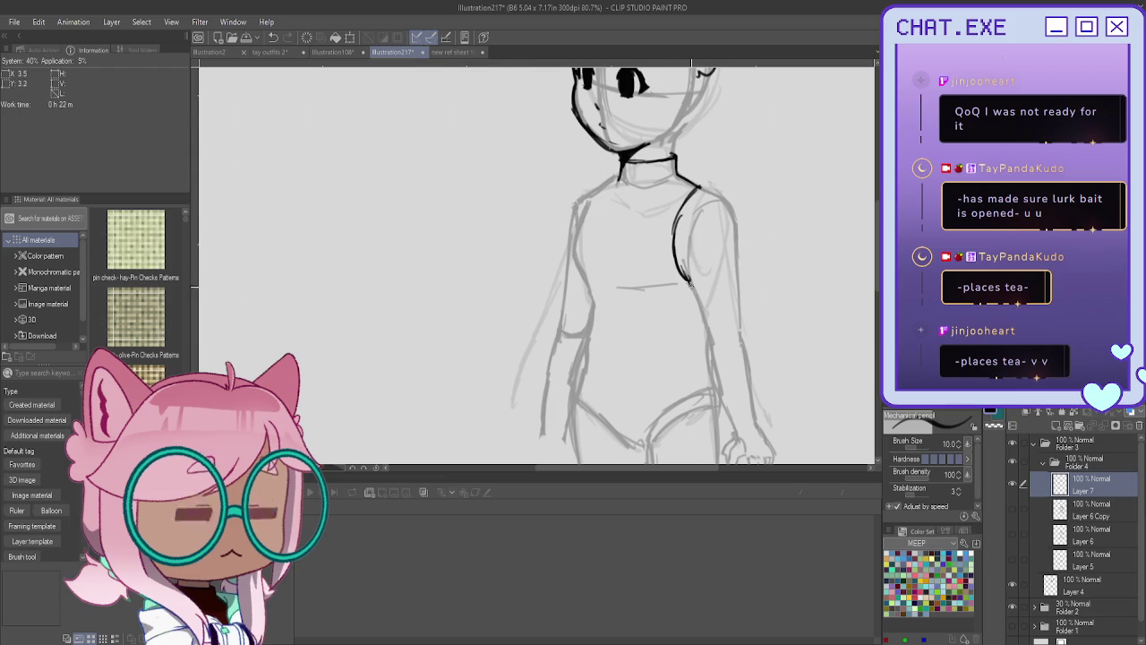
mouse_move(618, 174)
mouse_down()
mouse_move(575, 240)
mouse_move(593, 305)
mouse_move(580, 360)
mouse_up()
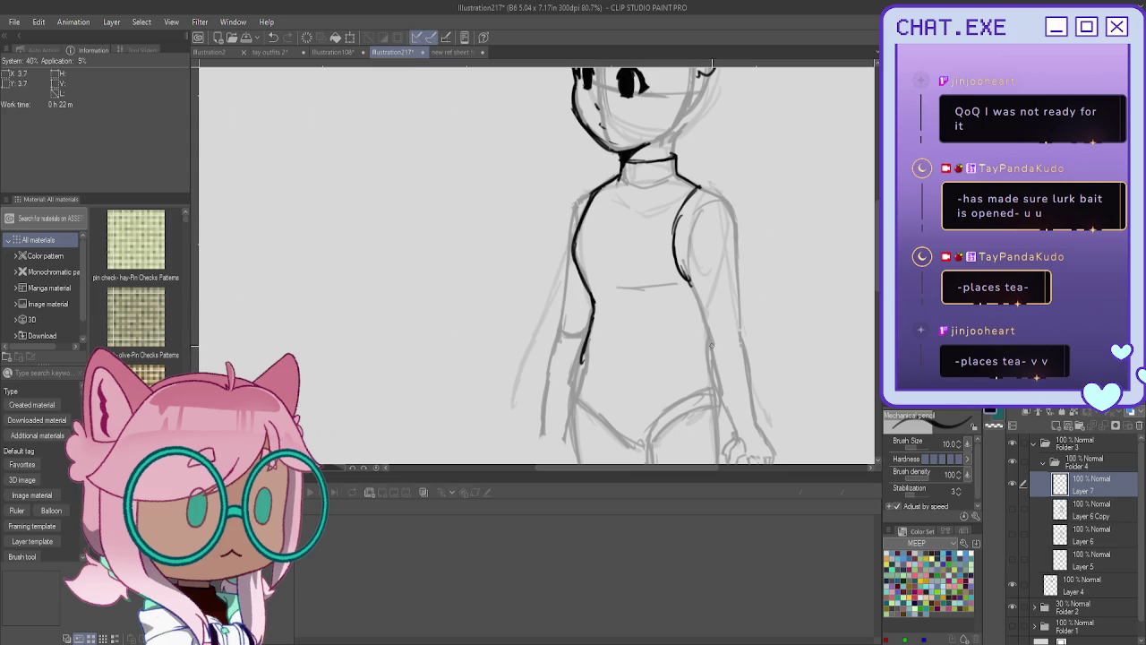
mouse_move(702, 355)
mouse_down()
mouse_move(584, 356)
mouse_move(667, 366)
mouse_move(583, 359)
mouse_move(689, 355)
mouse_up()
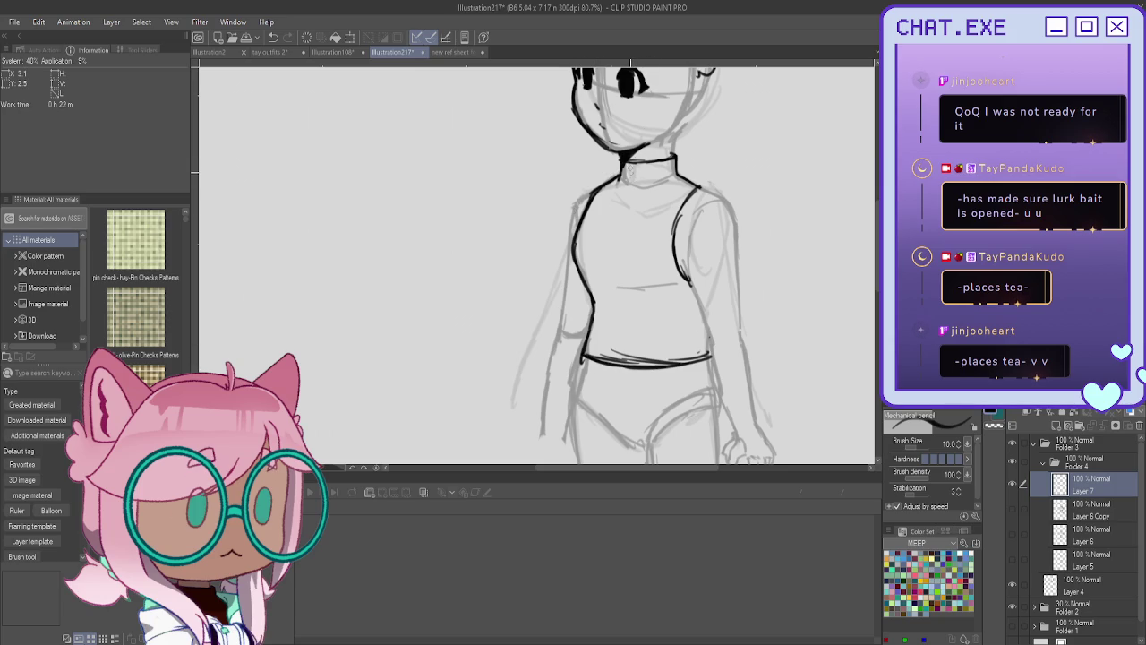
mouse_move(629, 174)
mouse_down()
mouse_move(614, 231)
mouse_move(616, 332)
mouse_move(592, 315)
mouse_move(638, 333)
mouse_up()
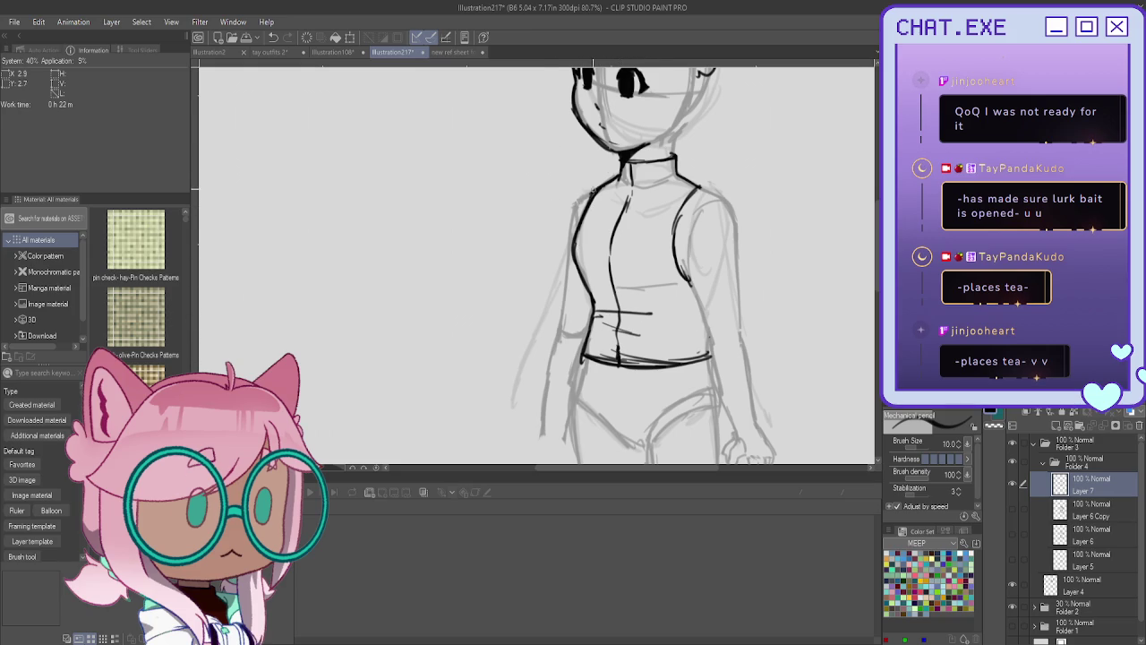
drag(698, 185, 707, 191)
Draw a small ring zipper pull below the collar.
scroll(626, 163, up, 2)
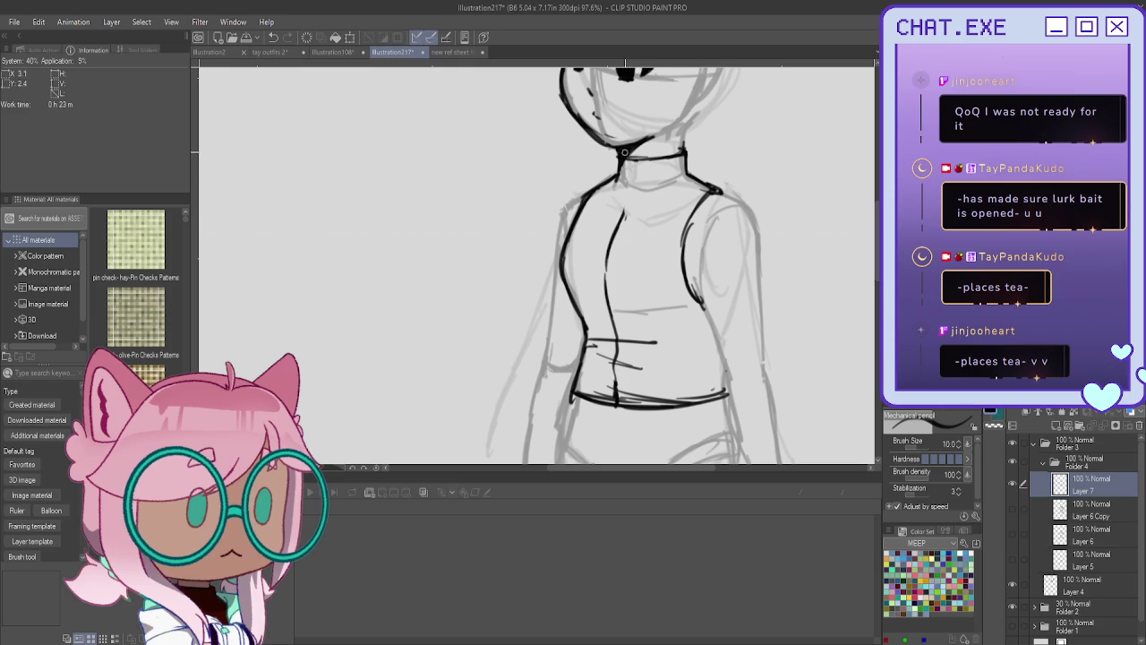
scroll(625, 152, up, 2)
mouse_move(626, 156)
mouse_down()
mouse_move(620, 181)
mouse_move(634, 183)
mouse_move(629, 213)
mouse_move(616, 215)
mouse_up()
key(ctrl+z)
key(ctrl+z)
key(ctrl+z)
key(ctrl+z)
drag(632, 176, 621, 202)
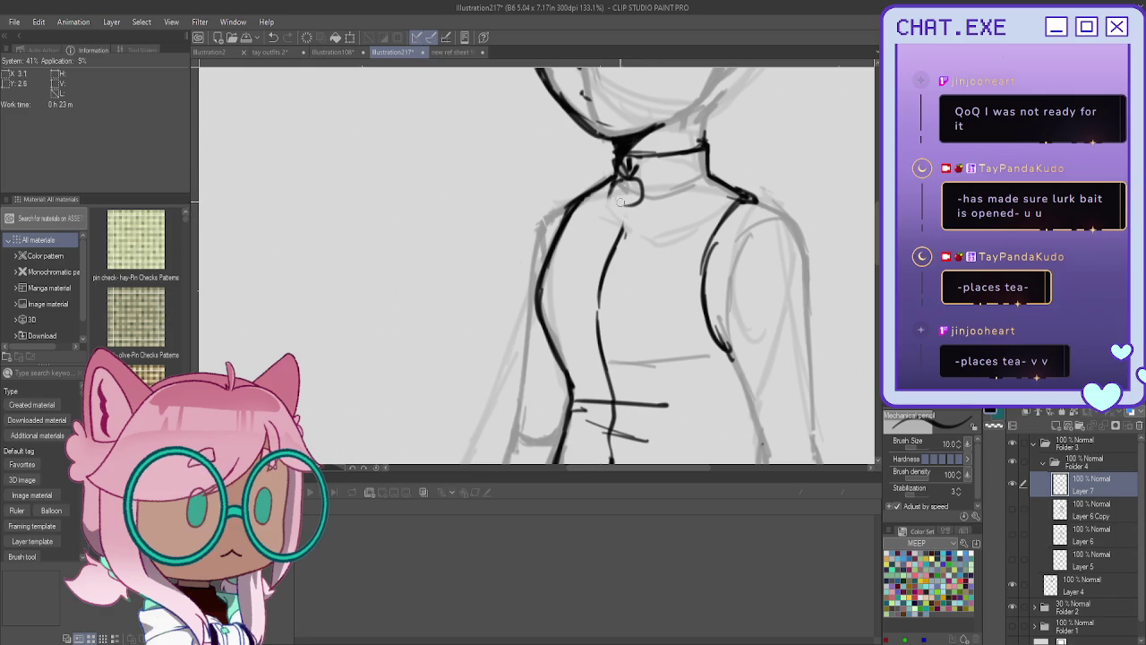
scroll(620, 201, down, 2)
scroll(577, 170, down, 1)
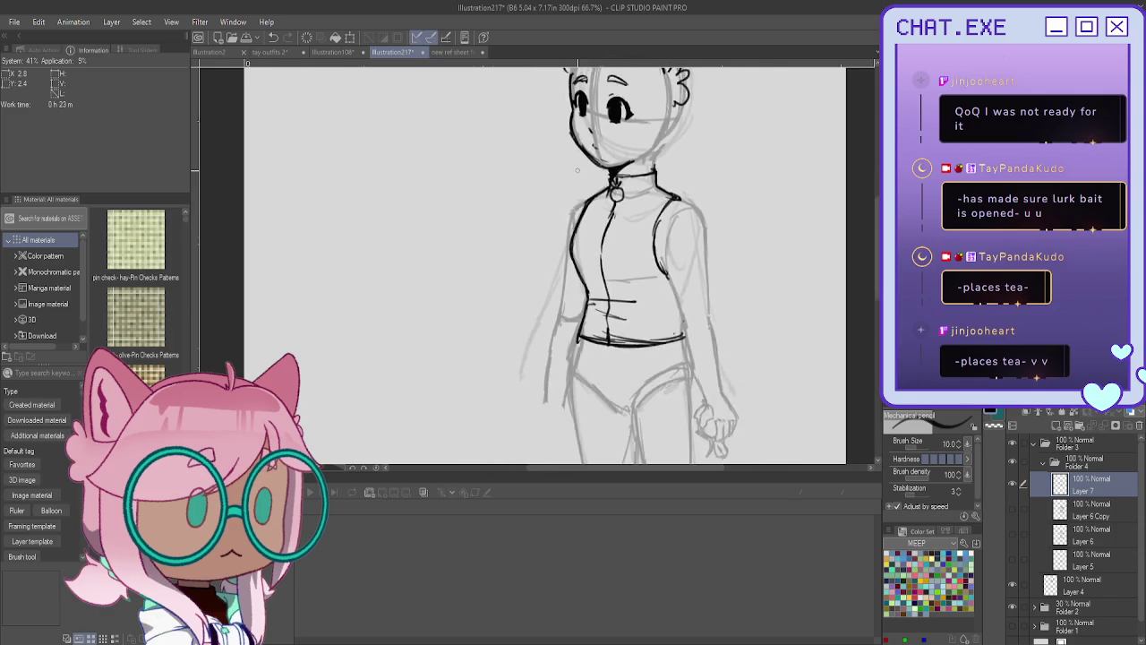
scroll(561, 293, down, 1)
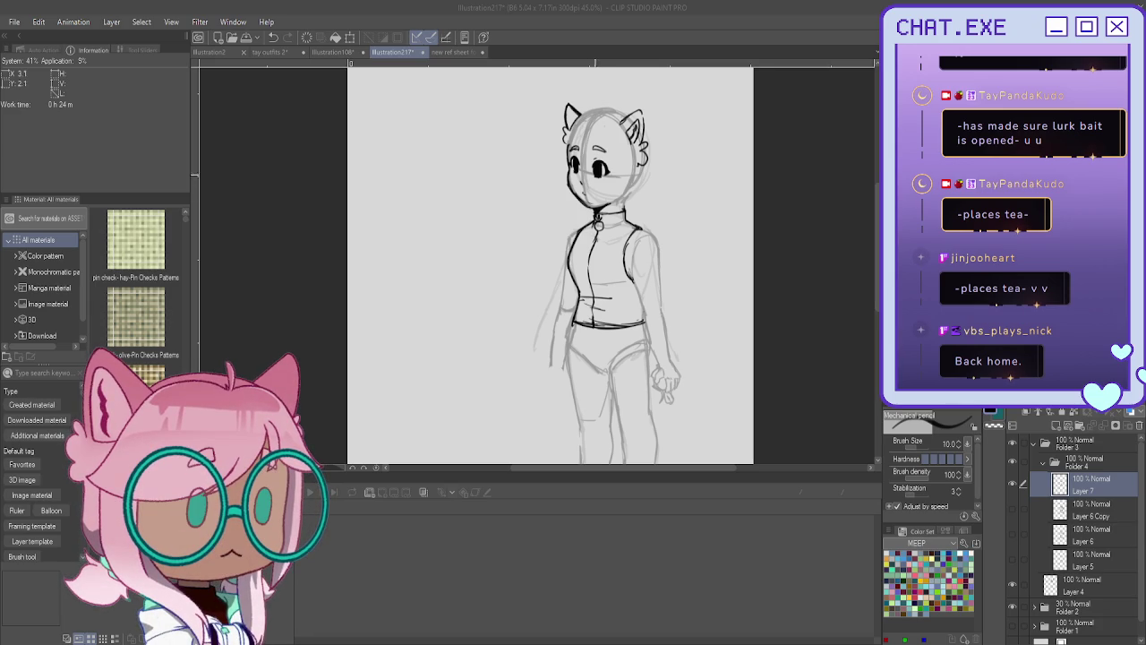
Add marks along the zipper line and darken it.
scroll(634, 216, up, 2)
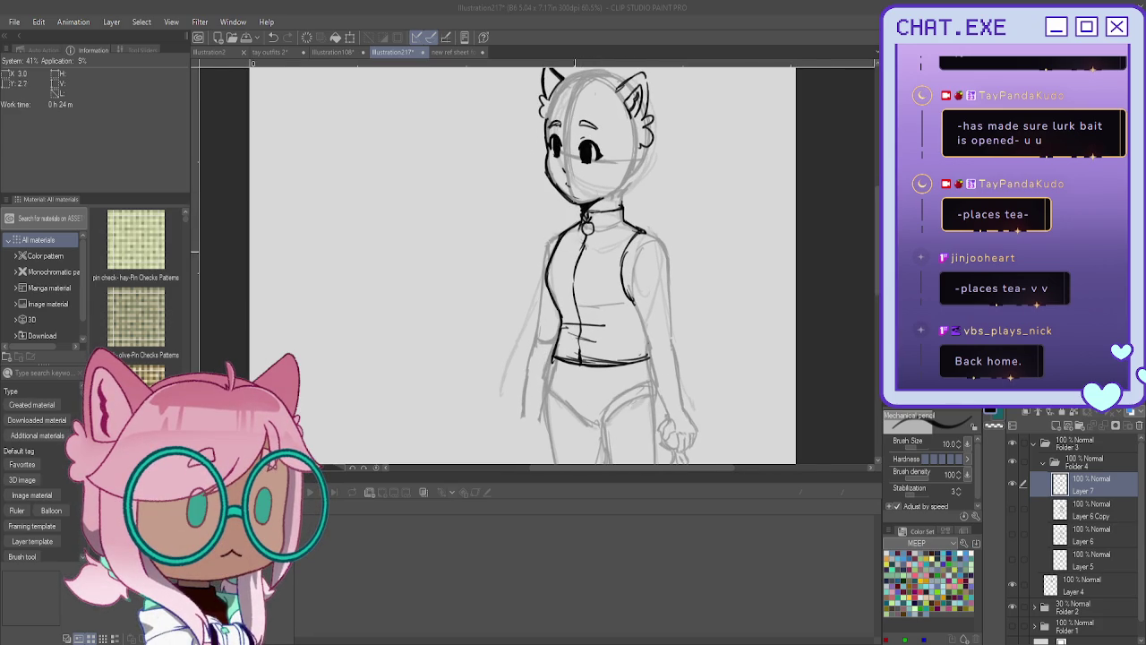
scroll(565, 228, up, 1)
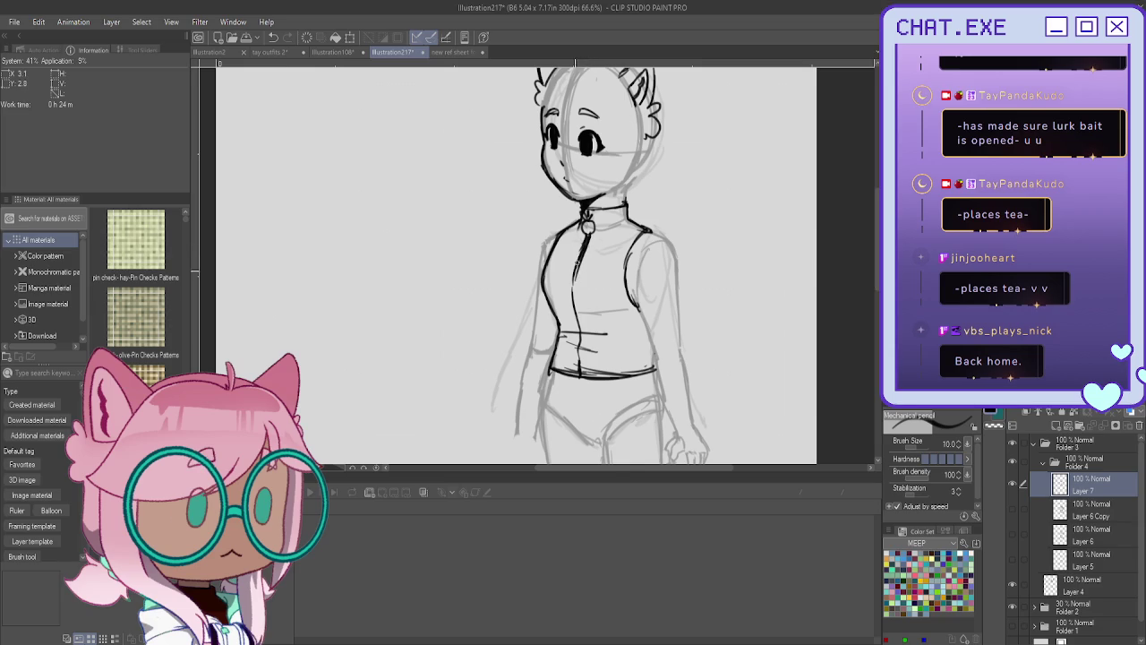
drag(582, 242, 575, 313)
drag(576, 272, 575, 376)
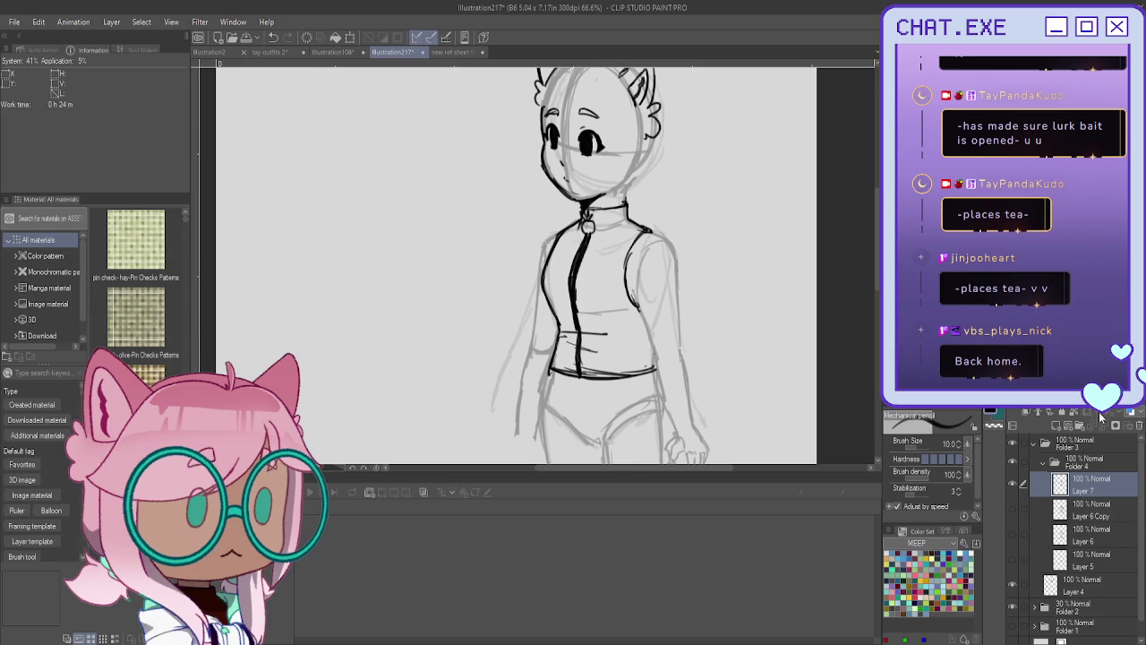
Set Layer 7 to 56% opacity and add Layer 8 above it.
click(1101, 418)
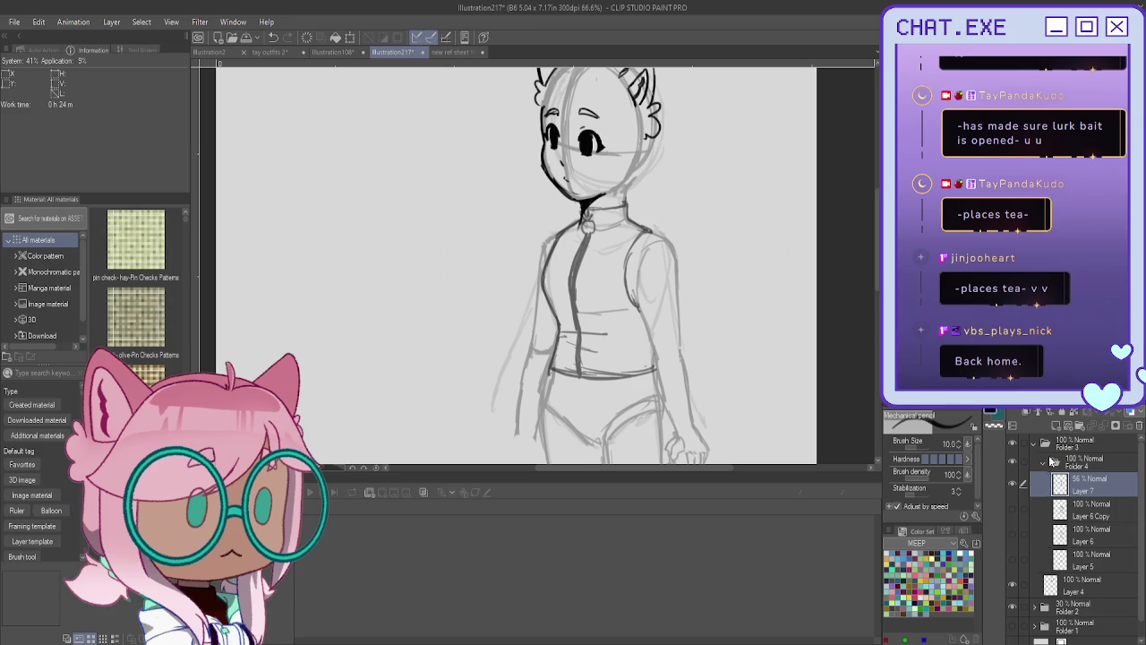
click(1057, 426)
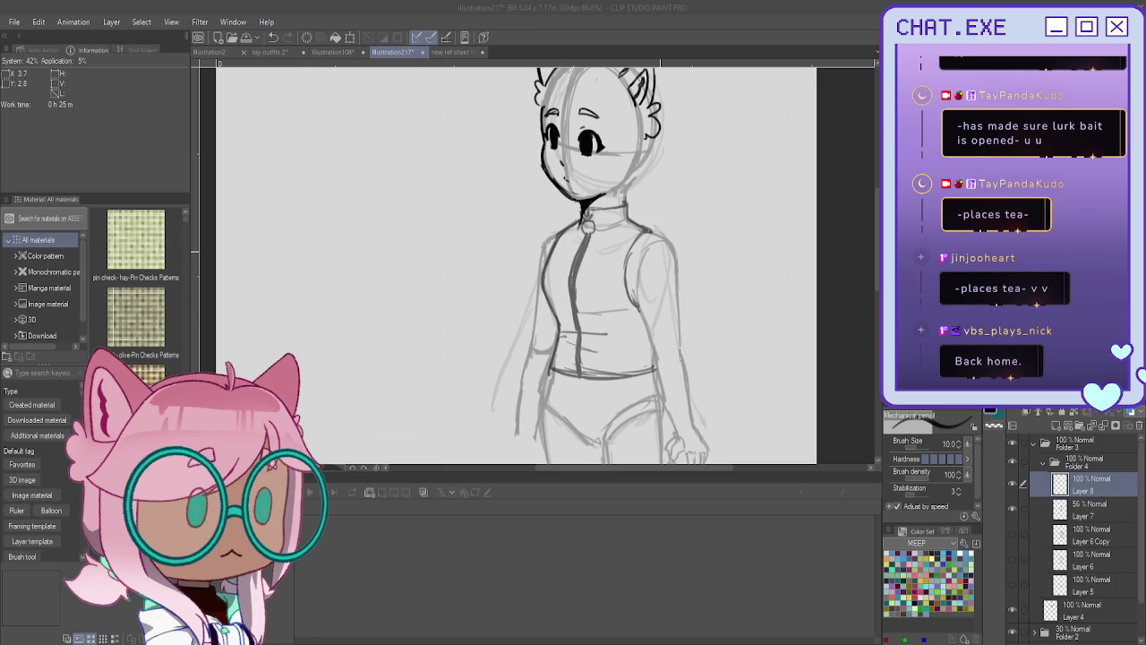
scroll(637, 231, up, 1)
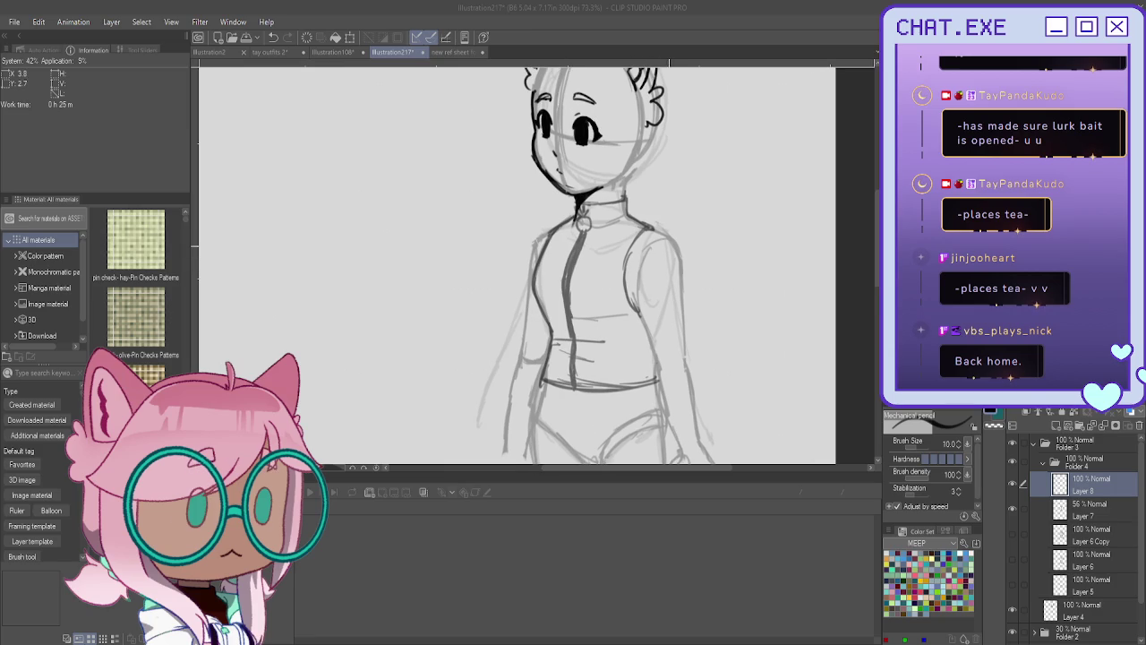
Sketch the off-shoulder collar across the chest and both shoulders.
drag(565, 287, 638, 271)
mouse_move(624, 267)
mouse_down()
mouse_move(686, 258)
mouse_move(678, 295)
mouse_up()
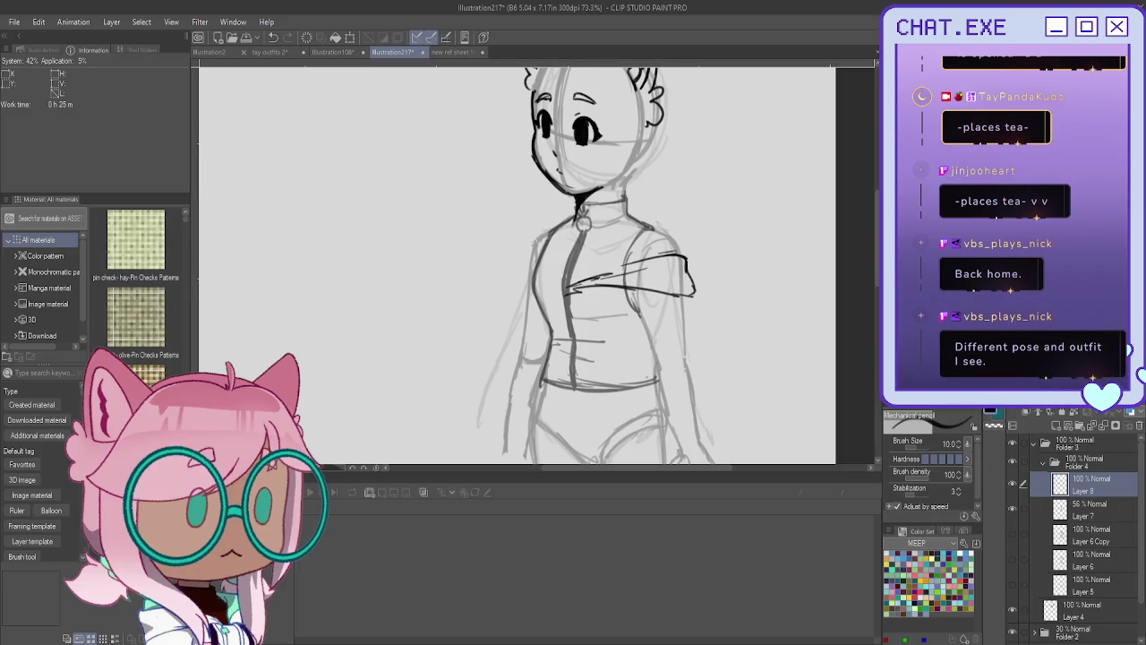
drag(626, 266, 676, 258)
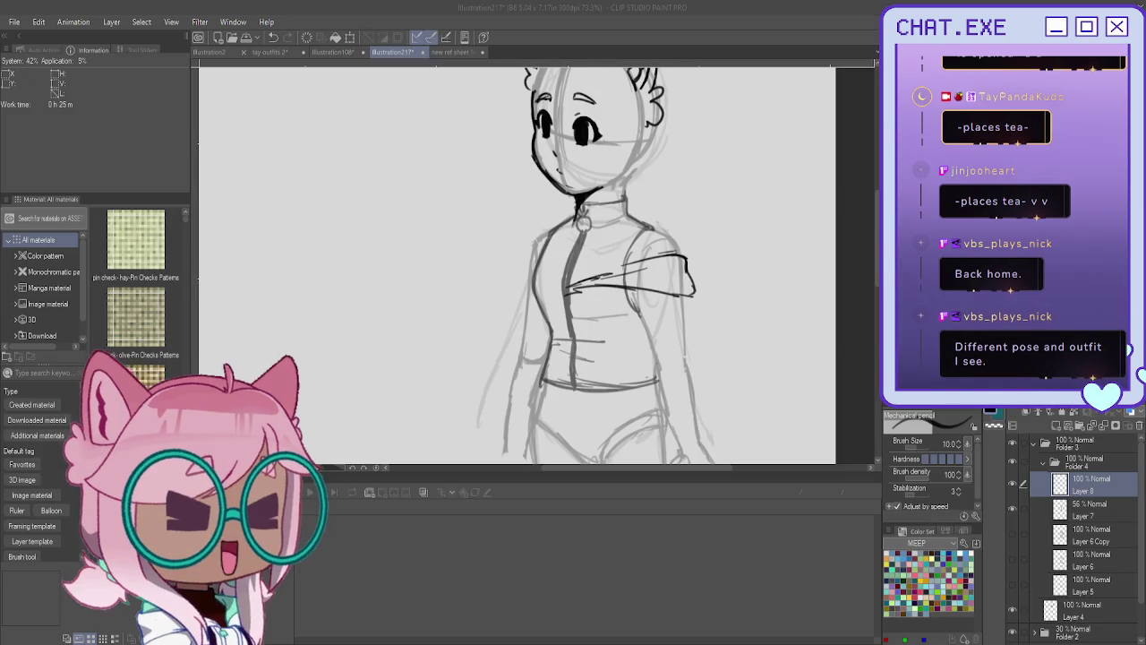
drag(528, 261, 571, 288)
mouse_move(525, 258)
mouse_down()
mouse_move(520, 288)
mouse_move(565, 295)
mouse_up()
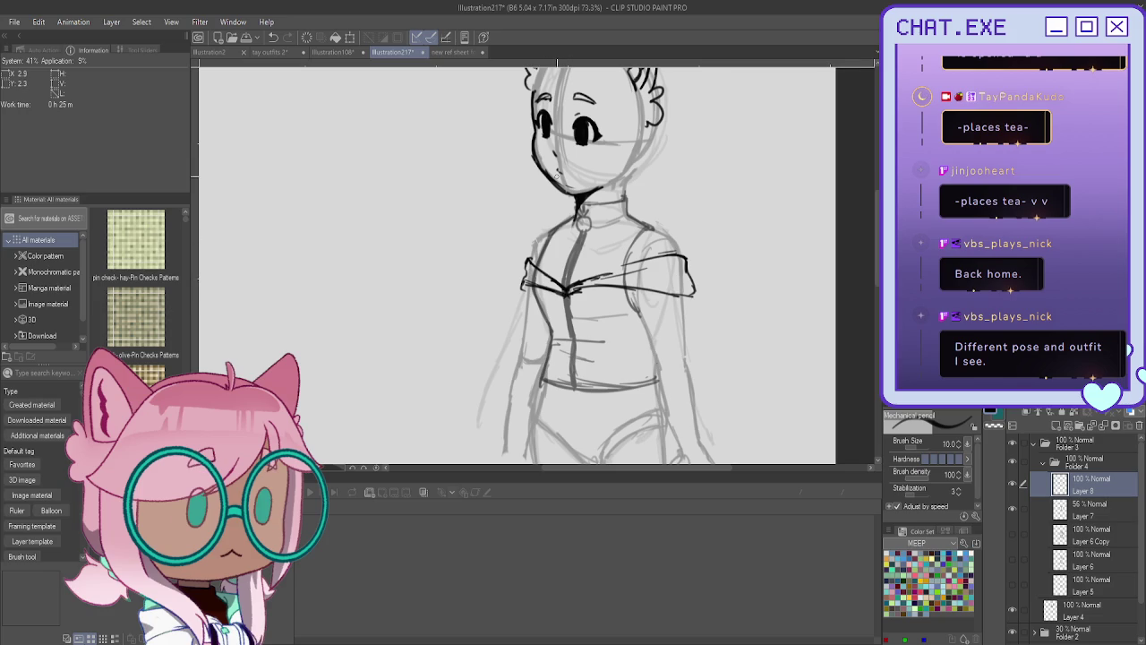
drag(686, 268, 692, 297)
Sketch and erase left torso strokes, briefly show Layer 5, then hide Layer 8.
key(ctrl+minus)
scroll(656, 234, up, 1)
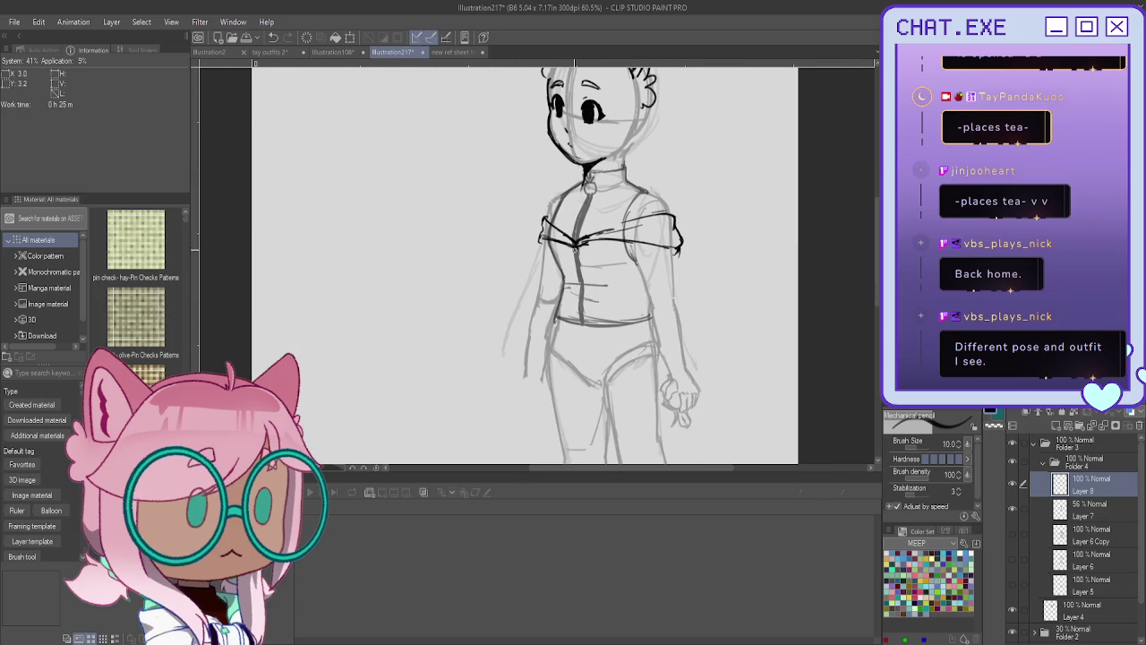
drag(577, 301, 568, 317)
mouse_move(557, 244)
mouse_down()
mouse_move(546, 272)
mouse_move(554, 320)
mouse_up()
mouse_move(545, 268)
mouse_down()
mouse_move(561, 319)
mouse_move(577, 268)
mouse_up()
click(1012, 585)
click(1012, 587)
click(1011, 485)
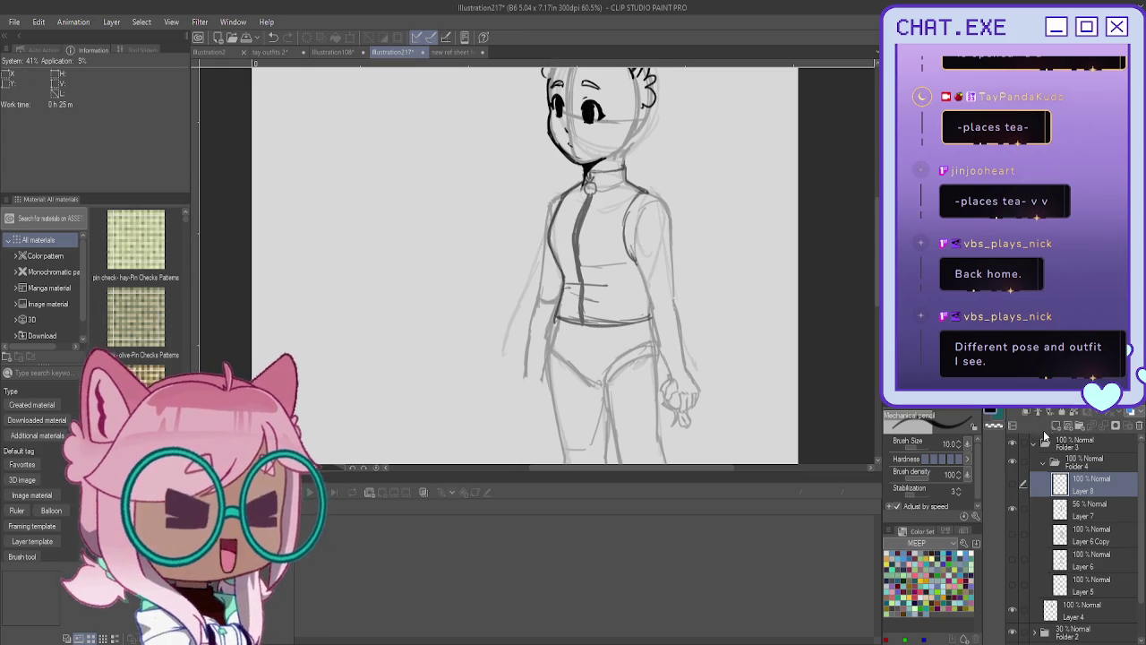
Add an empty Layer 9 above Layer 8, then select Layer 4 in the layer palette.
click(1056, 425)
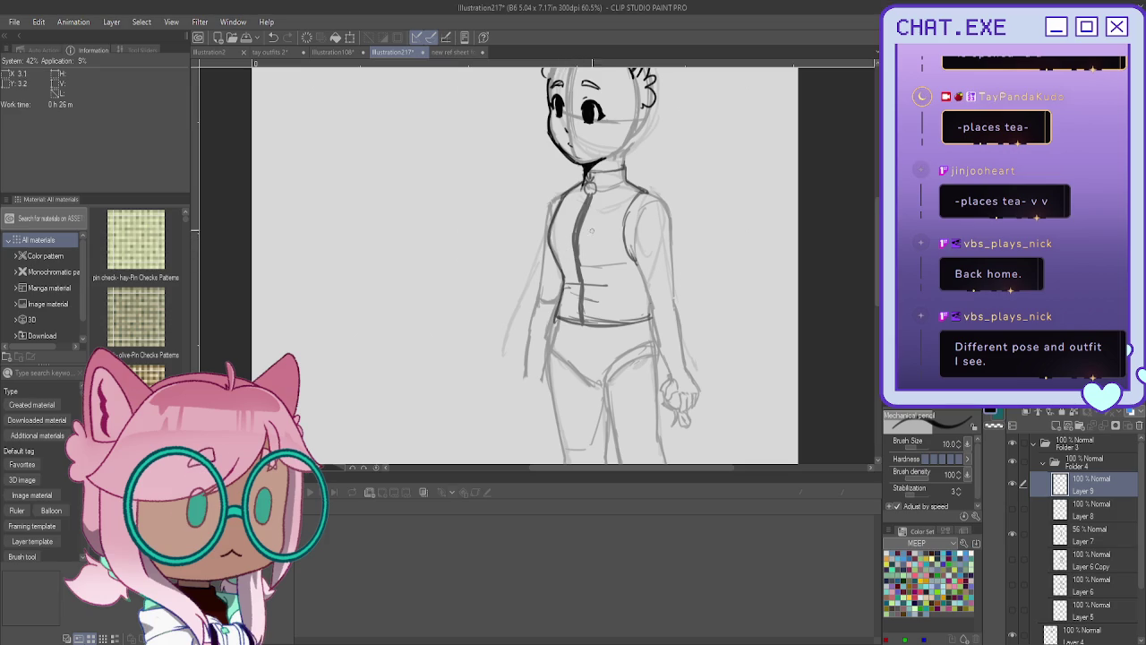
scroll(1040, 542, down, 3)
click(1074, 571)
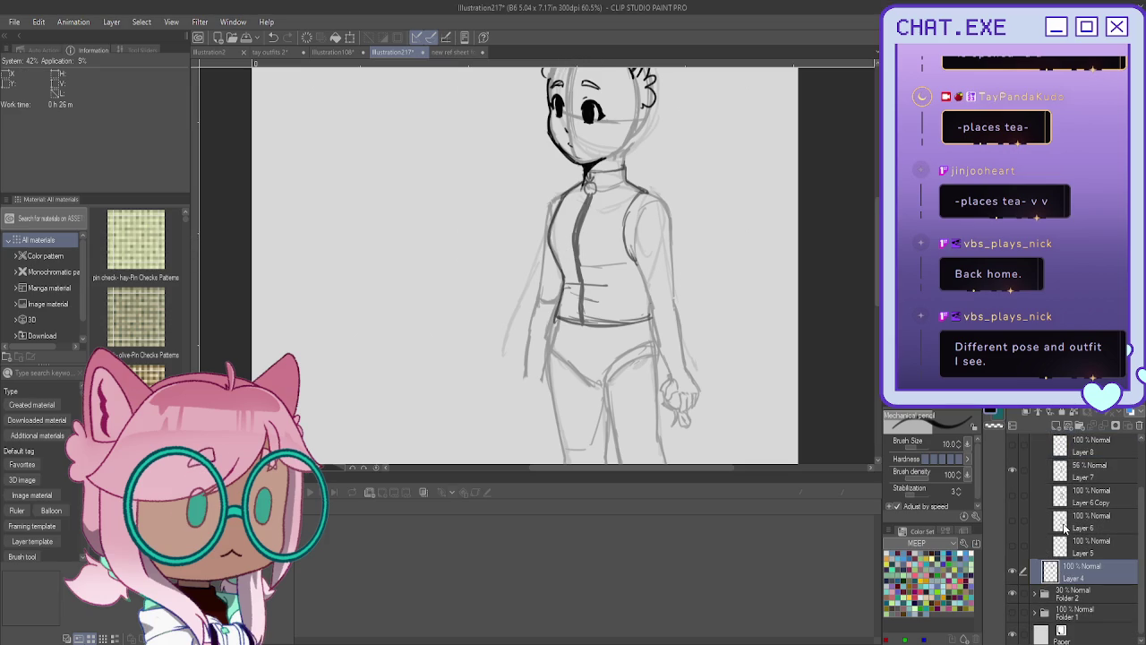
Add a new layer above Layer 4 and sketch hair down the head's right side with bangs over the right eye.
click(1058, 426)
scroll(598, 167, up, 2)
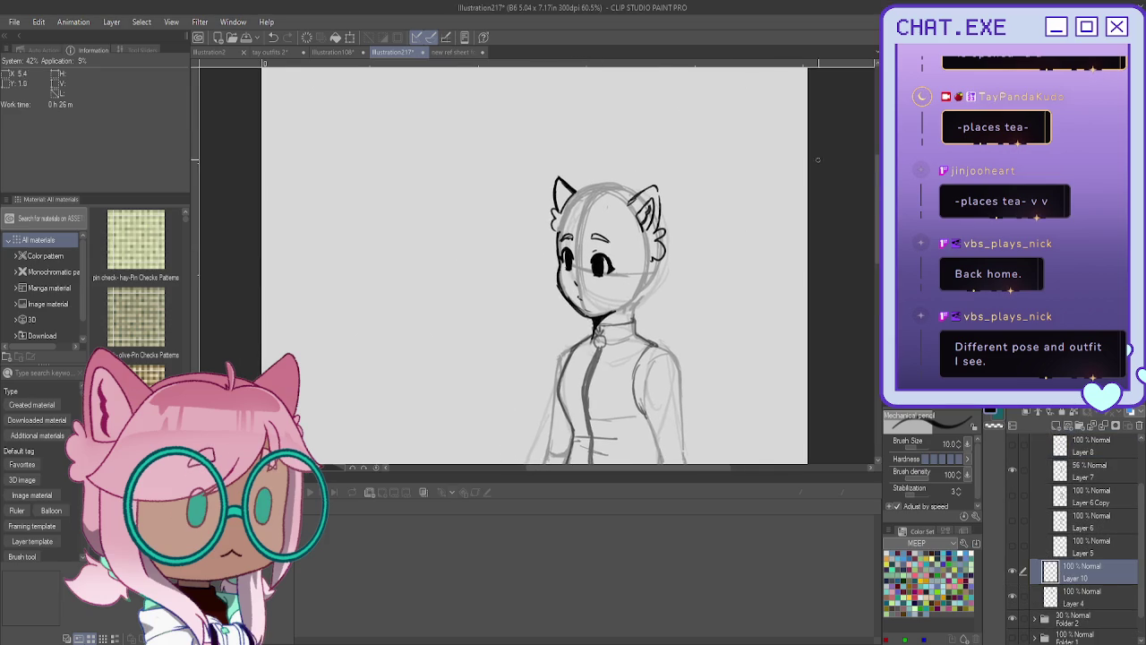
scroll(598, 167, up, 1)
scroll(598, 168, up, 1)
mouse_move(614, 192)
mouse_down()
mouse_move(558, 201)
mouse_move(628, 162)
mouse_move(618, 193)
mouse_move(662, 259)
mouse_up()
key(ctrl+z)
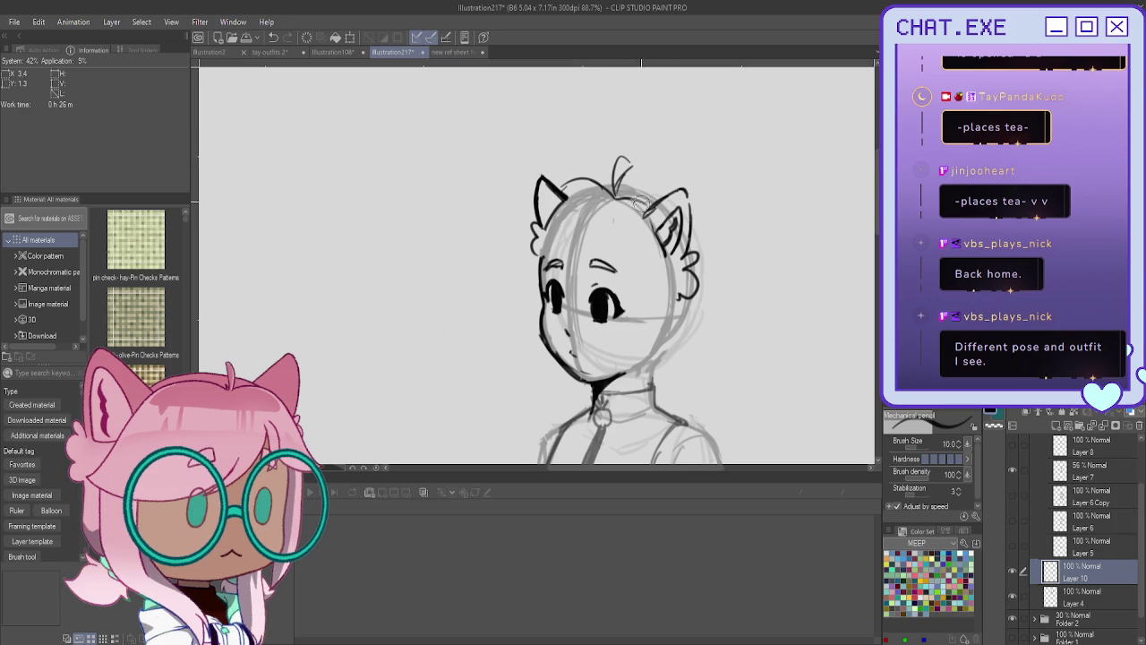
mouse_move(616, 195)
mouse_down()
mouse_move(668, 241)
mouse_move(685, 292)
mouse_move(646, 301)
mouse_up()
drag(591, 240, 607, 296)
mouse_move(600, 260)
mouse_down()
mouse_move(631, 290)
mouse_move(687, 304)
mouse_move(640, 306)
mouse_up()
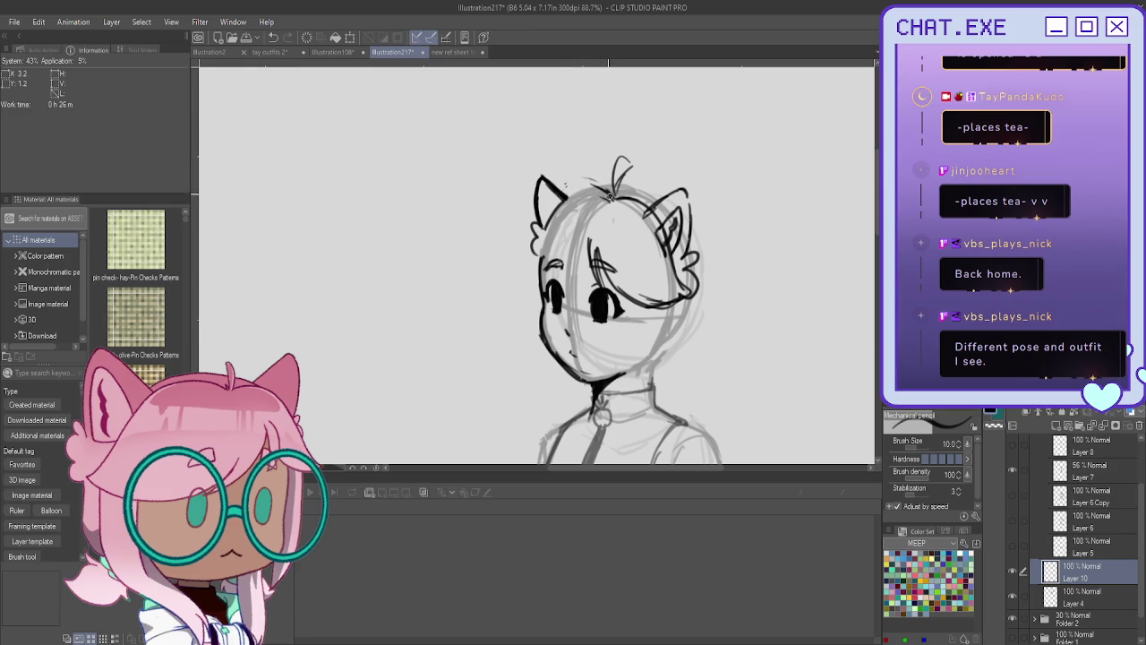
Redraw the hairline toward the left ear, with strands between the eyes and along the left edge.
mouse_move(598, 183)
mouse_down()
mouse_move(555, 177)
mouse_move(527, 244)
mouse_up()
key(ctrl+z)
mouse_move(609, 191)
mouse_down()
mouse_move(542, 201)
mouse_move(514, 271)
mouse_up()
drag(587, 231, 604, 284)
mouse_move(594, 238)
mouse_down()
mouse_move(573, 275)
mouse_move(513, 281)
mouse_up()
drag(526, 223, 507, 278)
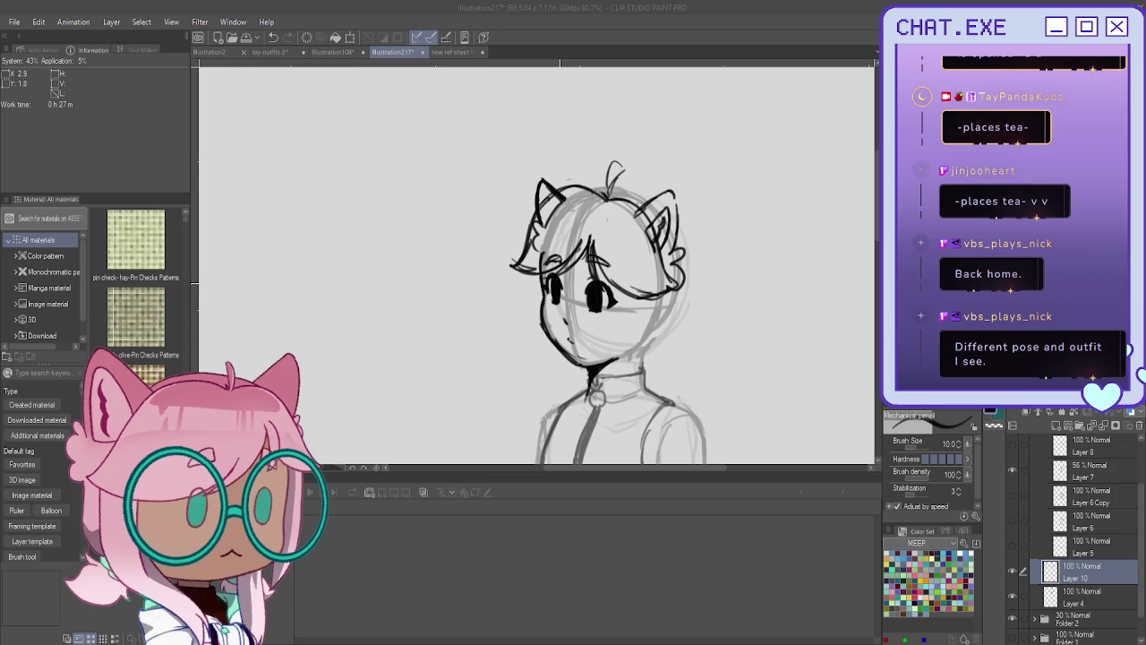
Draw the ahoge loop and a long side lock falling beside the face past the neck.
mouse_move(609, 197)
mouse_down()
mouse_move(612, 163)
mouse_move(630, 174)
mouse_move(610, 191)
mouse_up()
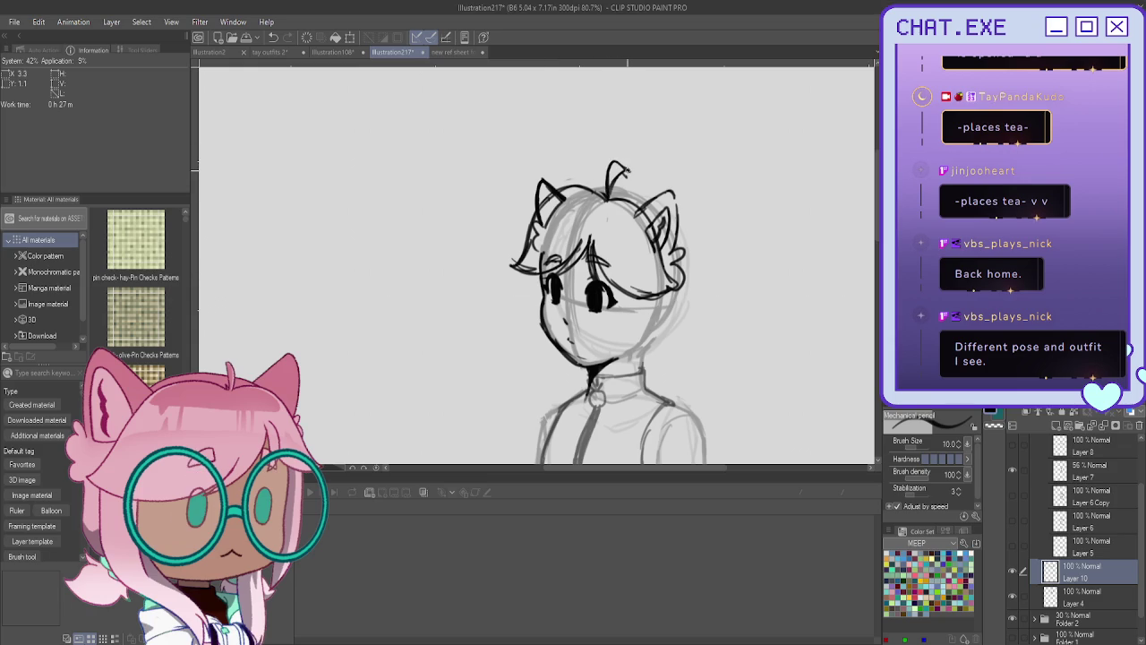
scroll(592, 87, down, 3)
scroll(592, 86, up, 2)
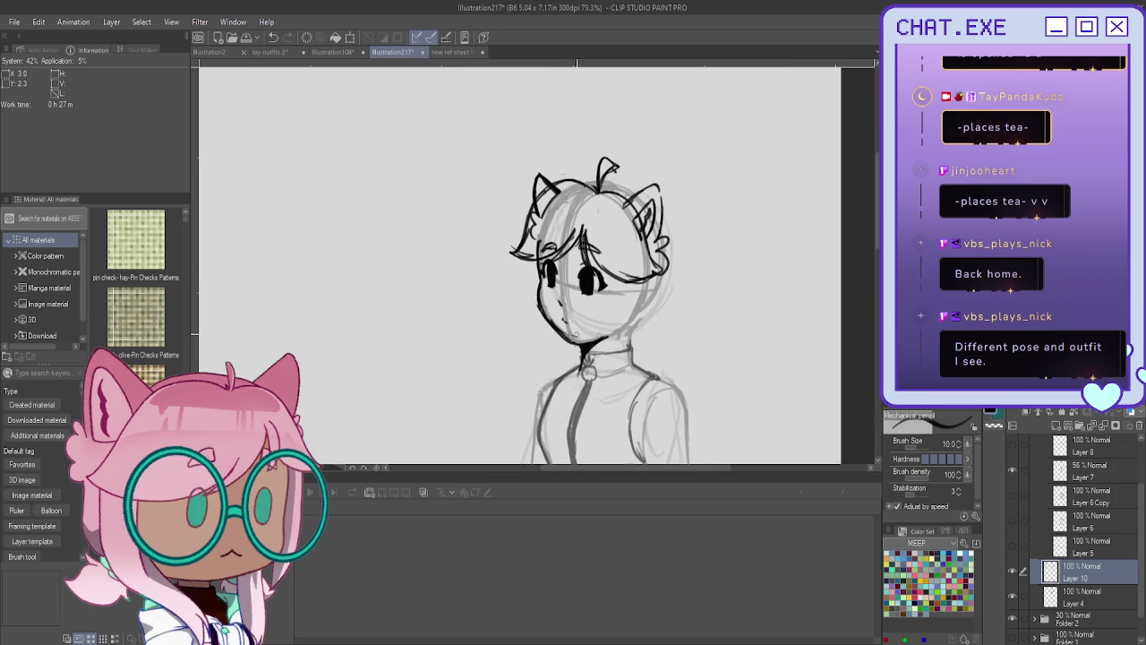
scroll(618, 268, down, 2)
scroll(618, 269, down, 2)
drag(657, 154, 646, 202)
mouse_move(673, 158)
mouse_down()
mouse_move(666, 200)
mouse_move(644, 230)
mouse_up()
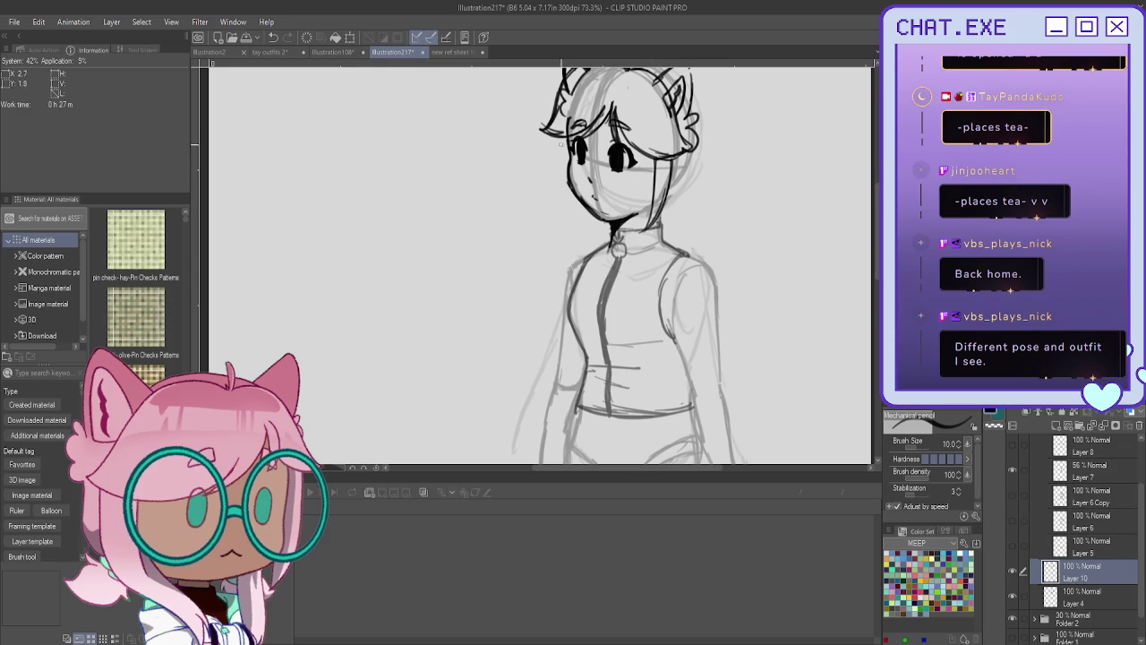
mouse_move(684, 152)
mouse_down()
mouse_move(673, 239)
mouse_move(649, 292)
mouse_up()
drag(667, 253, 647, 301)
drag(658, 218, 643, 294)
drag(652, 238, 641, 308)
mouse_move(582, 210)
mouse_down()
mouse_move(573, 278)
mouse_move(582, 262)
mouse_up()
Ink the left edge of the hair and darker strands down the right side.
key(ctrl+z)
key(ctrl+z)
key(ctrl+z)
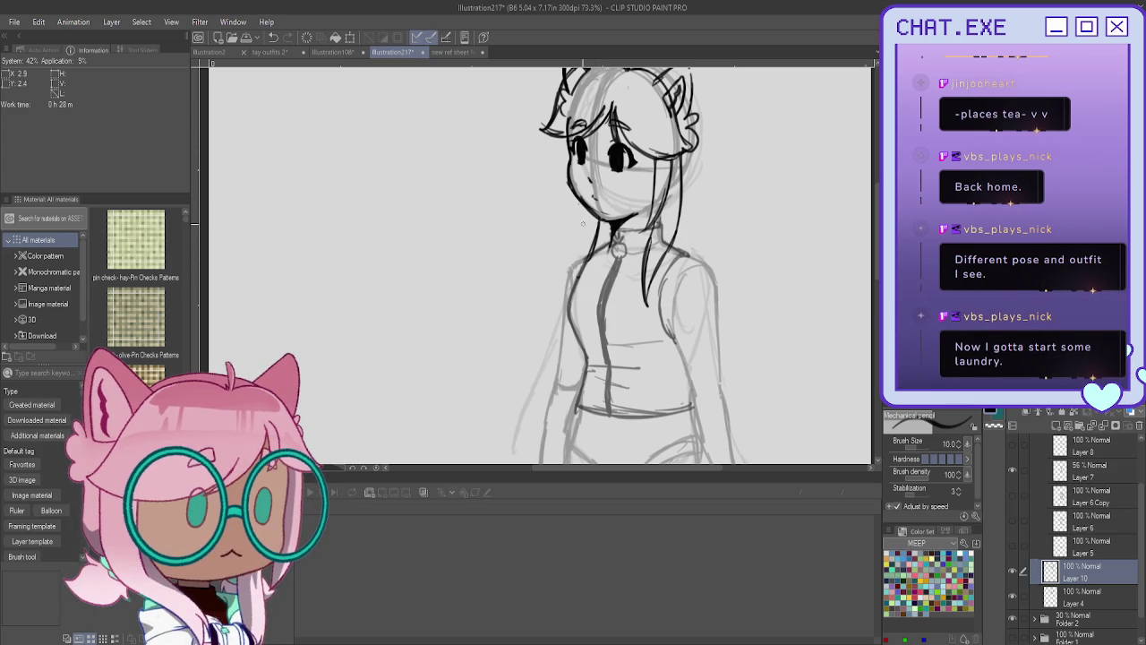
drag(564, 138, 573, 274)
drag(568, 215, 572, 301)
drag(648, 150, 641, 322)
drag(651, 273, 653, 326)
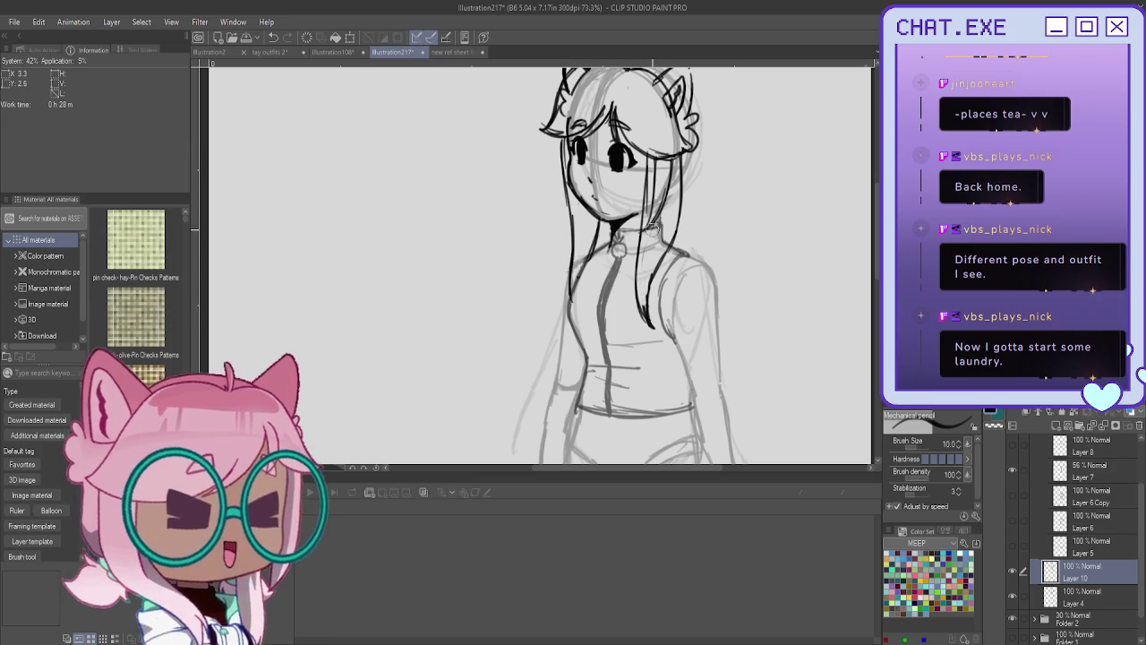
drag(652, 264, 657, 335)
drag(641, 251, 638, 299)
drag(647, 151, 639, 243)
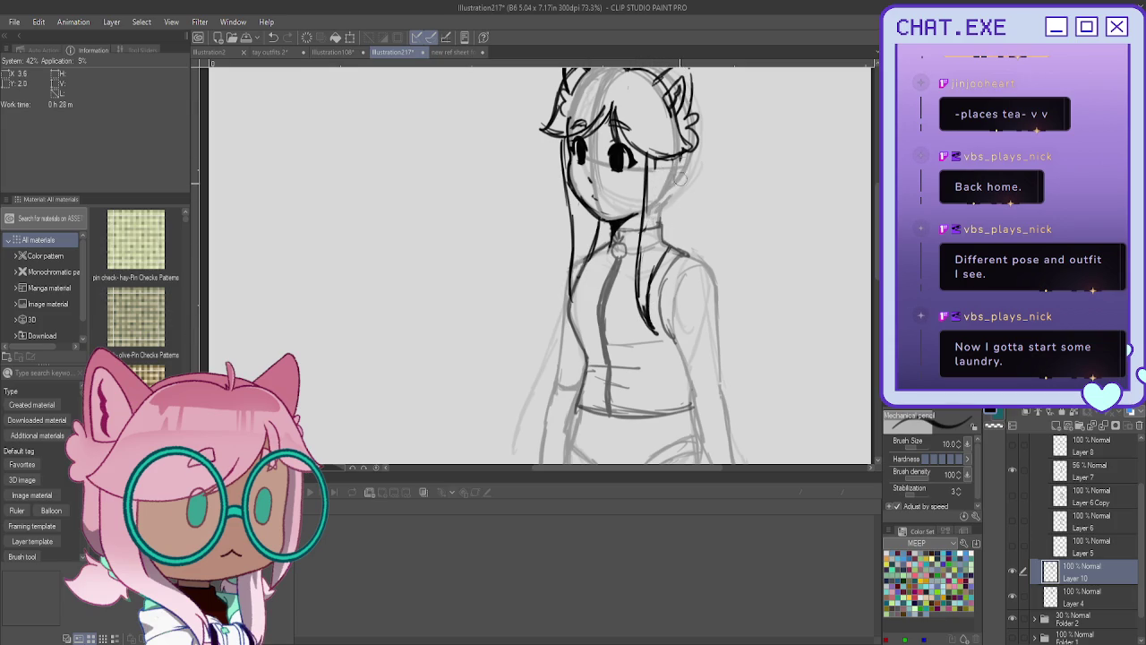
Refine the right and left hair strands, lengthening and thickening the right one.
drag(672, 156, 654, 277)
drag(677, 154, 661, 226)
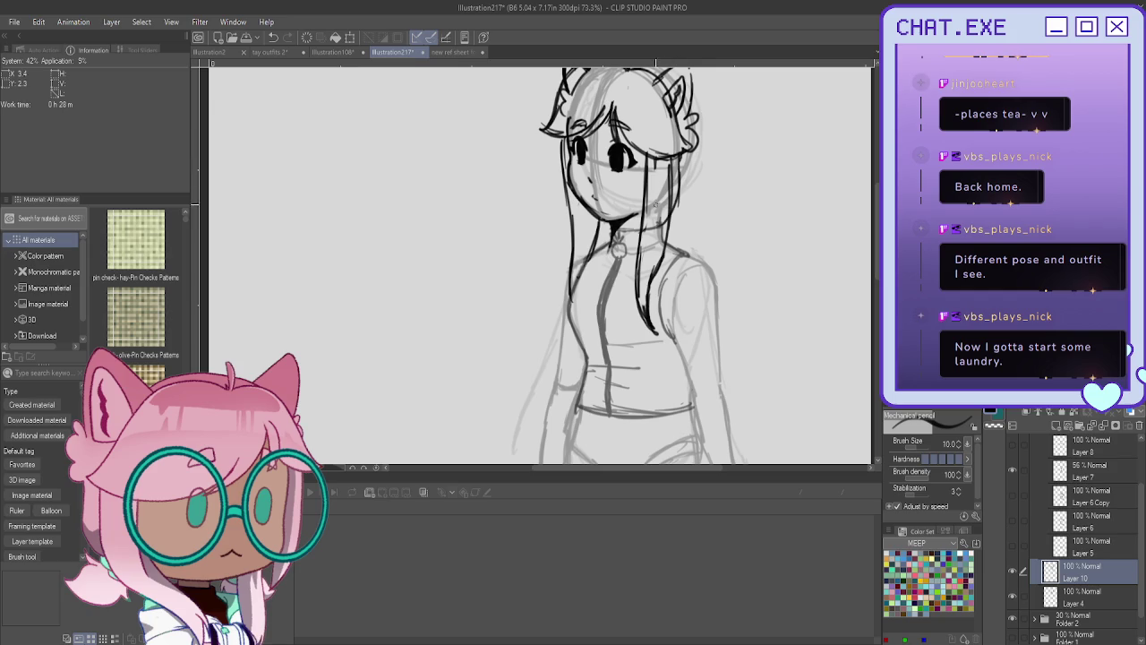
key(ctrl+z)
drag(669, 160, 654, 236)
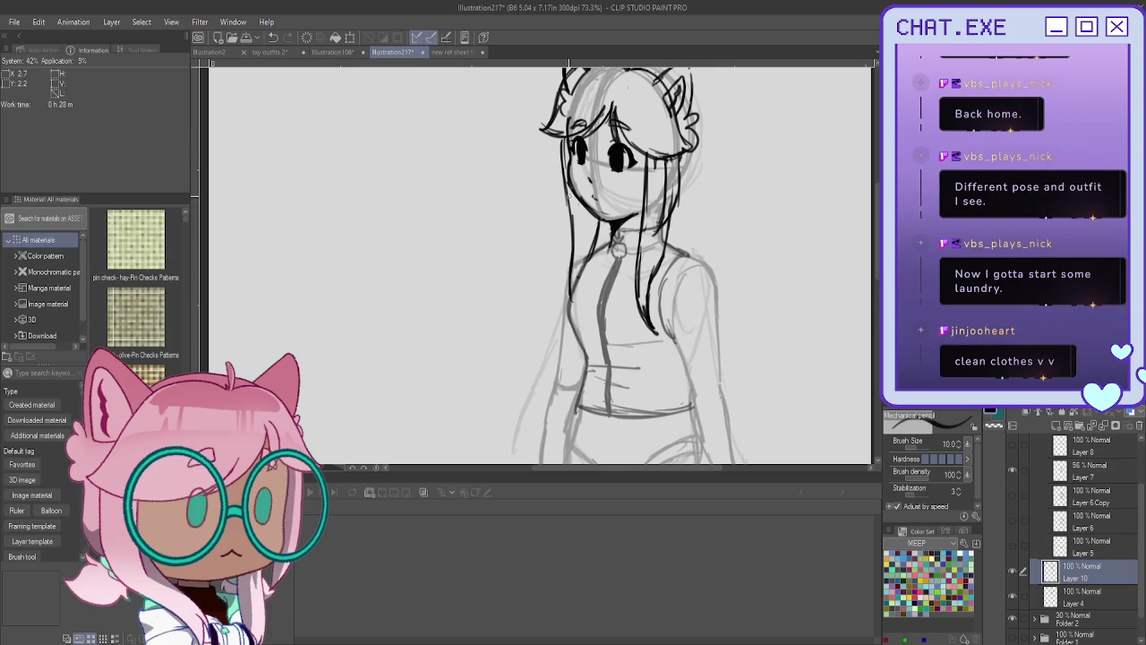
mouse_move(564, 134)
mouse_down()
mouse_move(573, 247)
mouse_move(584, 236)
mouse_move(567, 309)
mouse_up()
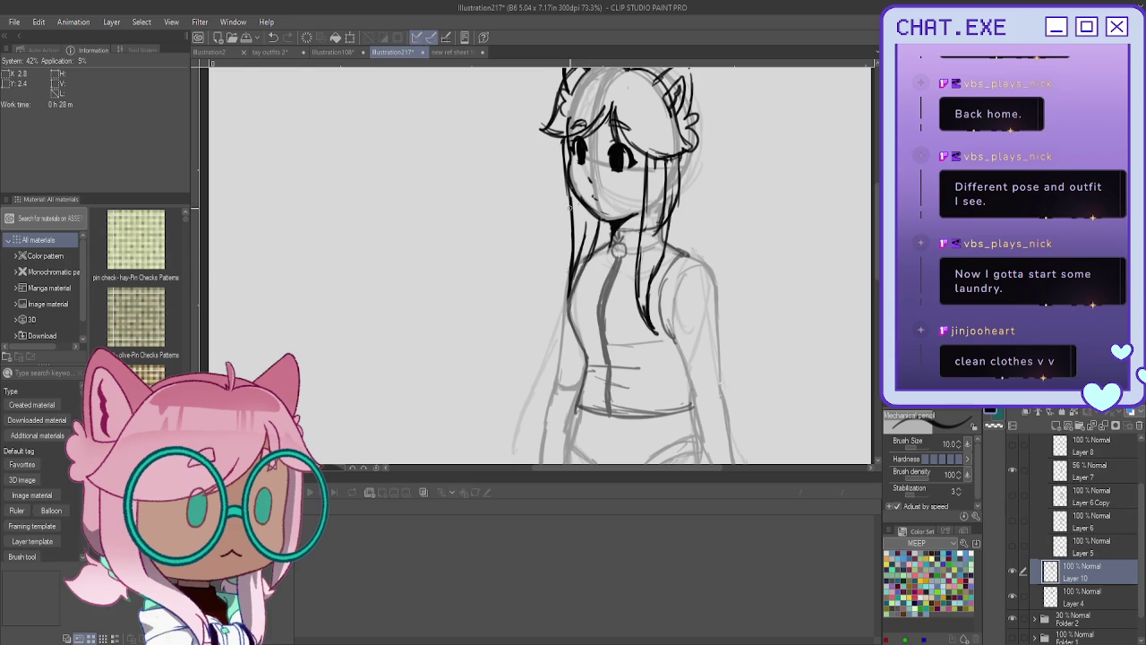
scroll(527, 211, down, 2)
scroll(591, 237, up, 1)
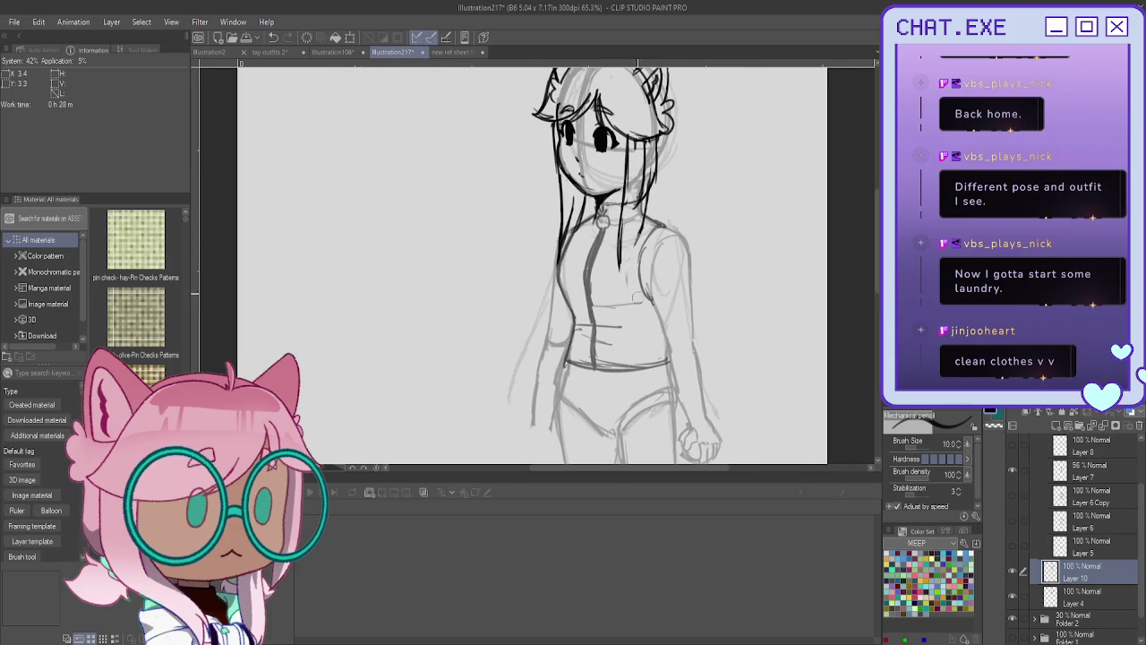
drag(636, 229, 627, 295)
drag(619, 230, 627, 297)
drag(618, 233, 619, 265)
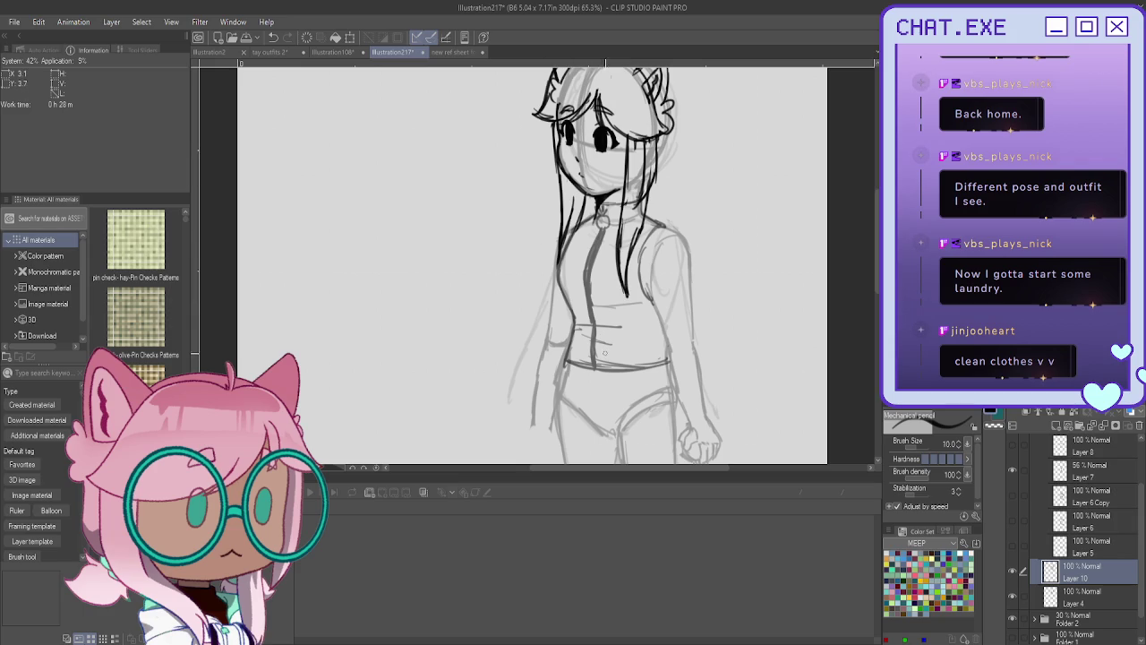
Create a new layer above Layer 10 and begin sketching hair at the back right of the head.
scroll(528, 268, up, 1)
scroll(529, 269, up, 1)
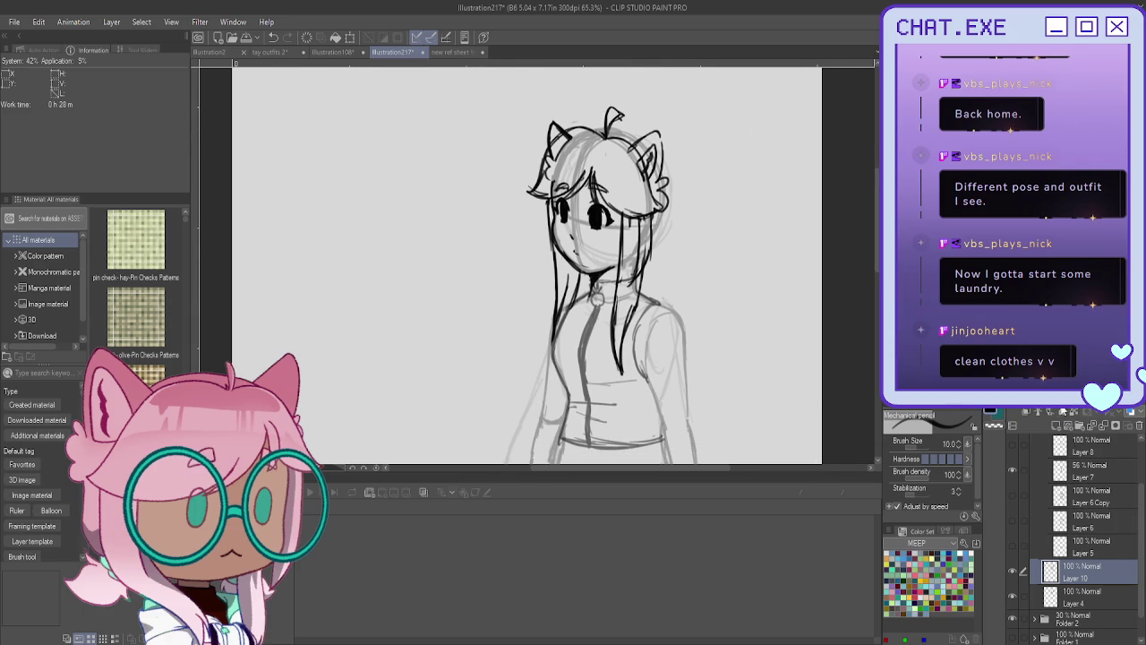
key(ctrl+shift+n)
scroll(646, 98, up, 1)
drag(660, 145, 678, 224)
mouse_move(670, 174)
mouse_down()
mouse_move(678, 241)
mouse_move(646, 270)
mouse_move(694, 256)
mouse_move(693, 272)
mouse_move(683, 292)
mouse_move(648, 284)
mouse_move(656, 277)
mouse_move(687, 306)
mouse_move(636, 272)
mouse_up()
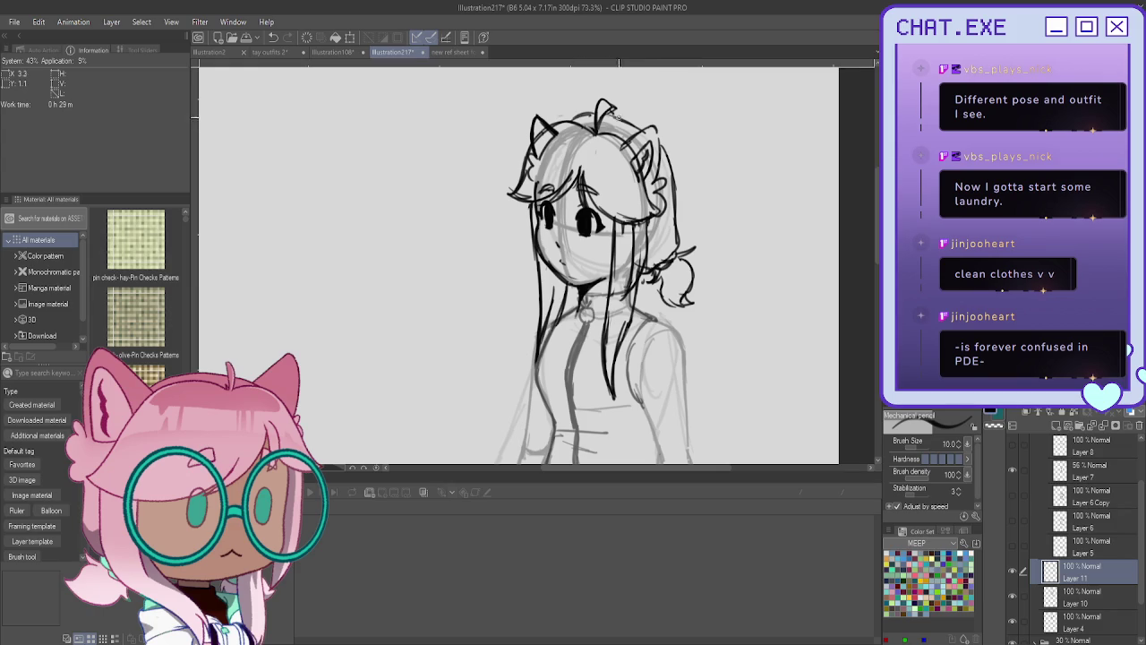
Add a curve at the top right of the head, then hide Layer 11 to compare.
drag(645, 132, 627, 123)
click(1014, 572)
Show and duplicate Layer 11, erase the bun and sketch a larger bun right of the head.
click(1014, 573)
key(ctrl+c)
key(ctrl+v)
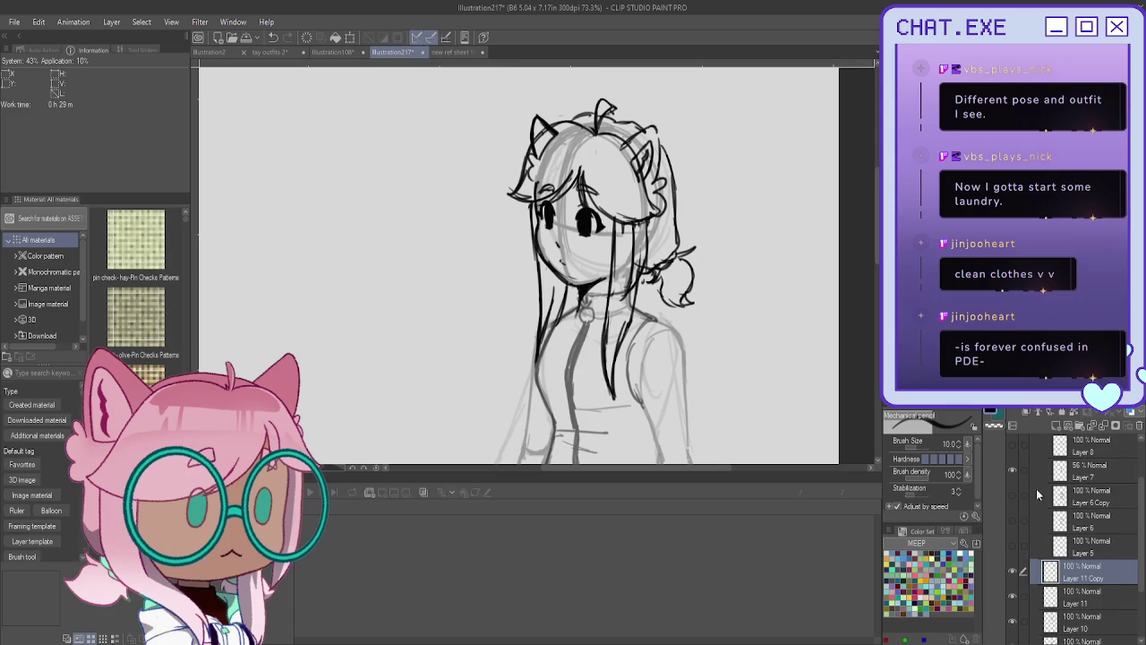
mouse_move(678, 239)
mouse_down()
mouse_move(691, 295)
mouse_move(681, 286)
mouse_move(654, 300)
mouse_move(669, 251)
mouse_up()
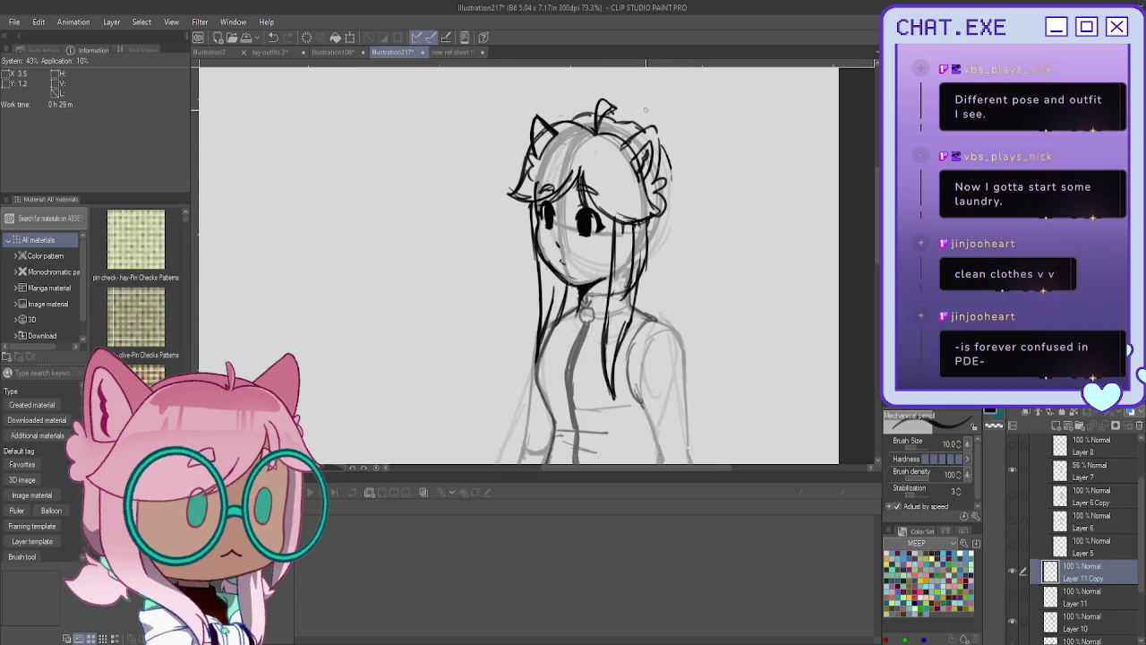
mouse_move(668, 159)
mouse_down()
mouse_move(673, 215)
mouse_move(645, 260)
mouse_move(675, 208)
mouse_move(644, 262)
mouse_up()
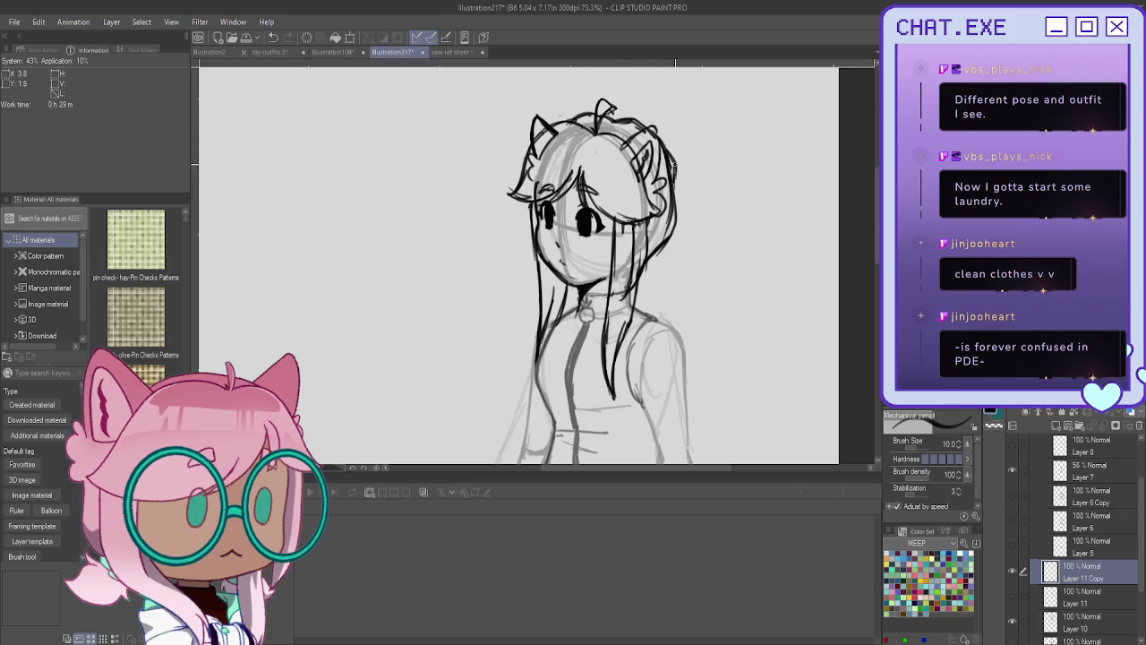
drag(708, 206, 695, 228)
mouse_move(669, 154)
mouse_down()
mouse_move(689, 186)
mouse_move(710, 193)
mouse_move(691, 240)
mouse_move(671, 240)
mouse_up()
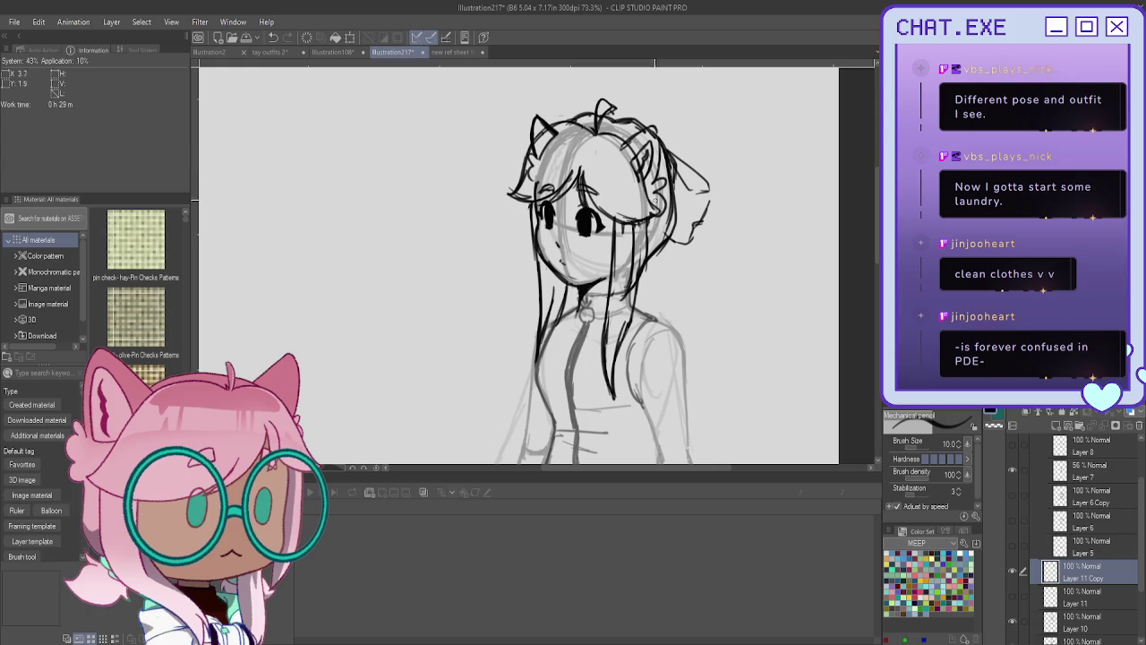
mouse_move(673, 130)
mouse_down()
mouse_move(681, 126)
mouse_move(700, 169)
mouse_up()
mouse_move(658, 136)
mouse_down()
mouse_move(679, 120)
mouse_move(692, 152)
mouse_up()
Erase the bun loops and draw a pointed hair flick off the head's right side.
scroll(533, 254, down, 1)
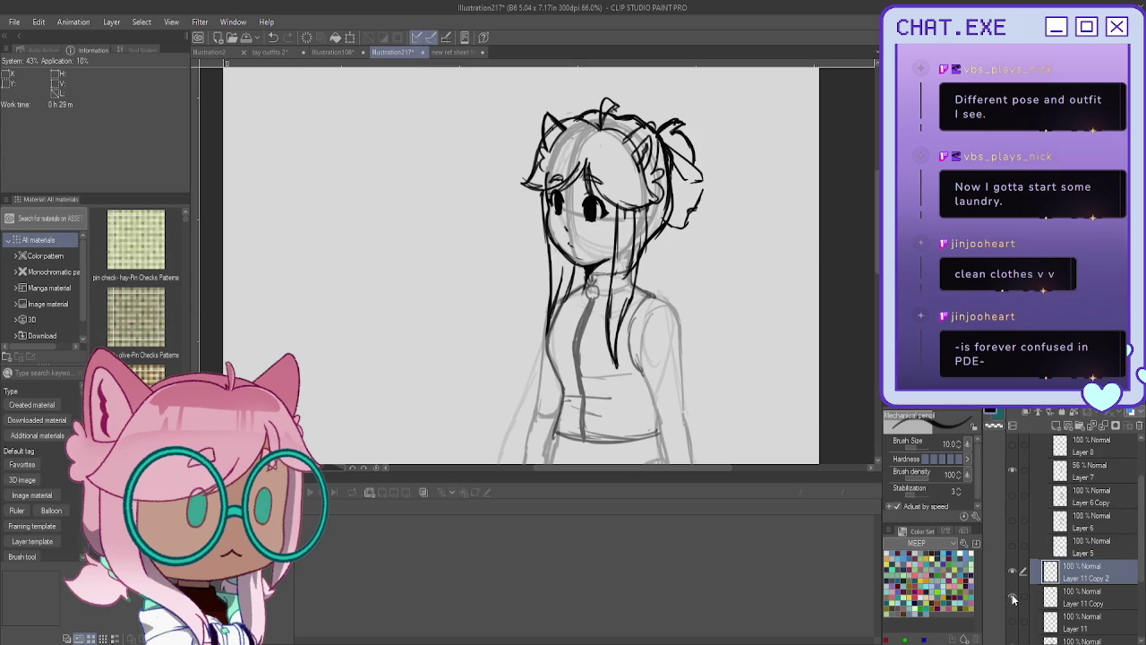
mouse_move(672, 123)
mouse_down()
mouse_move(699, 171)
mouse_move(682, 164)
mouse_move(696, 204)
mouse_move(672, 259)
mouse_up()
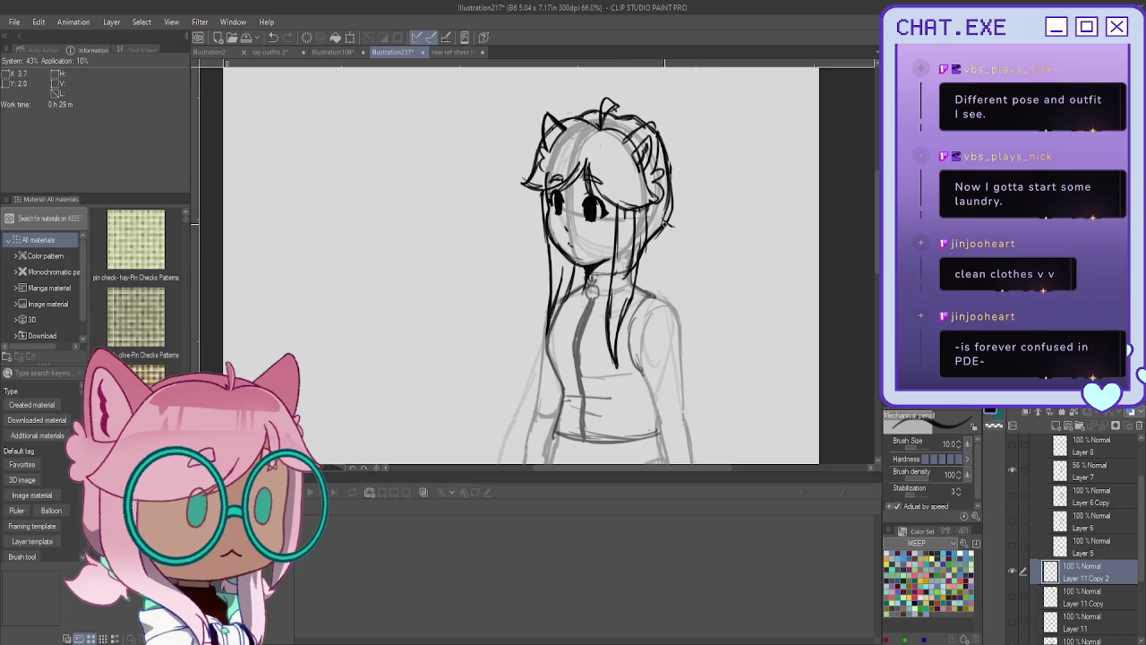
mouse_move(668, 218)
mouse_down()
mouse_move(705, 228)
mouse_move(672, 250)
mouse_up()
mouse_move(672, 202)
mouse_down()
mouse_move(705, 226)
mouse_move(689, 238)
mouse_move(709, 230)
mouse_move(676, 247)
mouse_move(652, 241)
mouse_move(659, 265)
mouse_move(641, 286)
mouse_up()
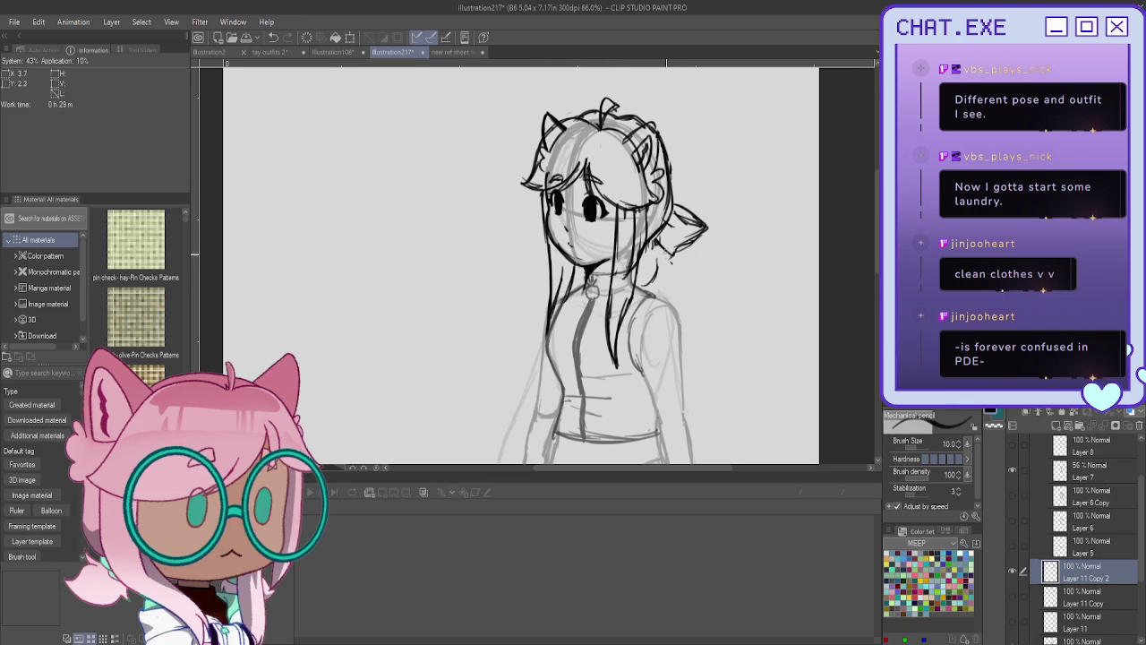
mouse_move(662, 265)
mouse_down()
mouse_move(644, 294)
mouse_move(634, 287)
mouse_up()
scroll(537, 183, down, 3)
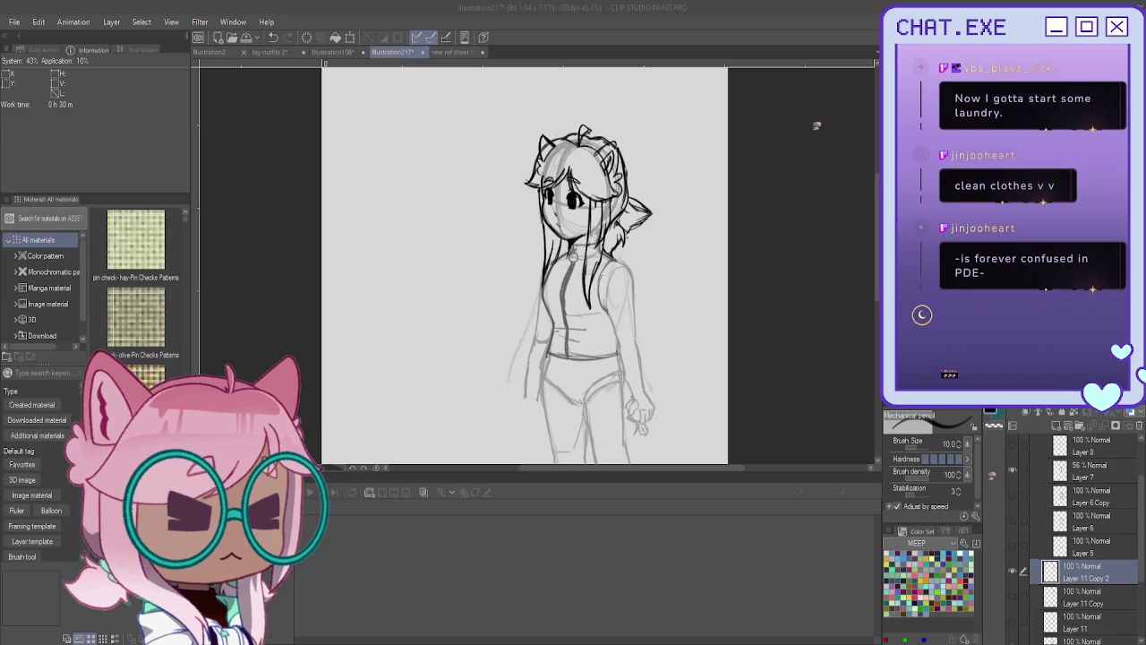
Select Layer 9 inside Folder 4 as the drawing layer.
scroll(1083, 538, up, 2)
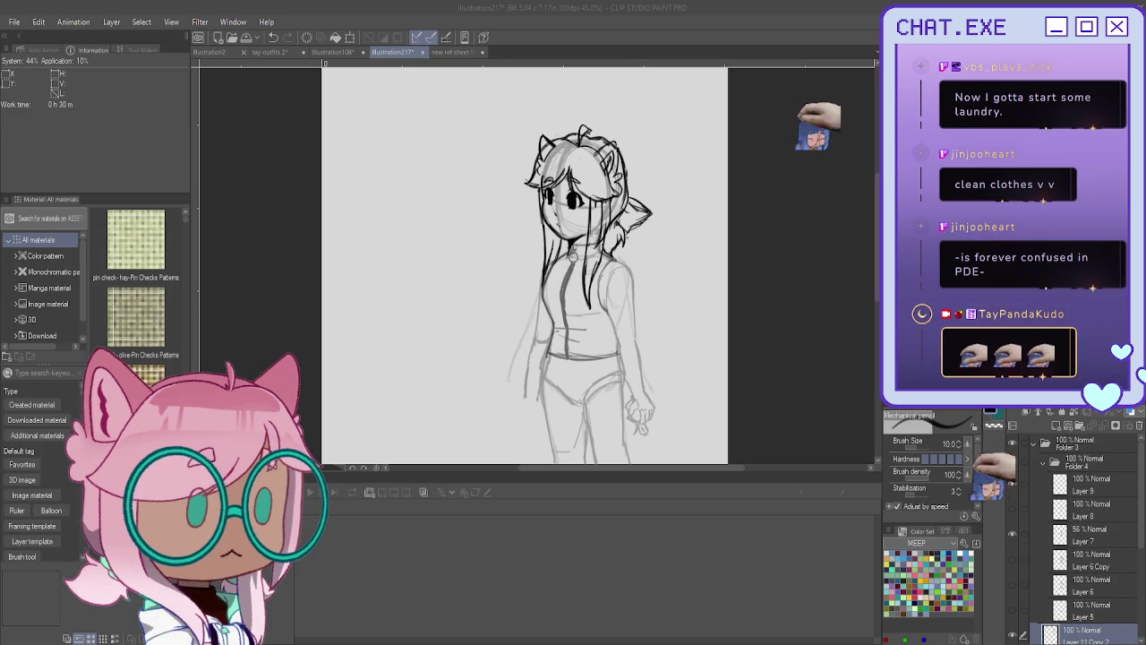
scroll(1083, 537, down, 1)
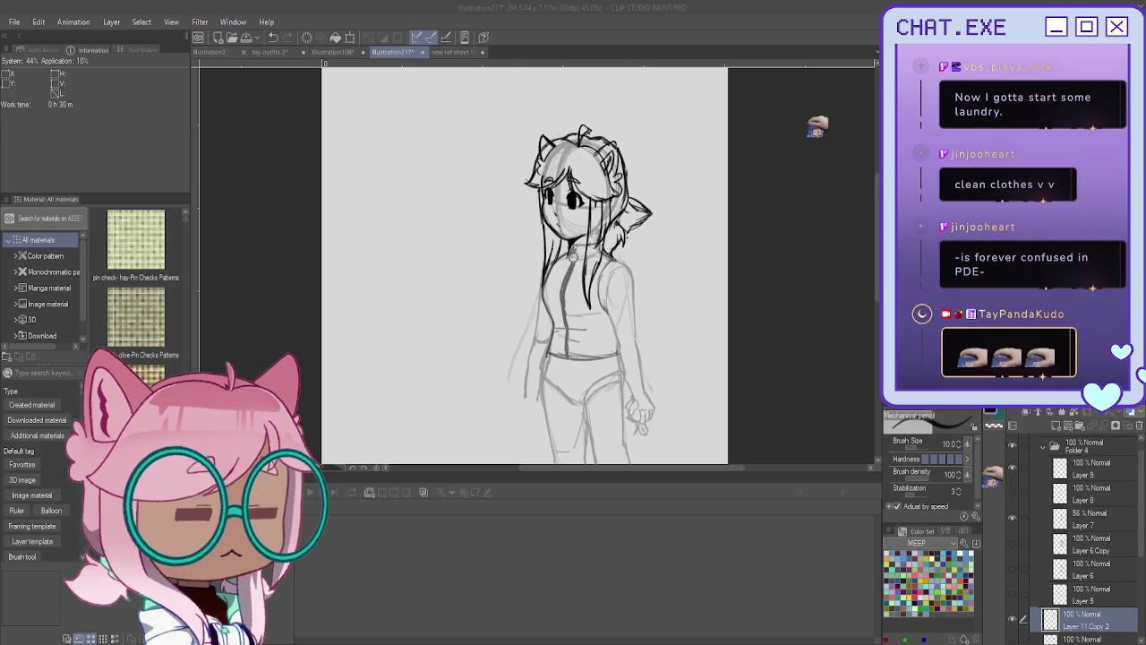
click(1044, 467)
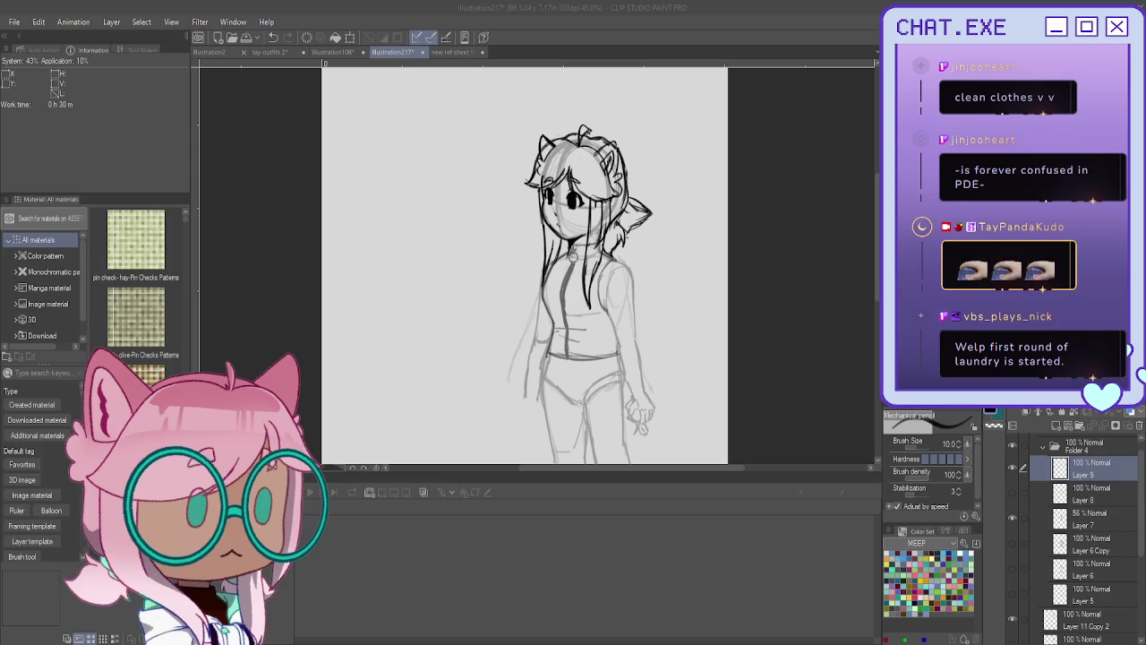
scroll(534, 266, down, 1)
Draw a side stripe down the thigh with small fold marks beneath it.
scroll(534, 266, down, 3)
scroll(534, 266, down, 3)
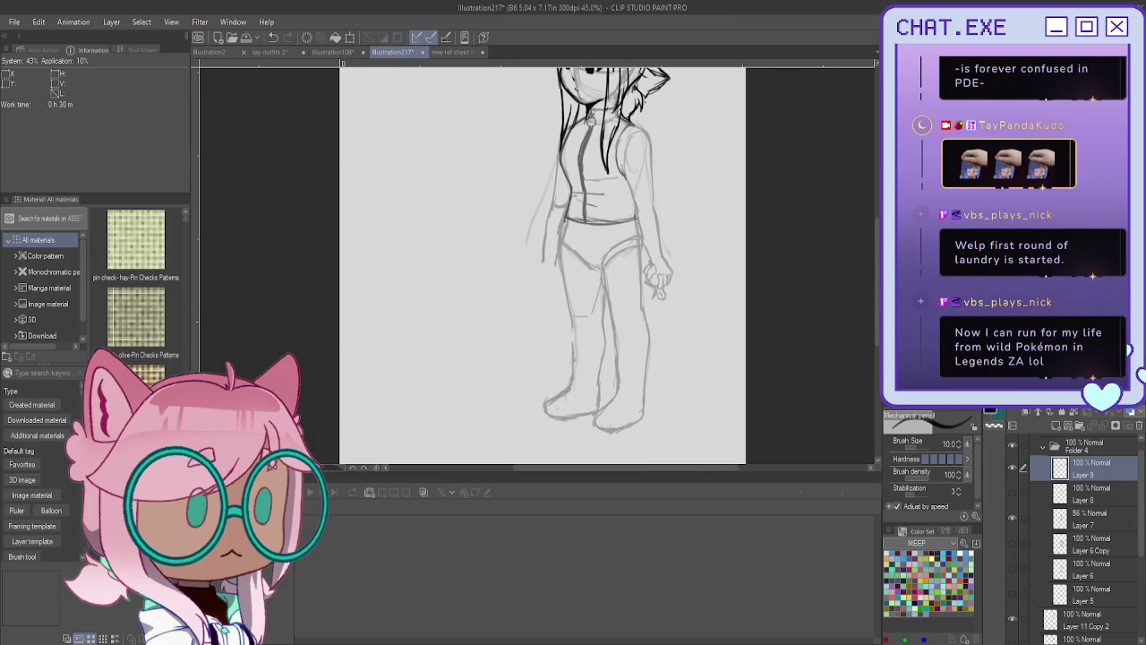
scroll(624, 164, up, 2)
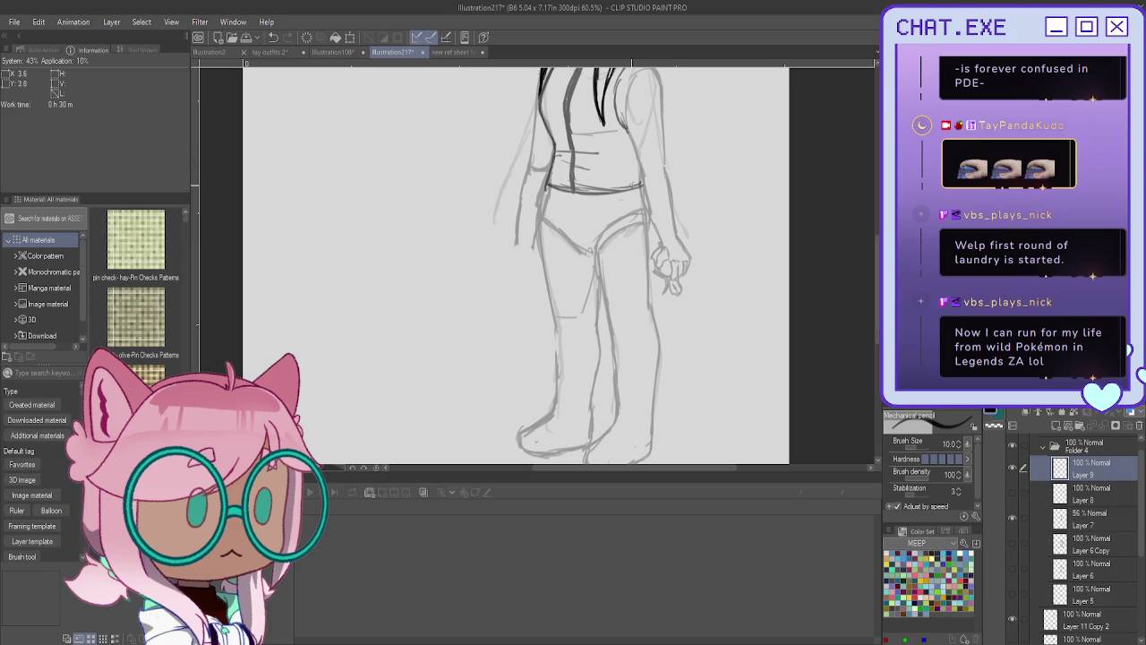
drag(571, 215, 575, 247)
drag(570, 193, 582, 258)
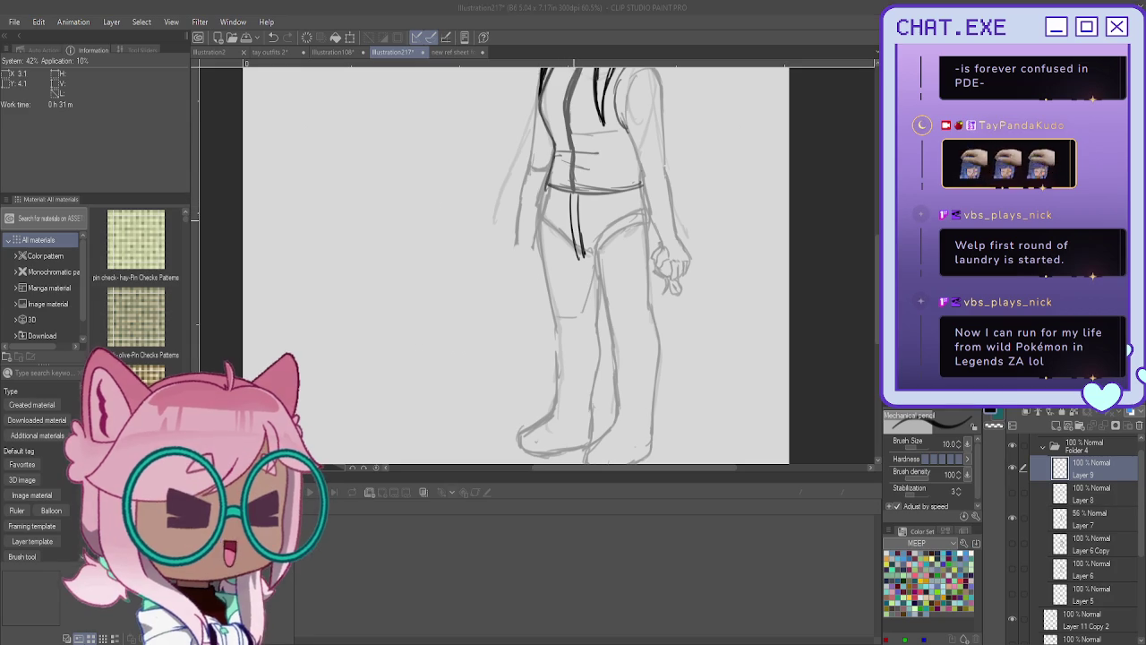
click(574, 228)
key(ctrl+z)
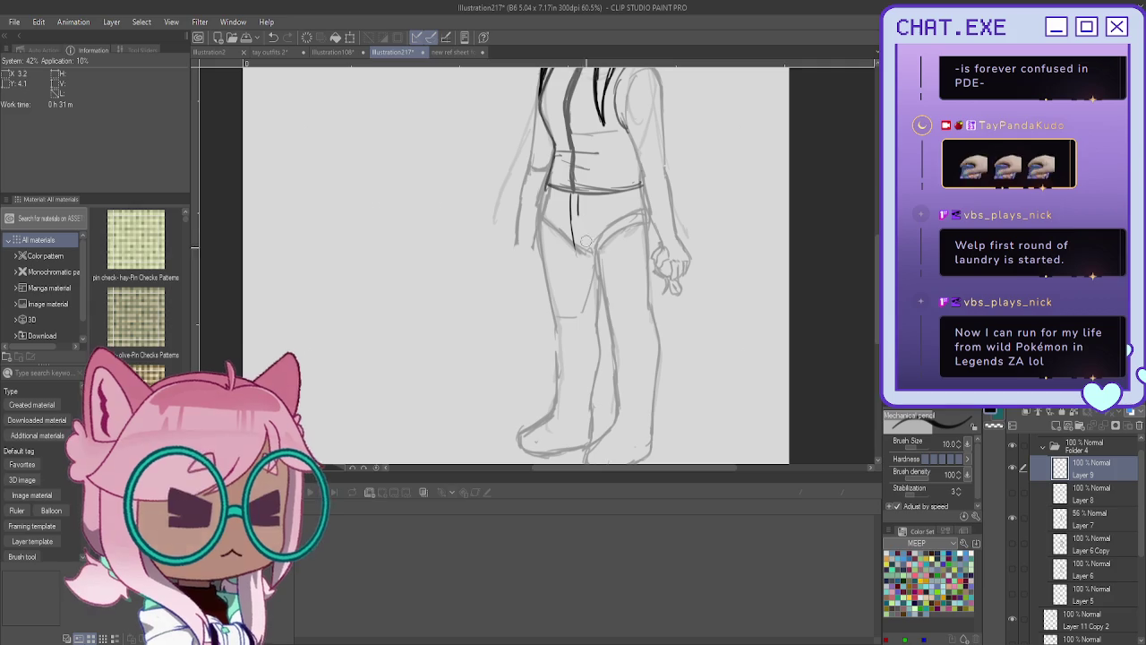
drag(581, 194, 587, 262)
drag(573, 213, 579, 256)
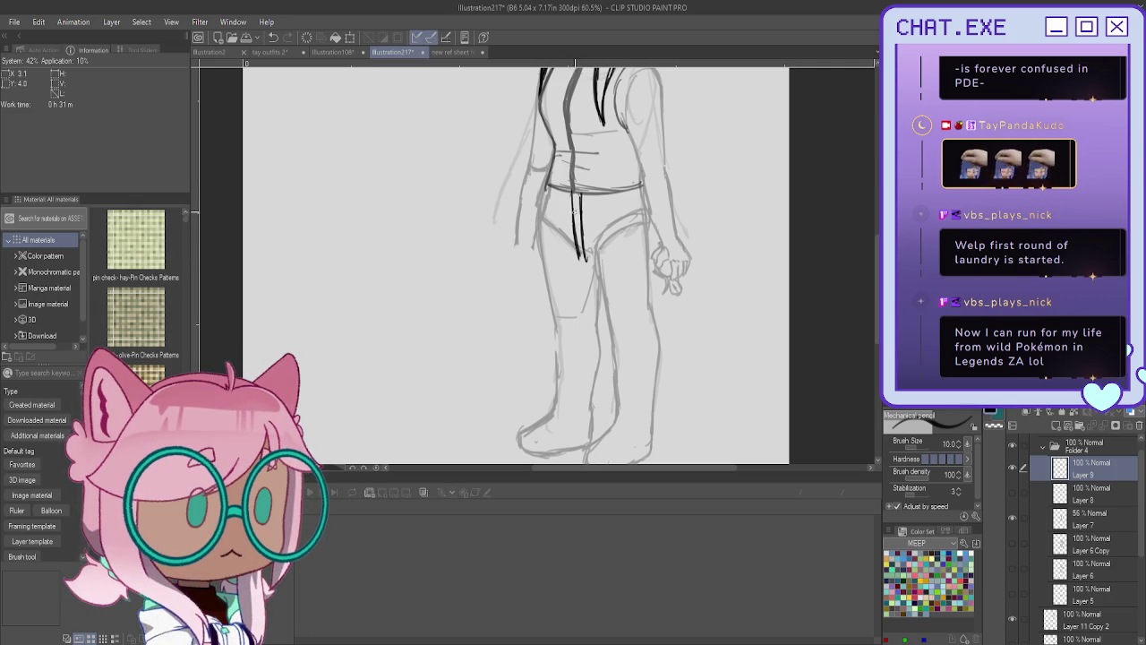
mouse_move(571, 190)
mouse_down()
mouse_move(580, 263)
mouse_move(571, 260)
mouse_up()
drag(561, 260, 585, 268)
drag(611, 243, 589, 262)
drag(591, 259, 604, 273)
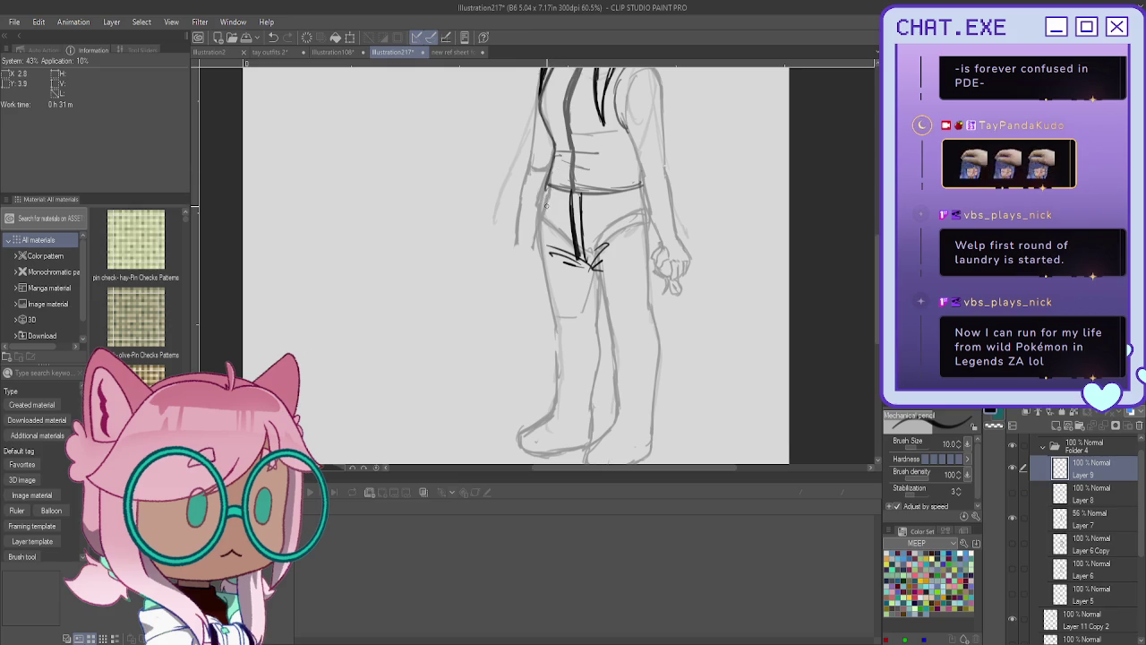
Redraw the waistband darker and close the belt box outline at the waist.
drag(555, 191, 534, 228)
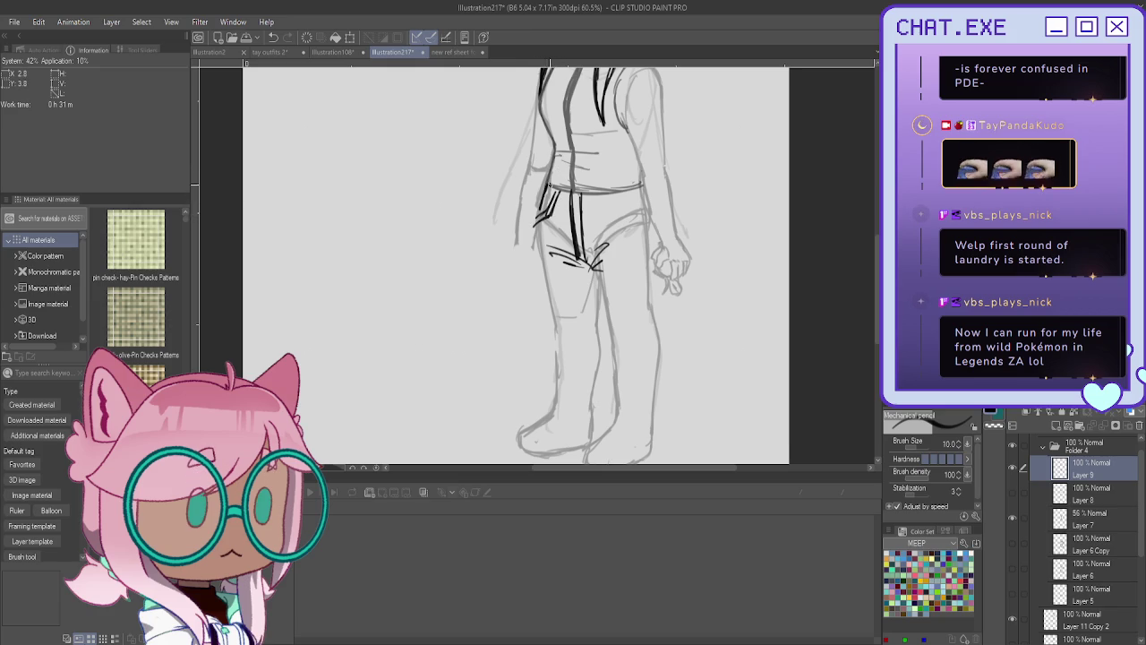
key(ctrl+z)
key(ctrl+z)
key(ctrl+z)
key(ctrl+z)
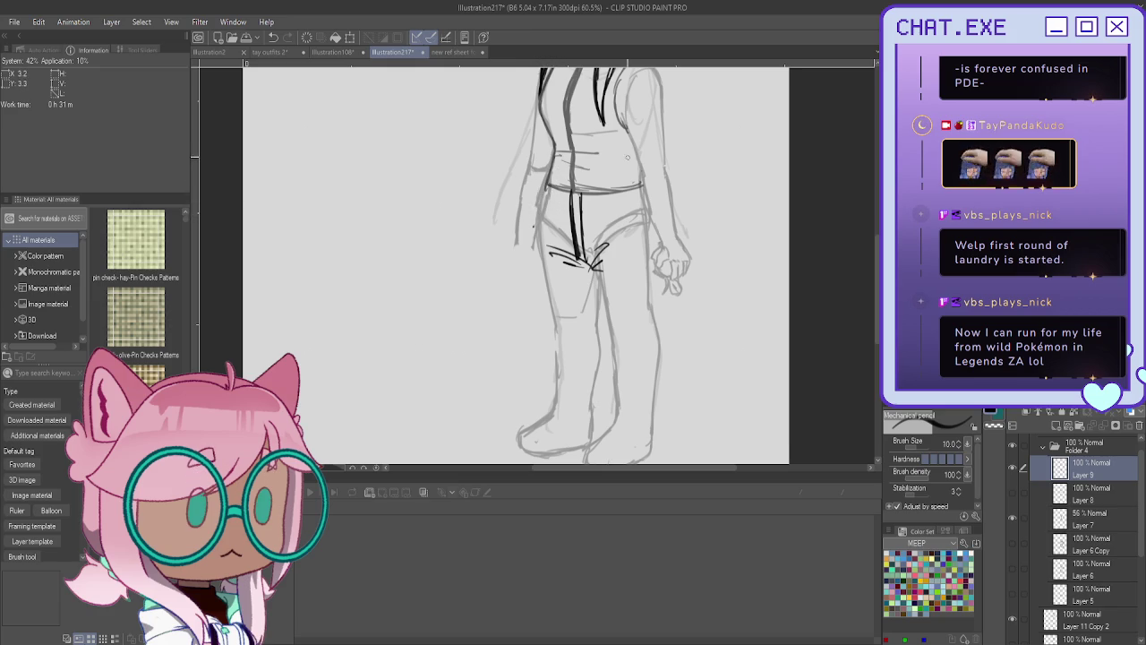
mouse_move(639, 188)
mouse_down()
mouse_move(564, 195)
mouse_move(560, 177)
mouse_move(596, 187)
mouse_move(570, 202)
mouse_up()
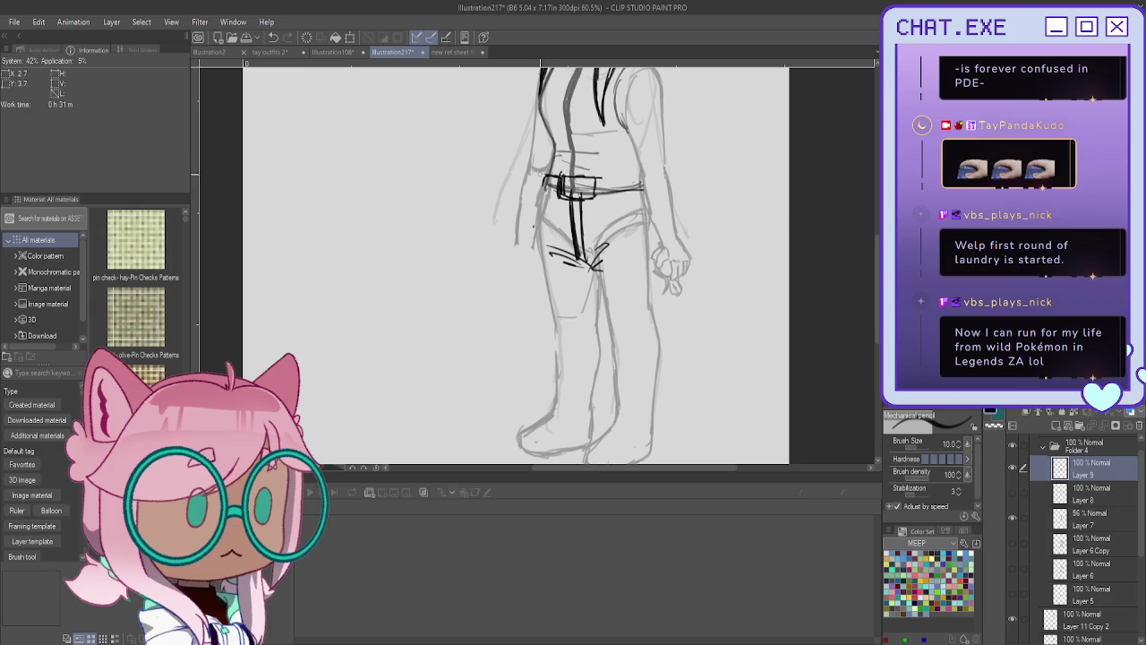
drag(543, 179, 545, 192)
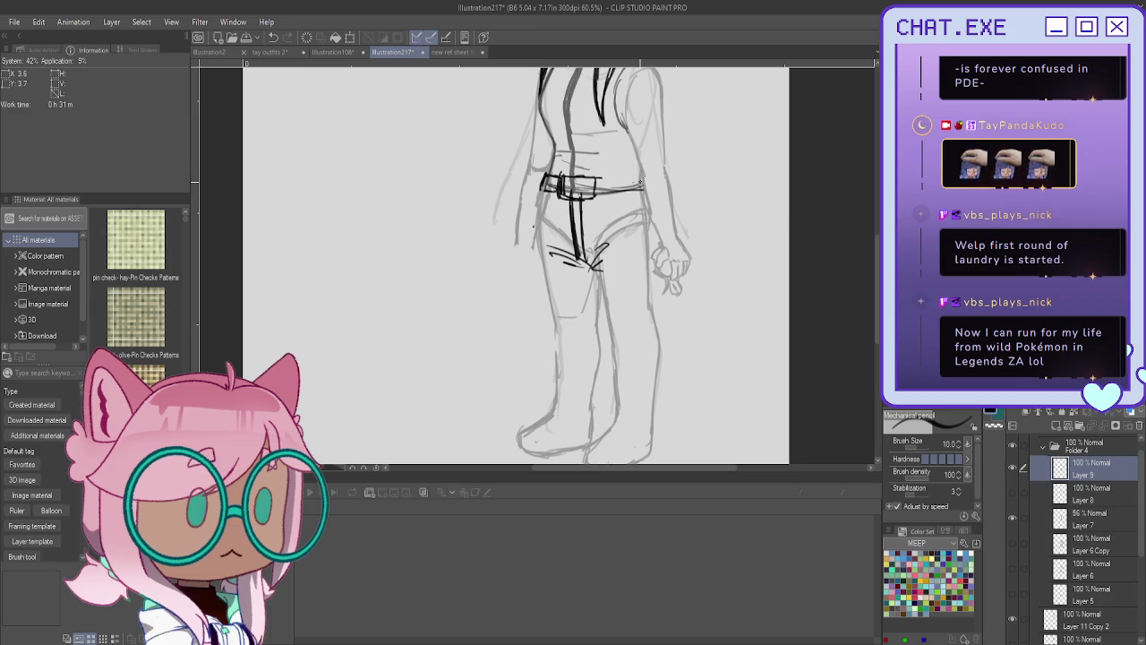
drag(623, 181, 570, 197)
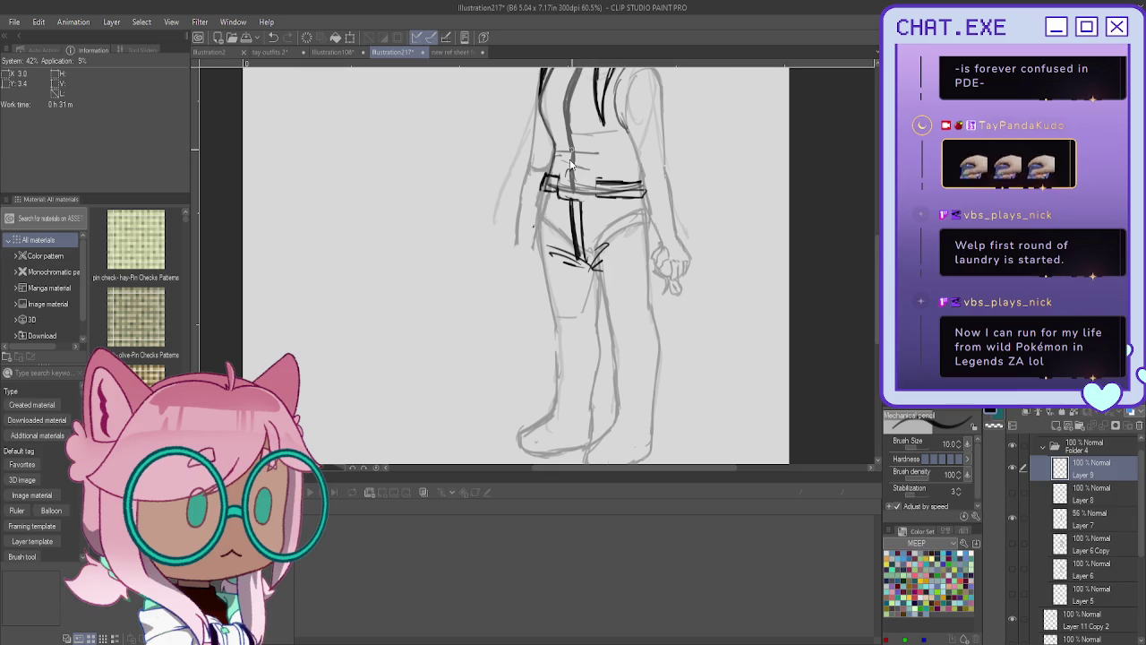
drag(558, 176, 597, 196)
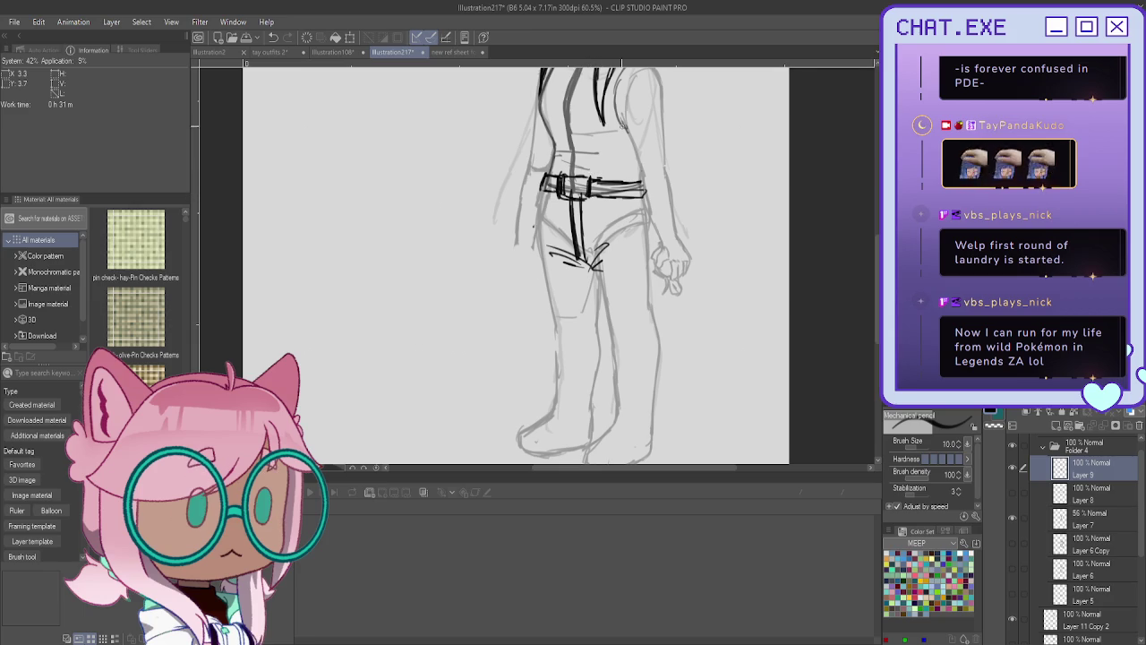
mouse_move(607, 207)
mouse_down()
mouse_move(614, 227)
mouse_move(637, 229)
mouse_up()
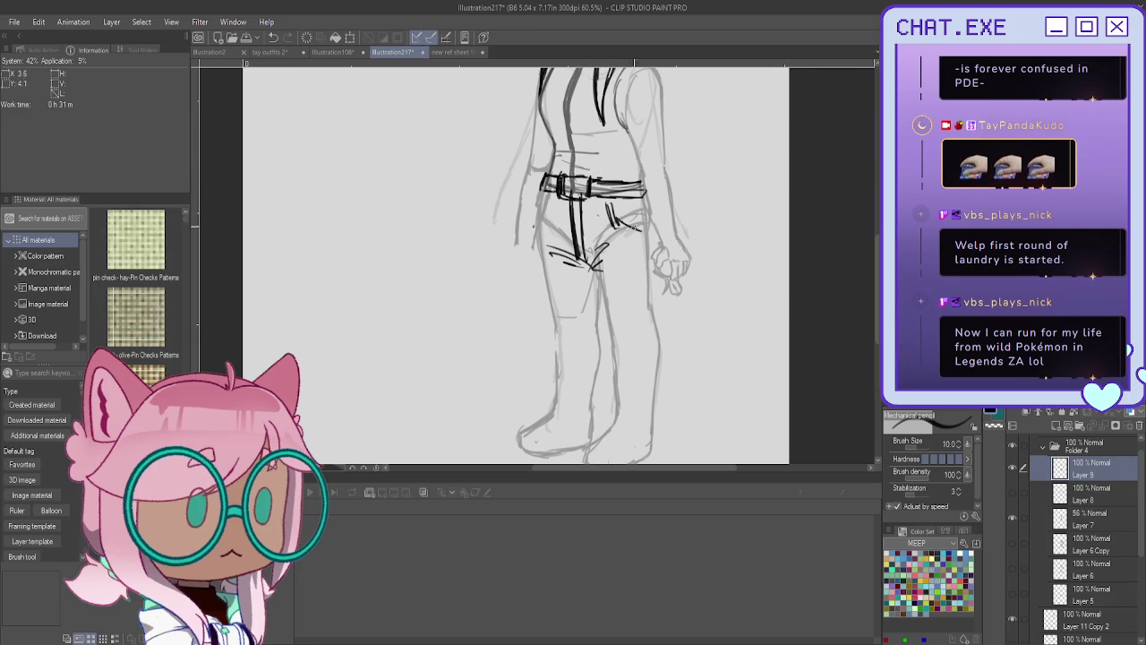
Sketch the left hip and thigh line, the shorts' right side and the inner-leg hem.
mouse_move(548, 195)
mouse_down()
mouse_move(539, 220)
mouse_move(535, 210)
mouse_move(527, 335)
mouse_up()
drag(528, 335, 543, 356)
mouse_move(534, 231)
mouse_down()
mouse_move(528, 369)
mouse_move(554, 395)
mouse_move(589, 396)
mouse_up()
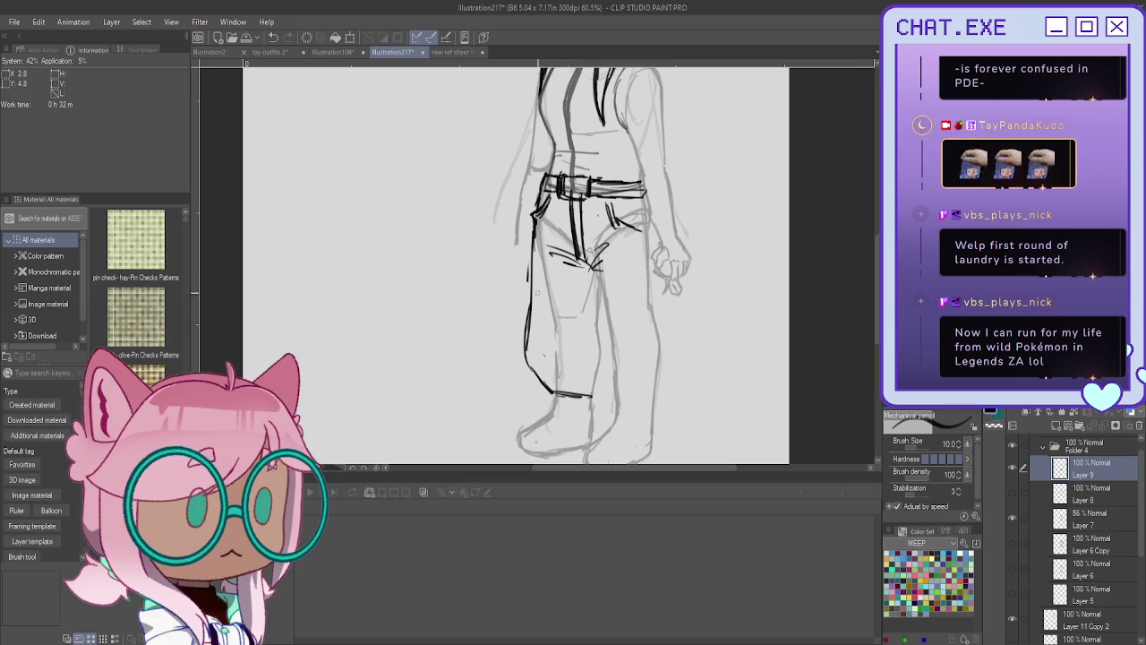
key(ctrl+z)
key(ctrl+z)
key(ctrl+z)
key(ctrl+z)
key(ctrl+z)
key(ctrl+z)
key(ctrl+z)
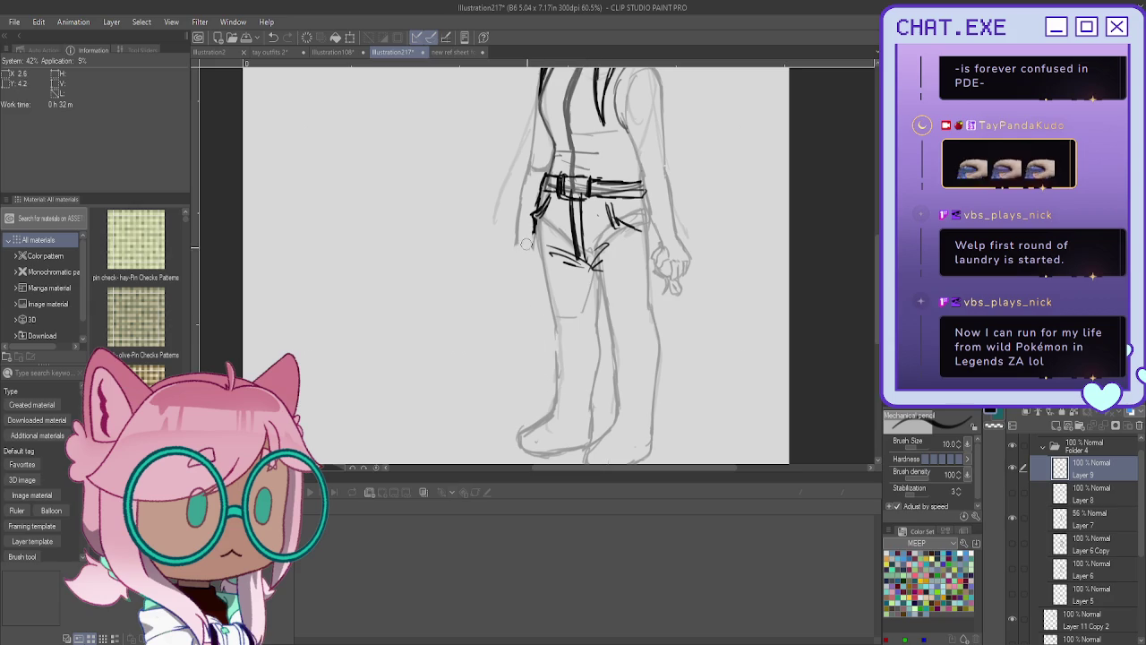
mouse_move(534, 231)
mouse_down()
mouse_move(523, 304)
mouse_move(600, 319)
mouse_up()
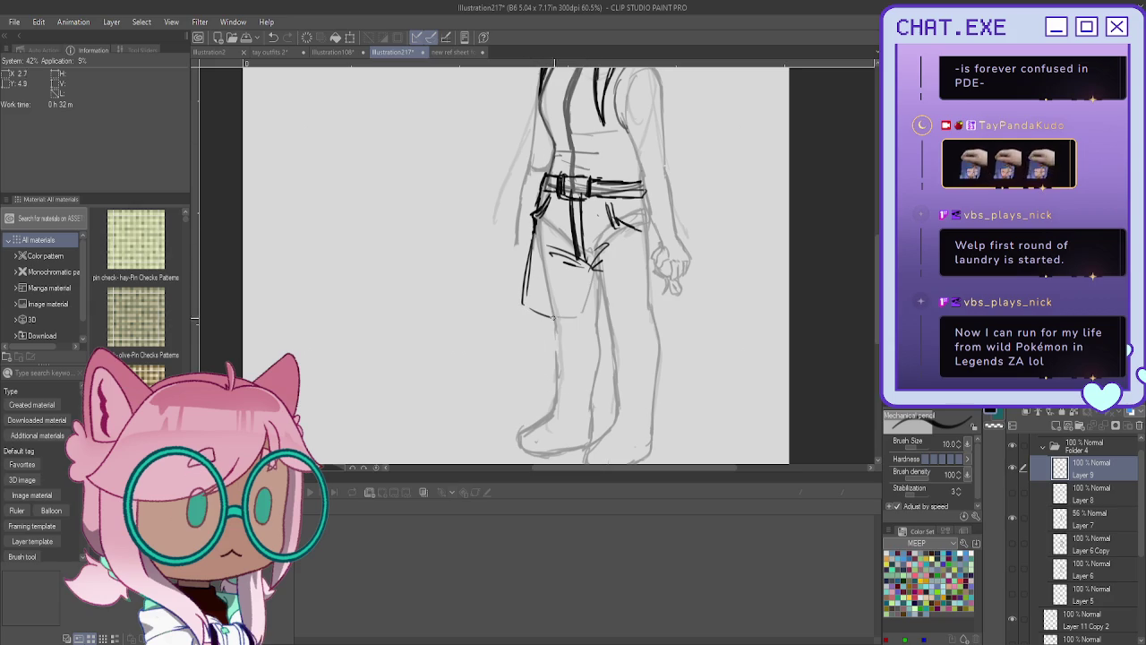
drag(667, 282, 673, 299)
mouse_move(634, 195)
mouse_down()
mouse_move(658, 230)
mouse_move(669, 295)
mouse_up()
mouse_move(661, 242)
mouse_down()
mouse_move(677, 313)
mouse_move(648, 320)
mouse_up()
mouse_move(591, 270)
mouse_down()
mouse_move(597, 328)
mouse_move(645, 333)
mouse_move(627, 337)
mouse_up()
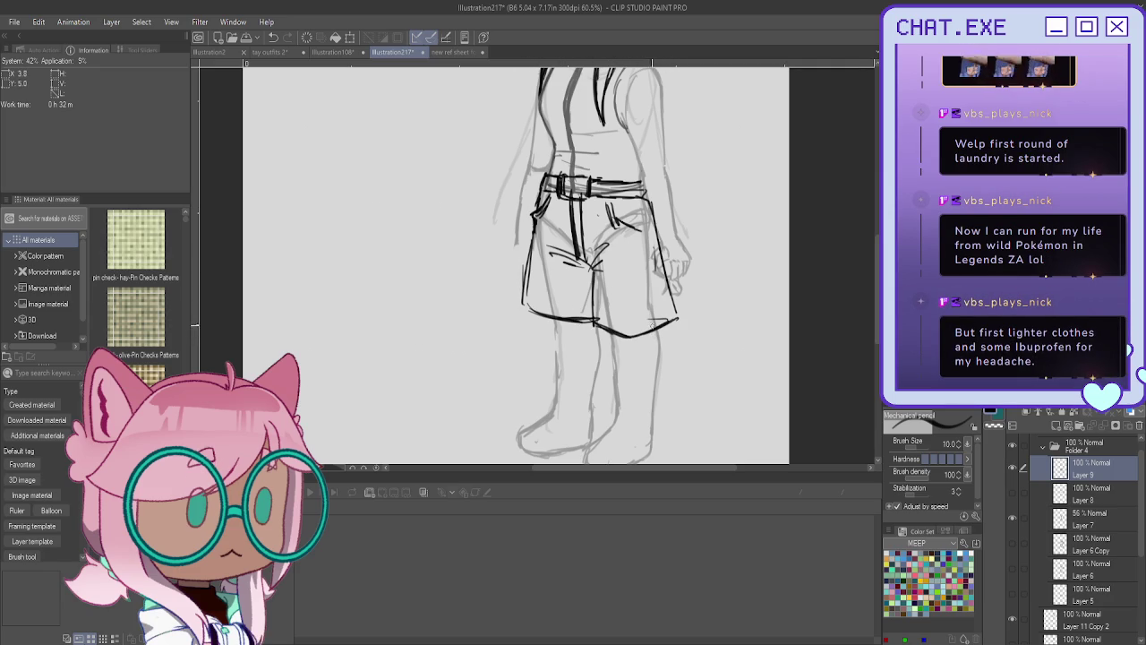
Outline both lower legs and draw the shorts' centre seam.
mouse_move(658, 332)
mouse_down()
mouse_move(650, 394)
mouse_move(618, 394)
mouse_move(612, 340)
mouse_move(595, 390)
mouse_up()
drag(555, 318, 558, 376)
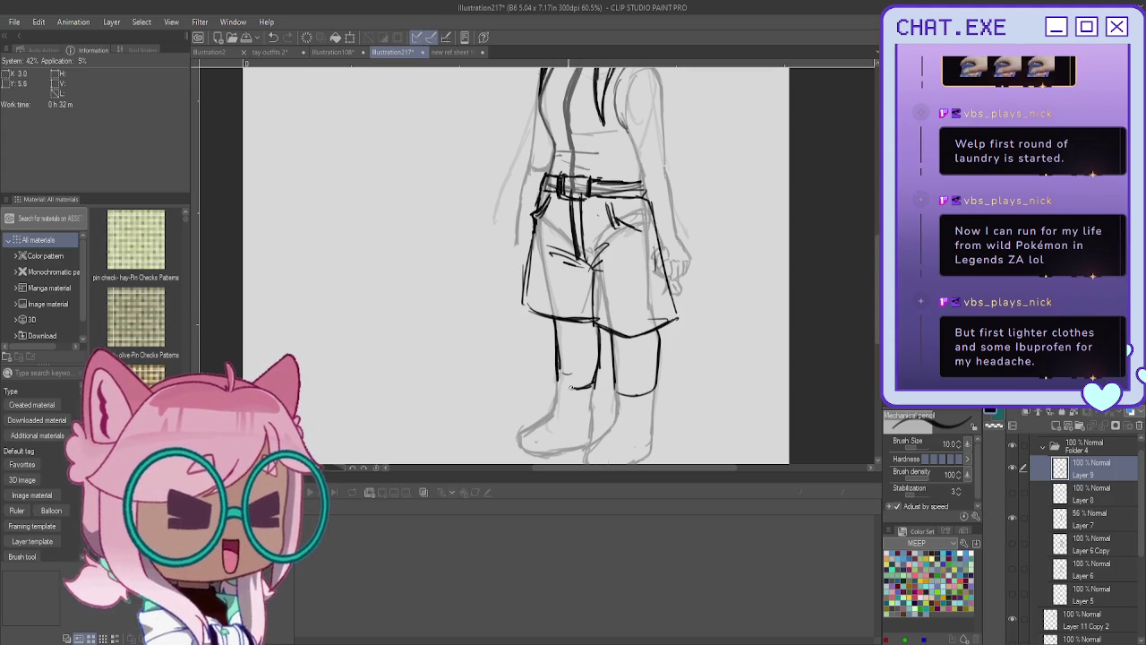
drag(555, 371, 565, 387)
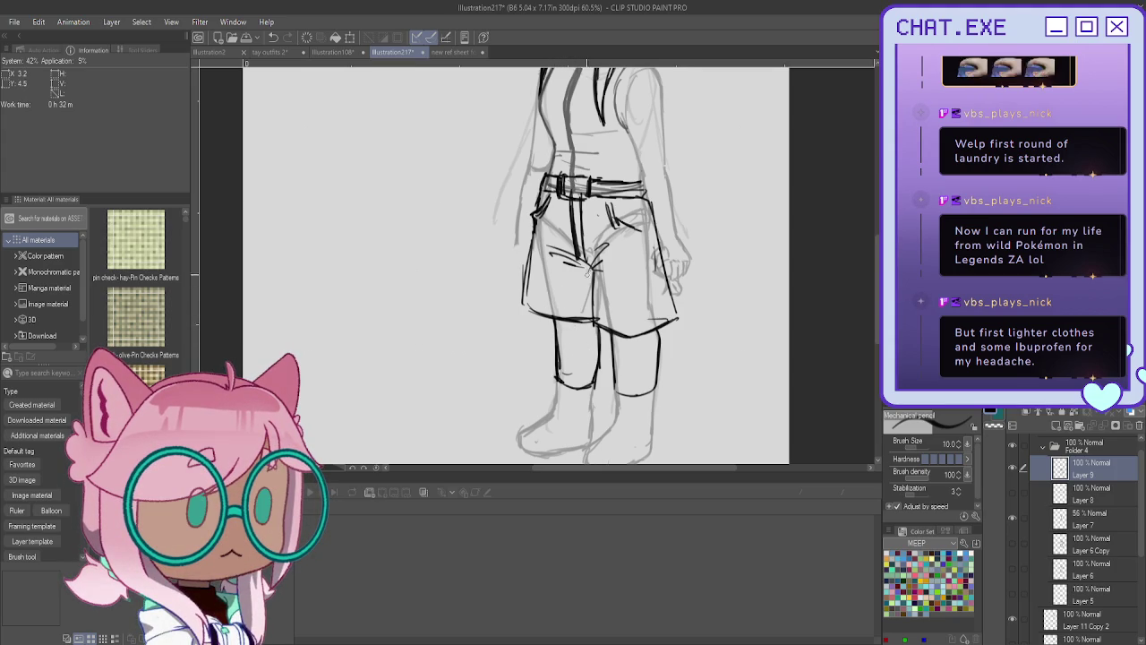
scroll(580, 309, down, 3)
scroll(568, 291, up, 2)
scroll(568, 291, up, 2)
drag(587, 272, 600, 342)
drag(595, 295, 609, 348)
key(ctrl+z)
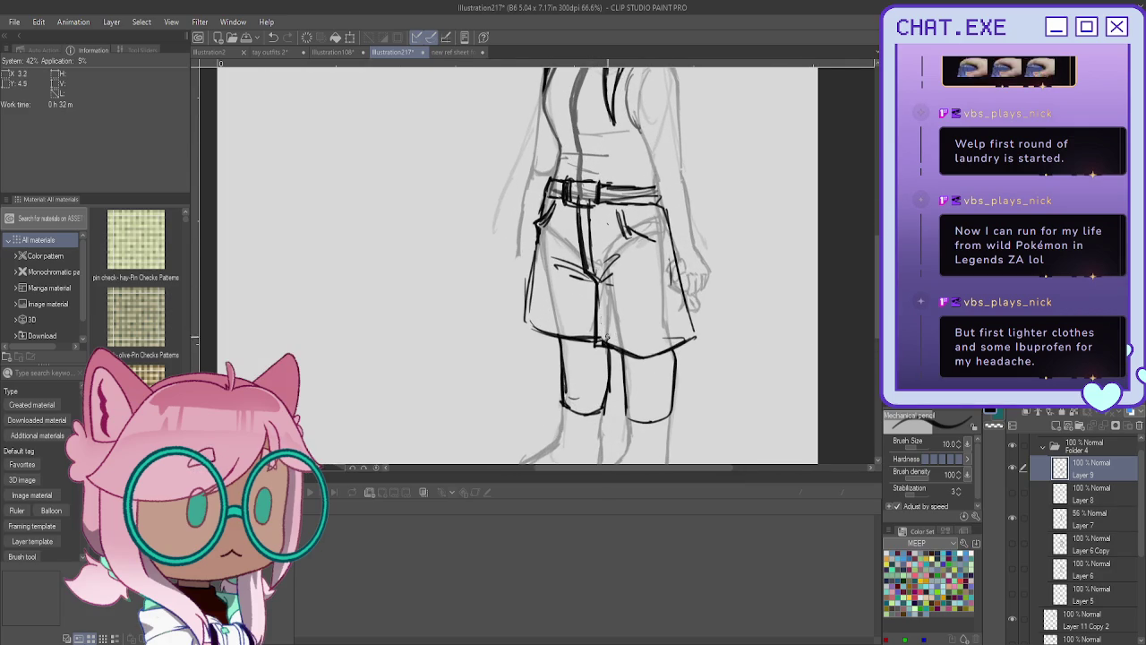
scroll(557, 363, down, 1)
scroll(564, 403, up, 1)
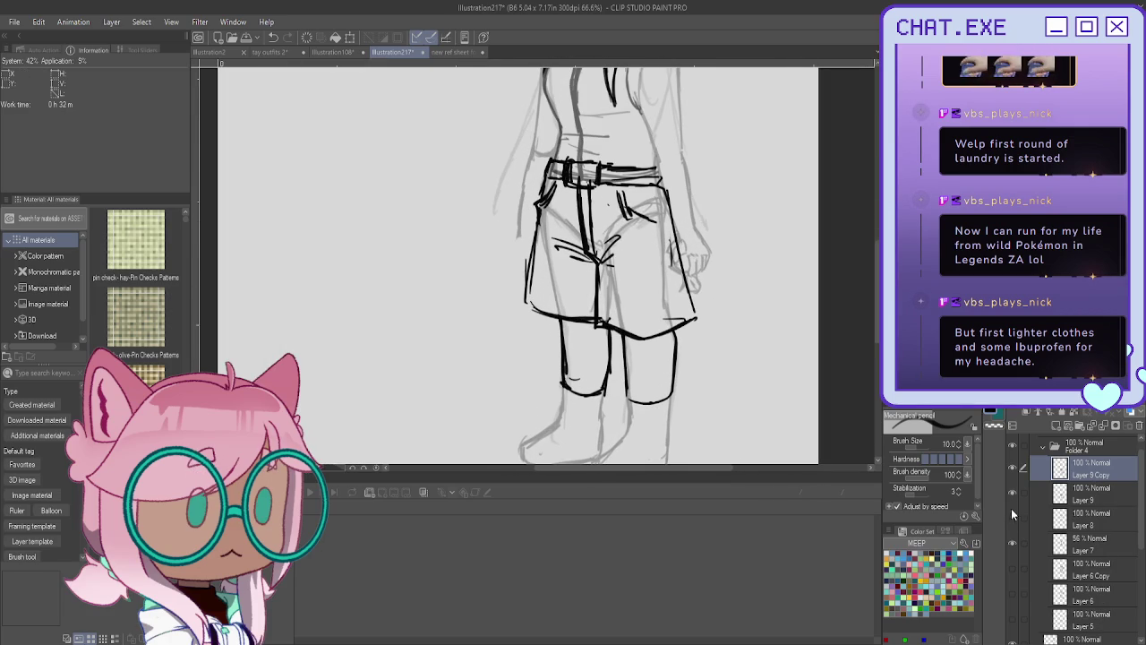
Duplicate the shorts layer as Layer 9 Copy and erase the hem and lower-leg lines.
mouse_move(678, 258)
mouse_down()
mouse_move(696, 289)
mouse_move(695, 324)
mouse_move(663, 333)
mouse_up()
drag(541, 224, 531, 284)
drag(665, 190, 663, 319)
mouse_move(551, 314)
mouse_down()
mouse_move(562, 335)
mouse_move(599, 336)
mouse_move(605, 394)
mouse_up()
mouse_move(573, 322)
mouse_down()
mouse_move(584, 319)
mouse_move(575, 399)
mouse_up()
mouse_move(617, 332)
mouse_down()
mouse_move(627, 405)
mouse_move(632, 333)
mouse_move(668, 333)
mouse_move(670, 403)
mouse_up()
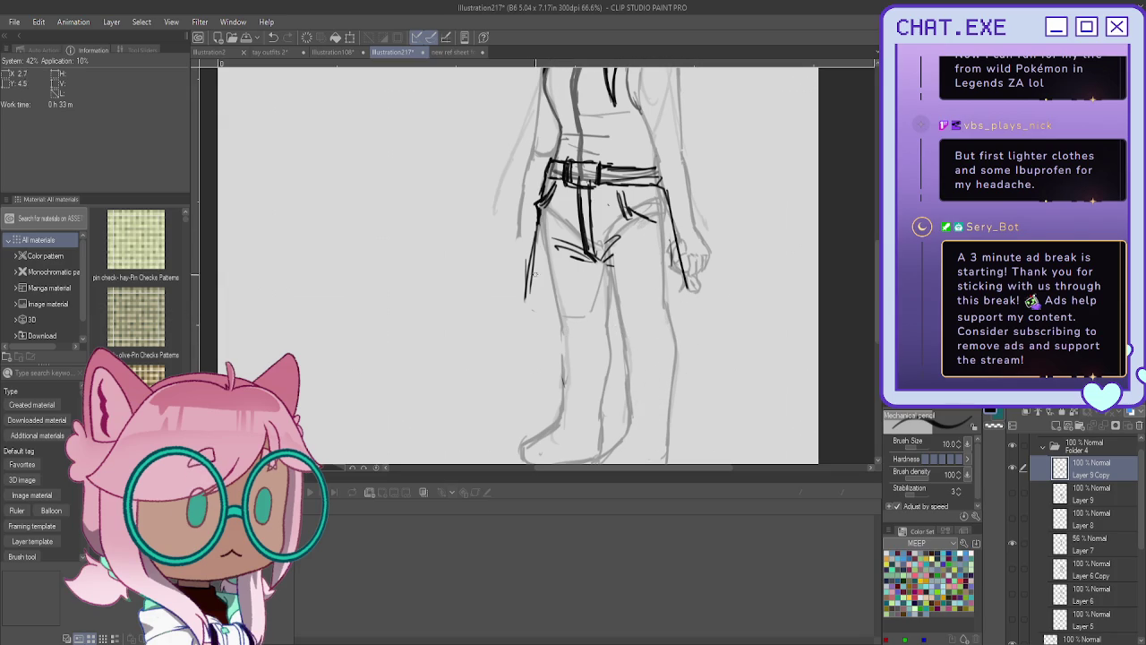
Redraw a straighter left outer line extending down the left leg.
drag(528, 291, 535, 233)
drag(534, 295, 537, 220)
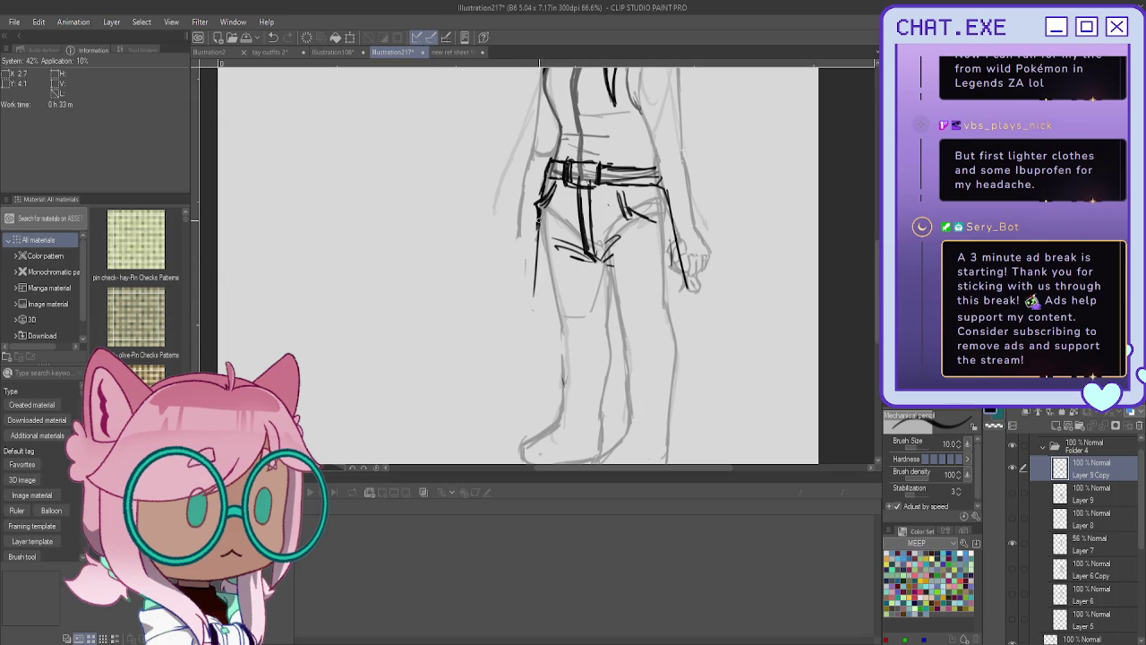
mouse_move(535, 298)
mouse_down()
mouse_move(521, 371)
mouse_move(552, 396)
mouse_move(604, 407)
mouse_move(562, 406)
mouse_up()
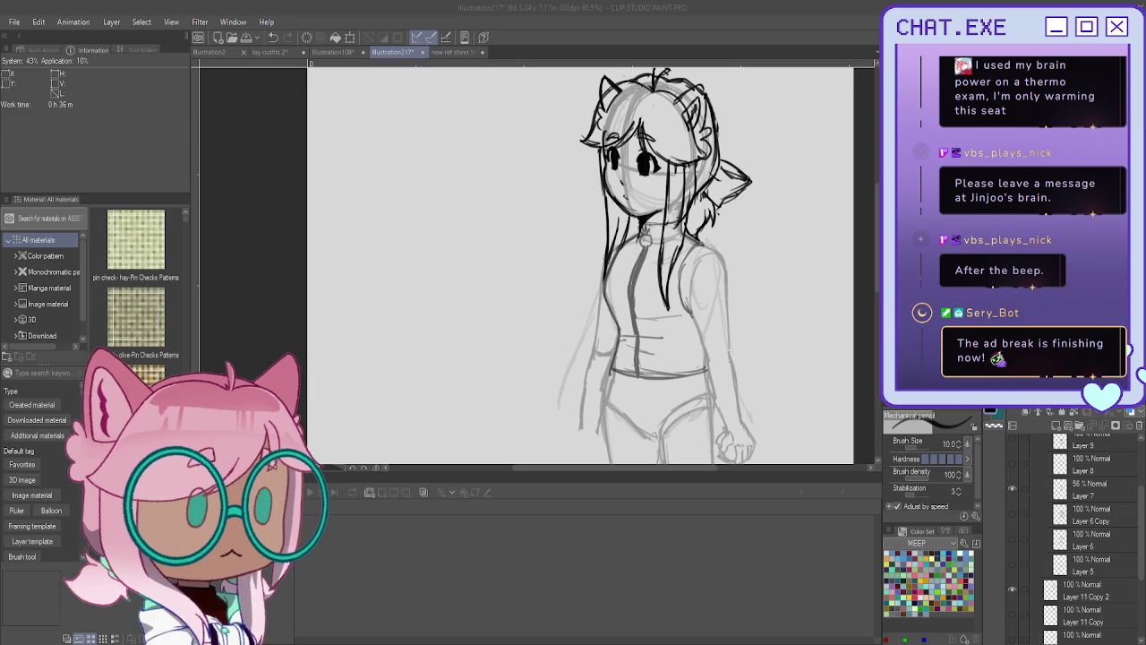
Add Layer 12 and save the illustration as 'Kingdom hearts tay'.
scroll(663, 269, up, 1)
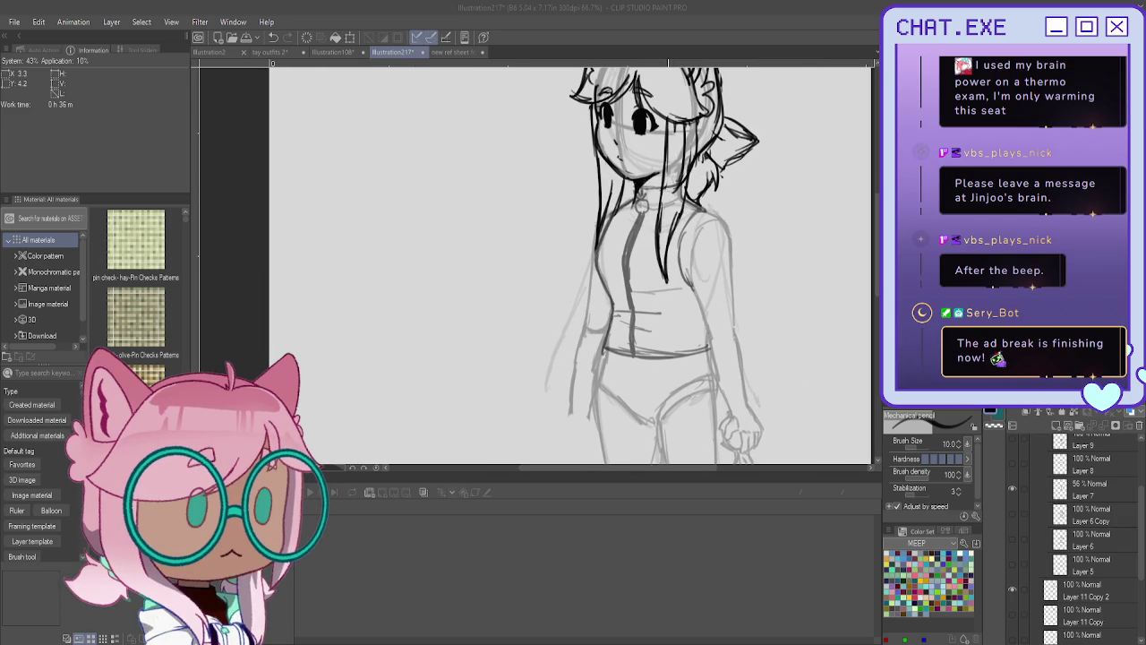
scroll(653, 269, down, 2)
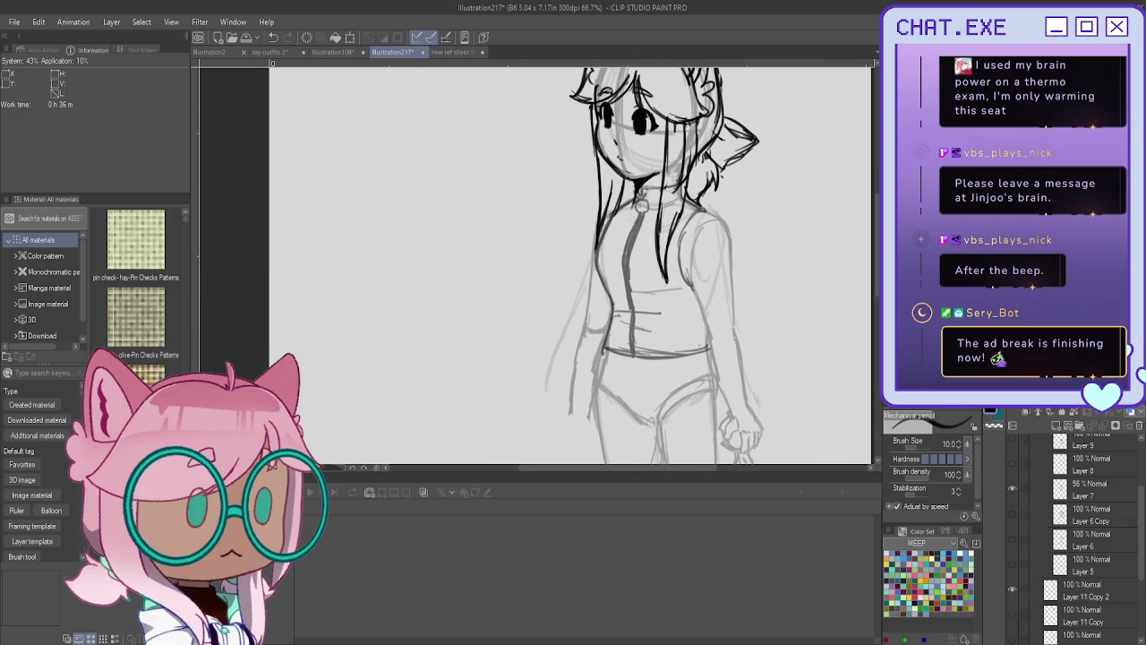
scroll(653, 268, down, 1)
scroll(653, 268, down, 1)
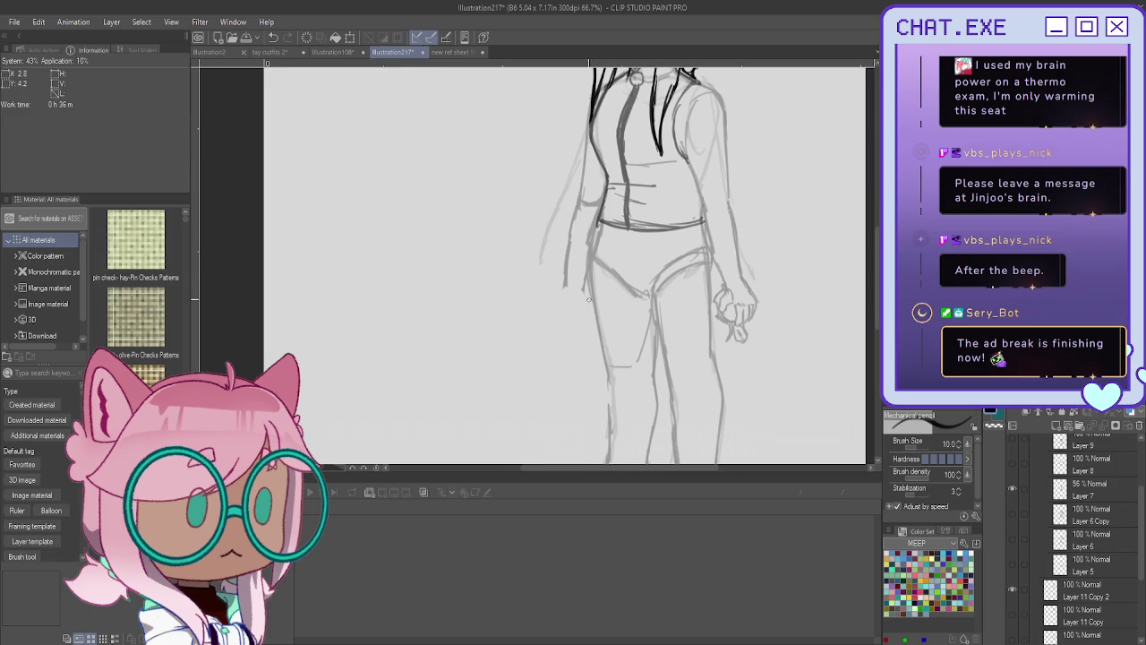
scroll(589, 299, down, 2)
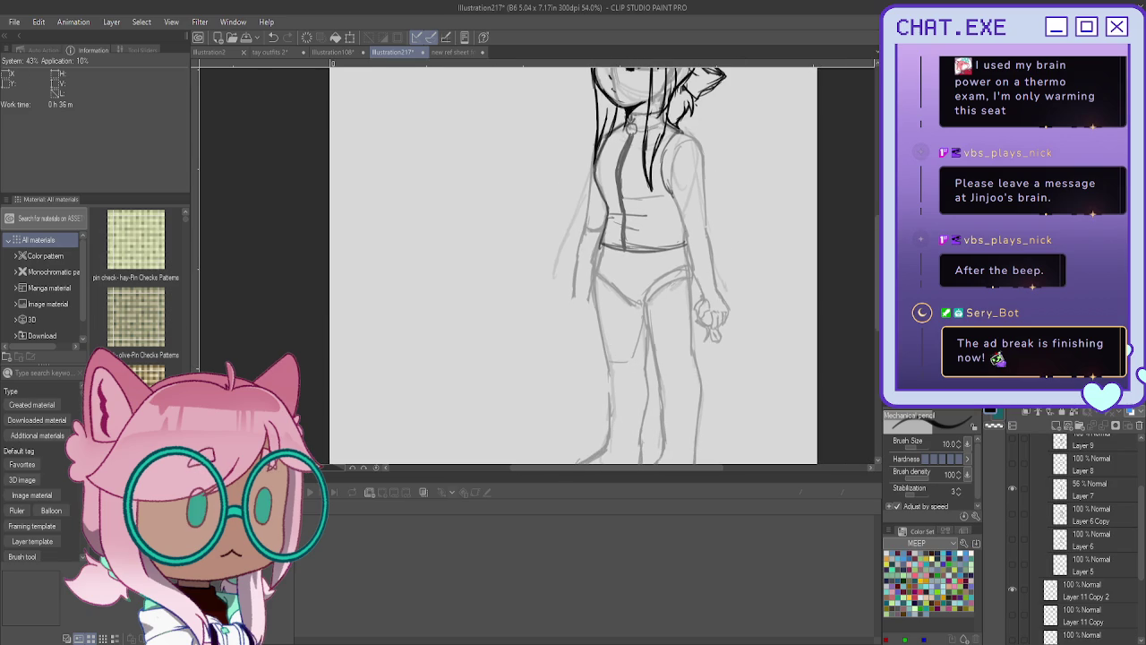
scroll(573, 268, down, 2)
scroll(1039, 527, up, 2)
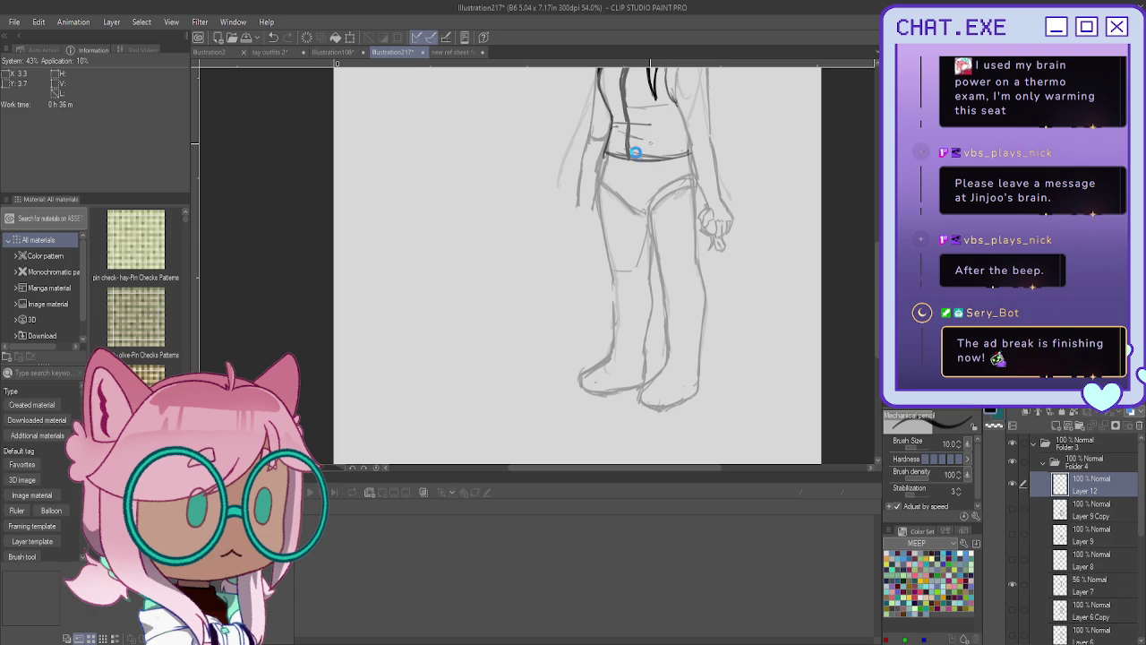
scroll(632, 154, up, 1)
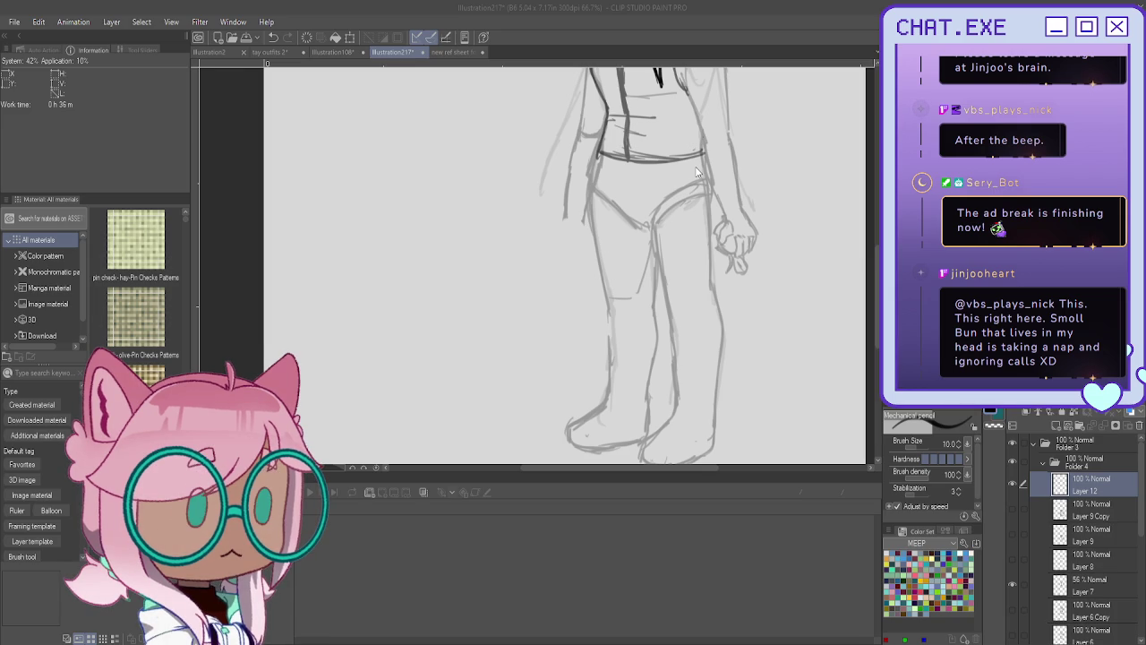
key(Return)
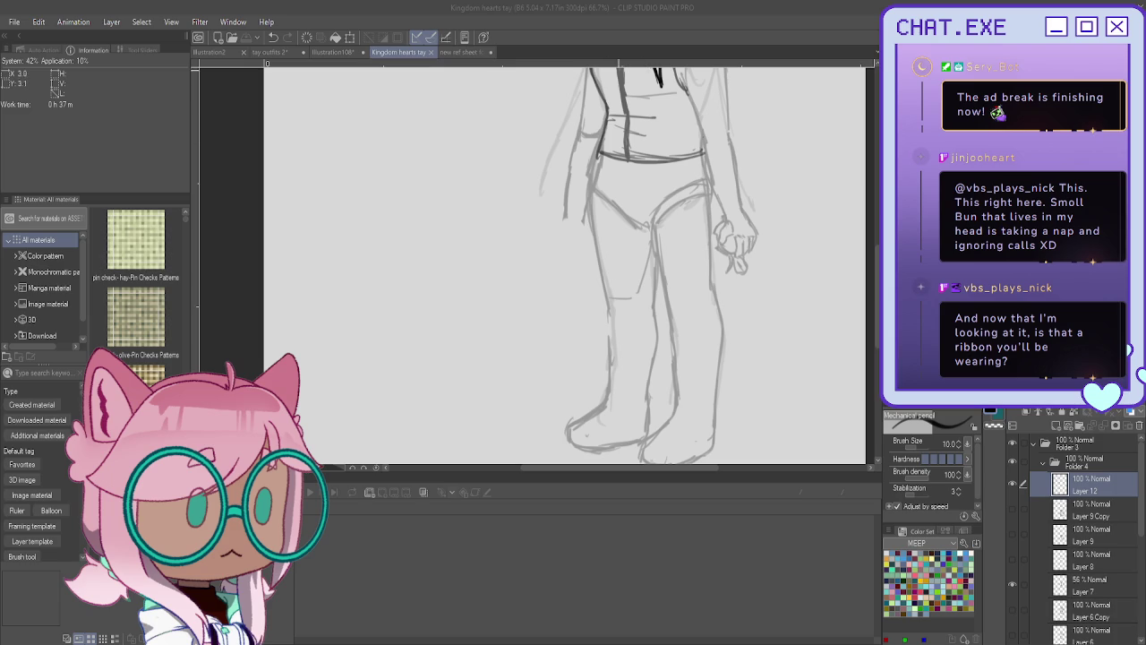
drag(596, 156, 589, 181)
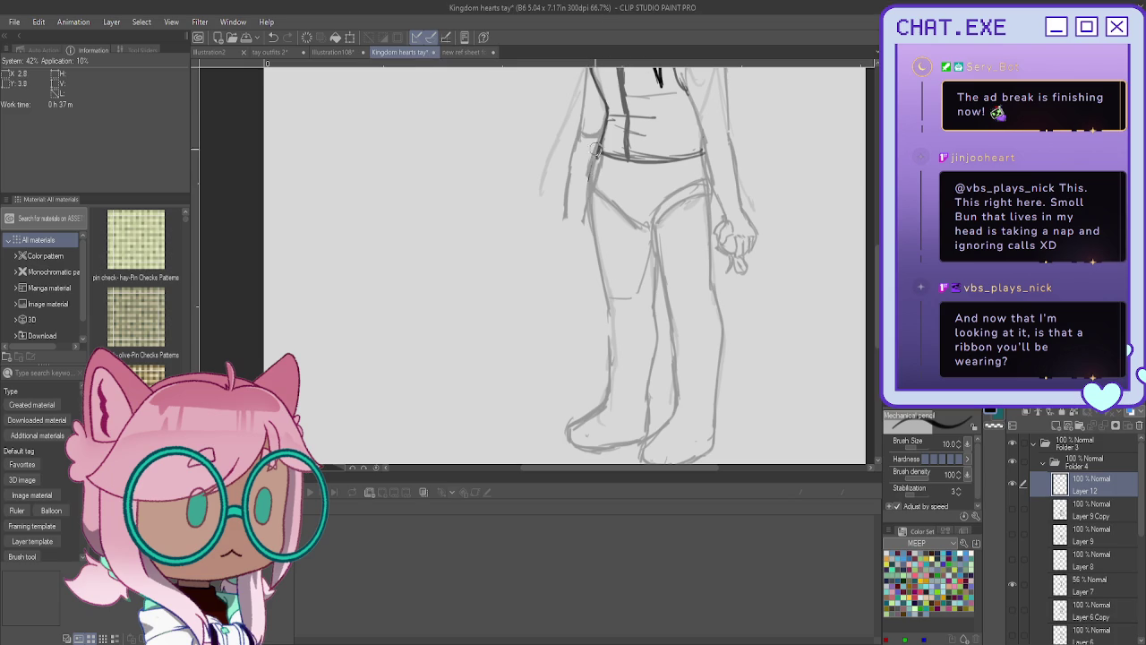
Draw the waistband's lower and top edges on Layer 12 and close its right end.
scroll(600, 139, up, 1)
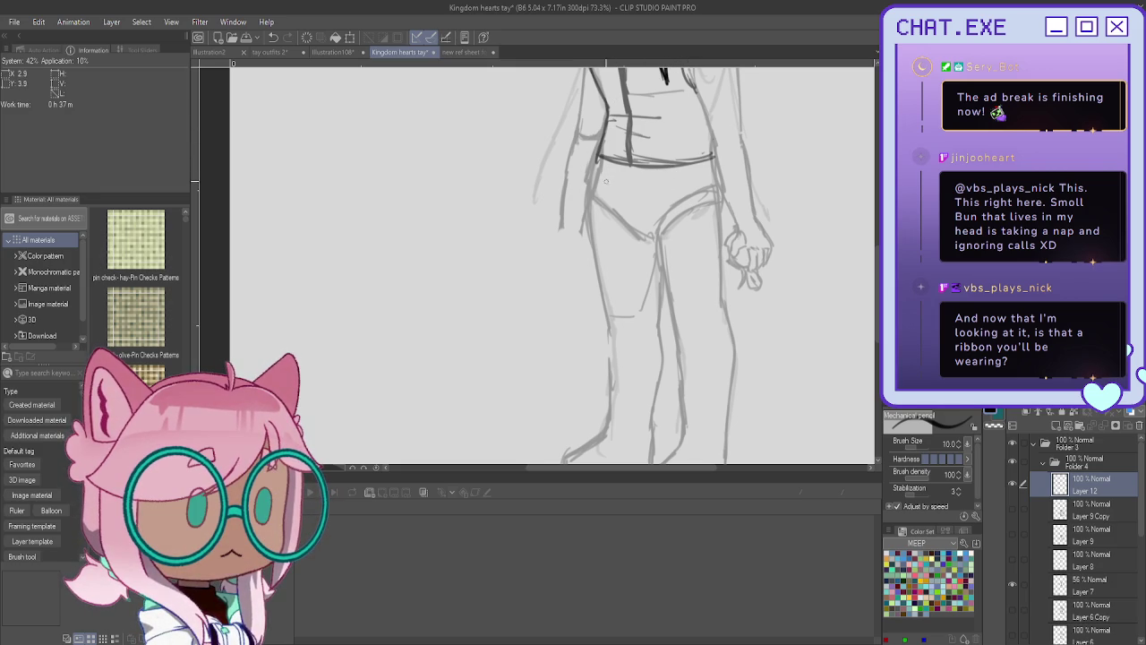
mouse_move(712, 158)
mouse_down()
mouse_move(590, 173)
mouse_move(597, 146)
mouse_up()
drag(715, 149, 599, 146)
mouse_move(713, 149)
mouse_down()
mouse_move(716, 172)
mouse_move(616, 176)
mouse_move(594, 165)
mouse_up()
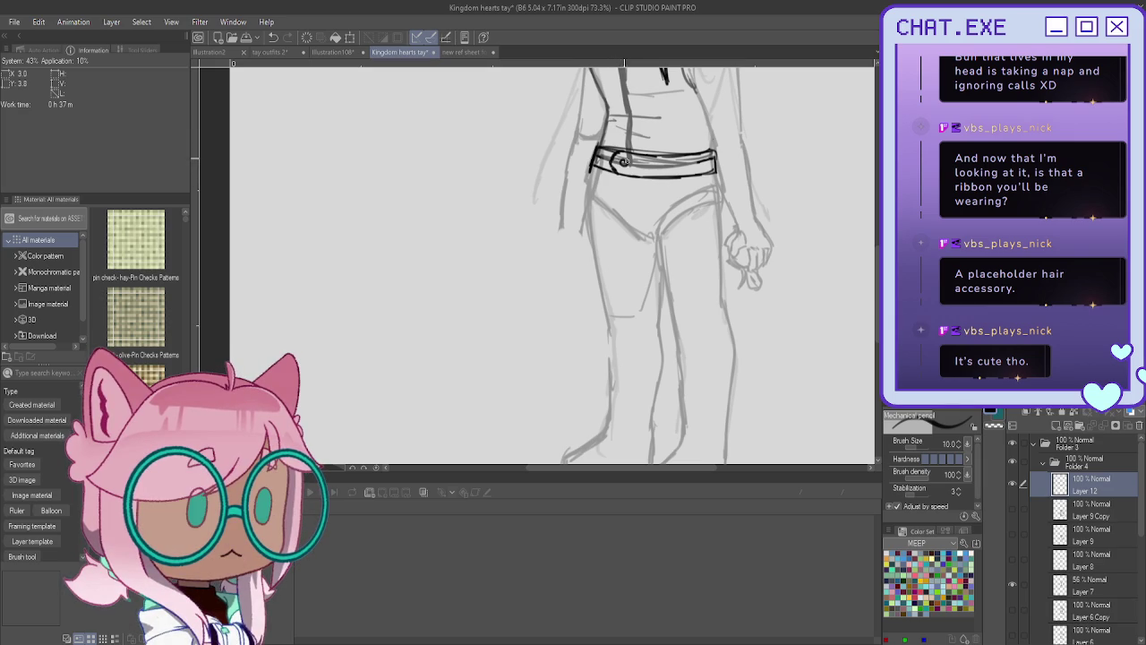
Dot round studs on the belt, pencil the fly seam below, and redraw the belt's left end.
click(642, 163)
mouse_move(629, 176)
mouse_down()
mouse_move(626, 244)
mouse_move(652, 255)
mouse_move(614, 239)
mouse_up()
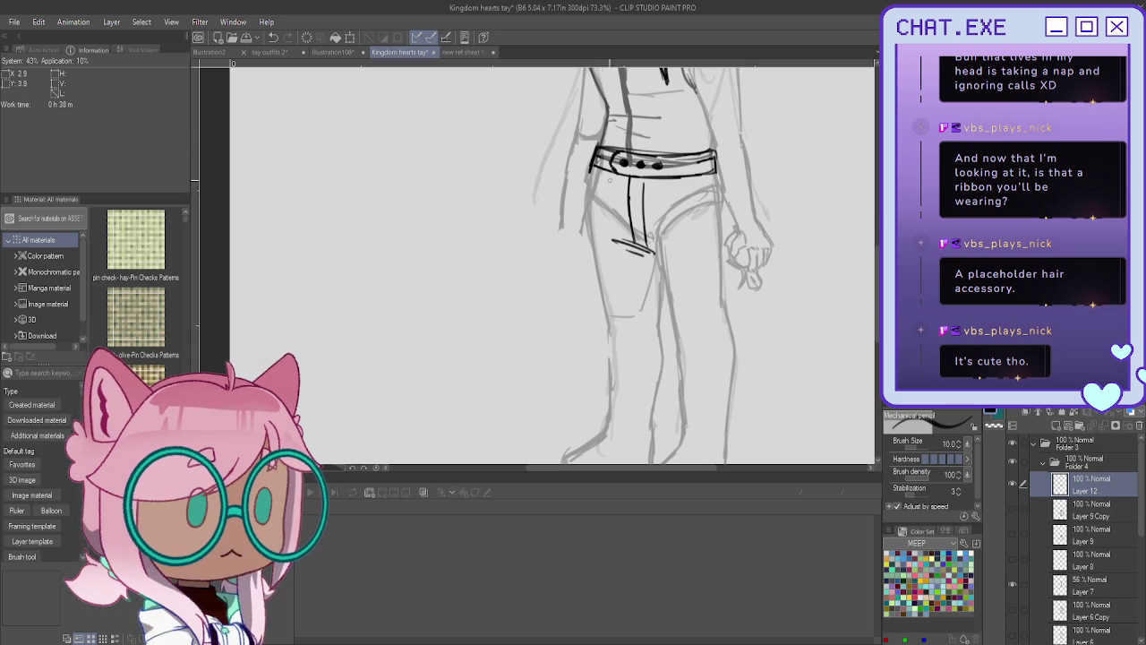
mouse_move(598, 152)
mouse_down()
mouse_move(593, 174)
mouse_move(598, 142)
mouse_move(589, 172)
mouse_move(605, 172)
mouse_move(602, 269)
mouse_move(592, 274)
mouse_move(582, 218)
mouse_move(583, 260)
mouse_up()
drag(584, 213, 582, 268)
key(ctrl+z)
mouse_move(591, 149)
mouse_down()
mouse_move(587, 331)
mouse_move(593, 244)
mouse_up()
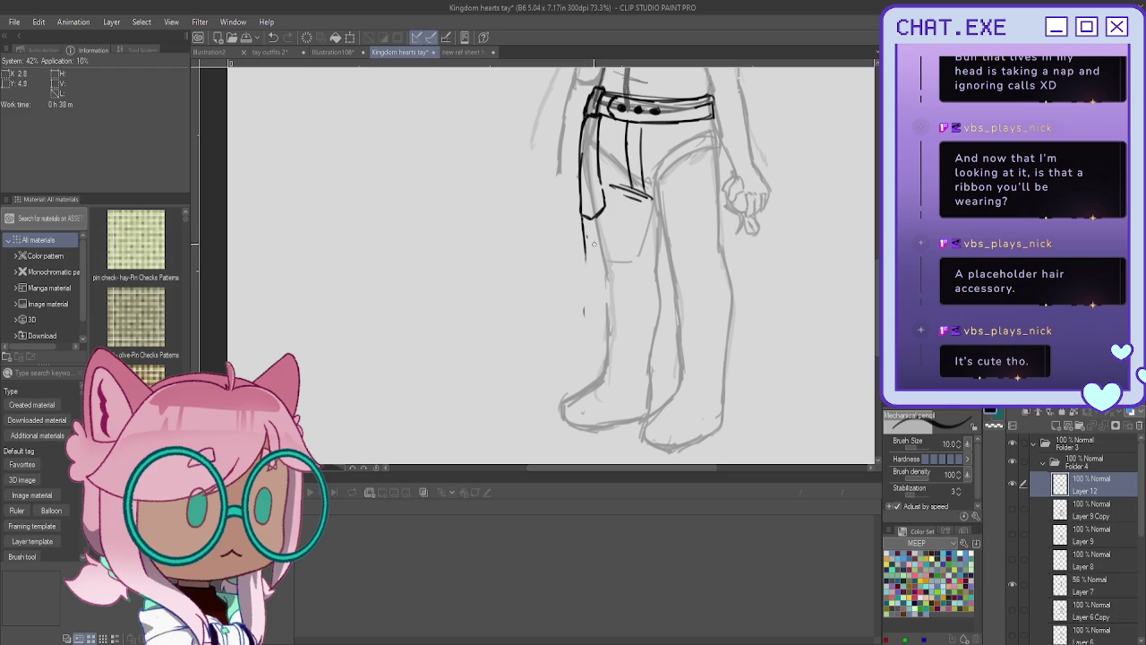
Draw the right pant leg's inner line from the belt down to the hem across the foot.
mouse_move(593, 342)
mouse_down()
mouse_move(588, 360)
mouse_move(620, 400)
mouse_move(648, 406)
mouse_up()
drag(664, 251, 662, 389)
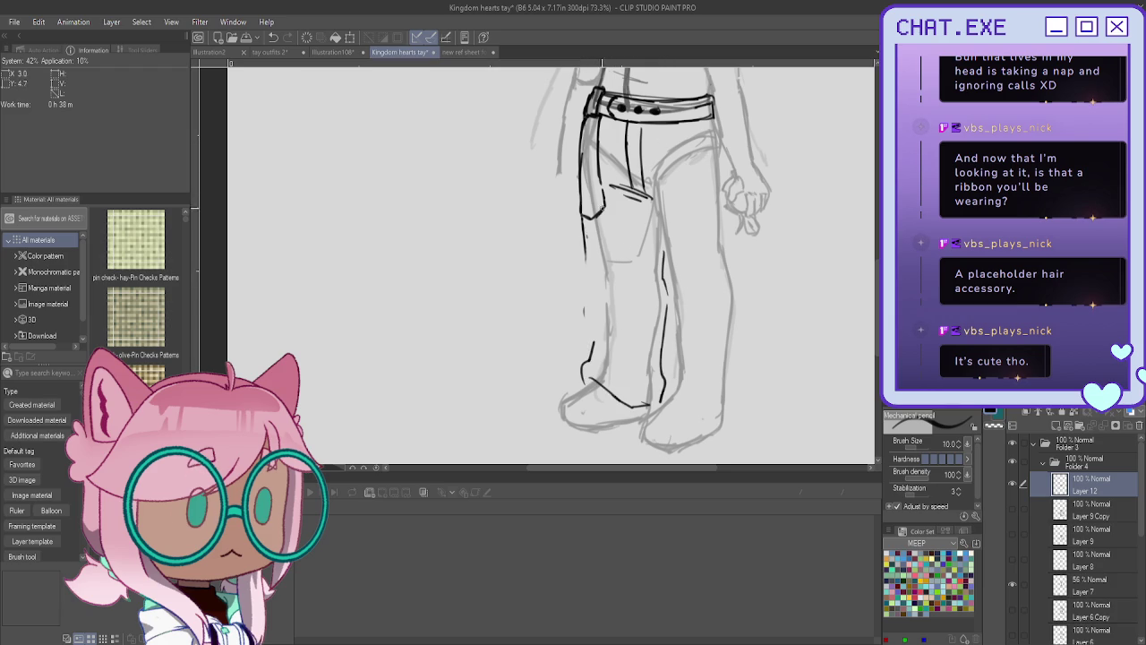
key(ctrl+z)
key(ctrl+z)
key(ctrl+z)
mouse_move(648, 199)
mouse_down()
mouse_move(671, 323)
mouse_move(667, 365)
mouse_up()
key(ctrl+z)
key(ctrl+z)
key(ctrl+z)
mouse_move(627, 186)
mouse_down()
mouse_move(653, 202)
mouse_move(680, 312)
mouse_up()
mouse_move(662, 269)
mouse_down()
mouse_move(673, 358)
mouse_move(658, 408)
mouse_up()
key(ctrl+z)
mouse_move(672, 345)
mouse_down()
mouse_move(659, 394)
mouse_move(721, 423)
mouse_up()
mouse_move(670, 358)
mouse_down()
mouse_move(661, 403)
mouse_move(660, 384)
mouse_move(694, 393)
mouse_move(655, 410)
mouse_up()
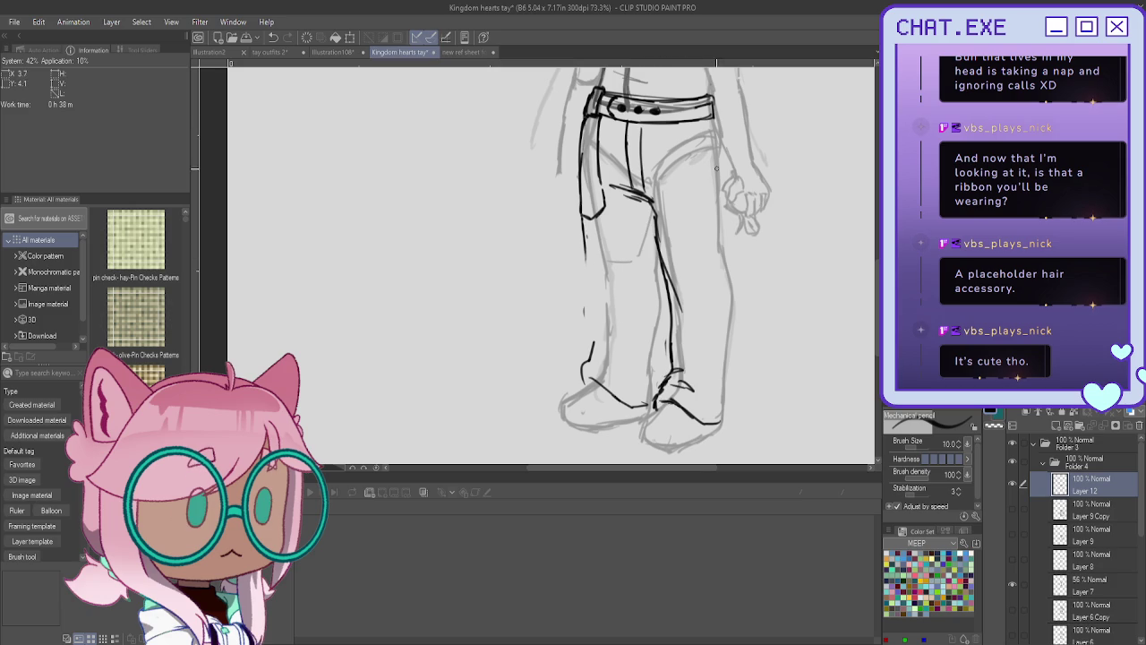
Draw the right leg's outer edge and the hem along the right foot.
drag(713, 114, 724, 181)
mouse_move(721, 138)
mouse_down()
mouse_move(722, 272)
mouse_move(710, 279)
mouse_move(738, 295)
mouse_move(723, 432)
mouse_up()
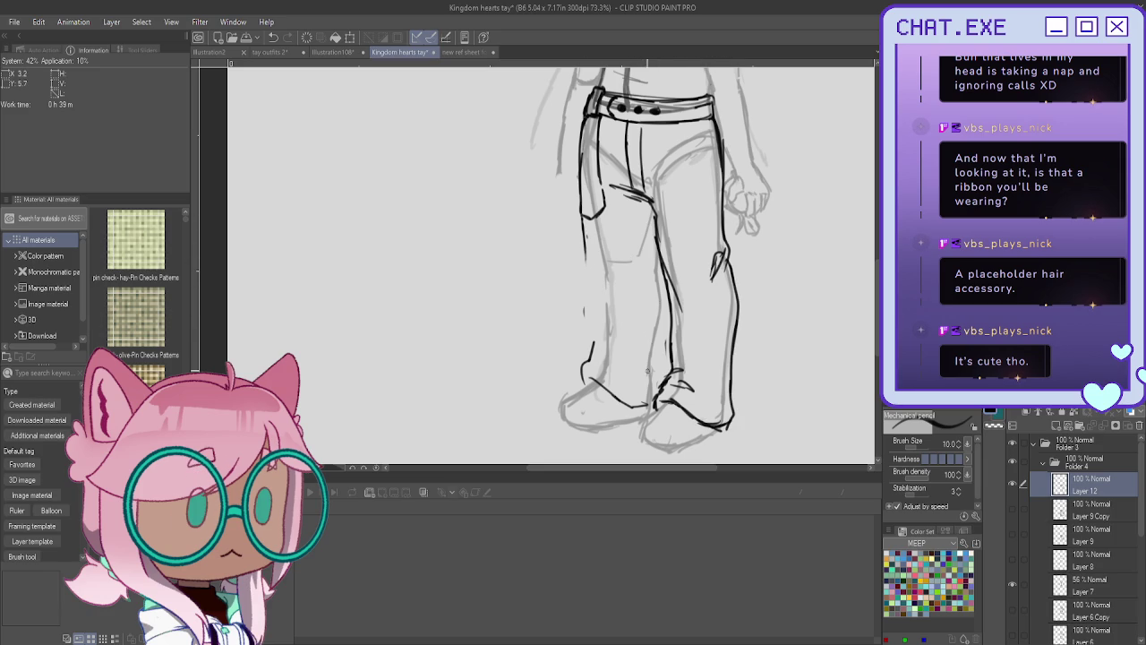
drag(661, 392, 650, 412)
key(ctrl+z)
drag(666, 367, 673, 387)
key(ctrl+z)
key(ctrl+z)
key(ctrl+z)
drag(665, 403, 726, 423)
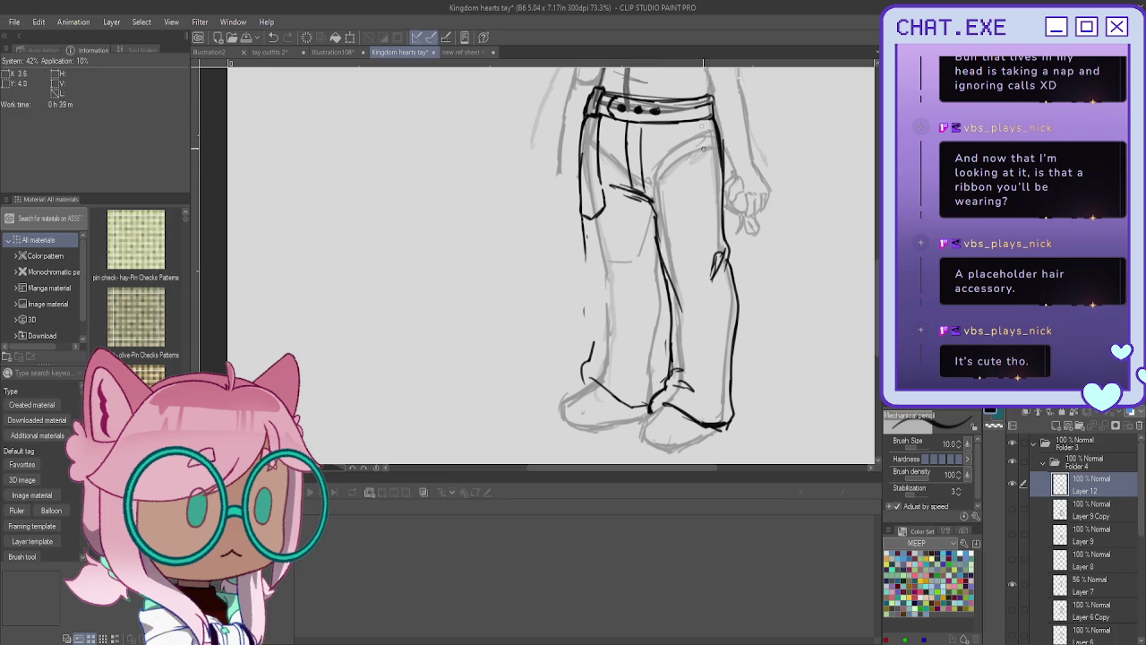
Redraw the right leg's outer edge down to a hem fold, and tidy the leg's top.
mouse_move(723, 157)
mouse_down()
mouse_move(701, 150)
mouse_move(725, 377)
mouse_up()
key(ctrl+z)
key(ctrl+z)
drag(724, 292, 722, 394)
key(ctrl+z)
drag(722, 272, 724, 385)
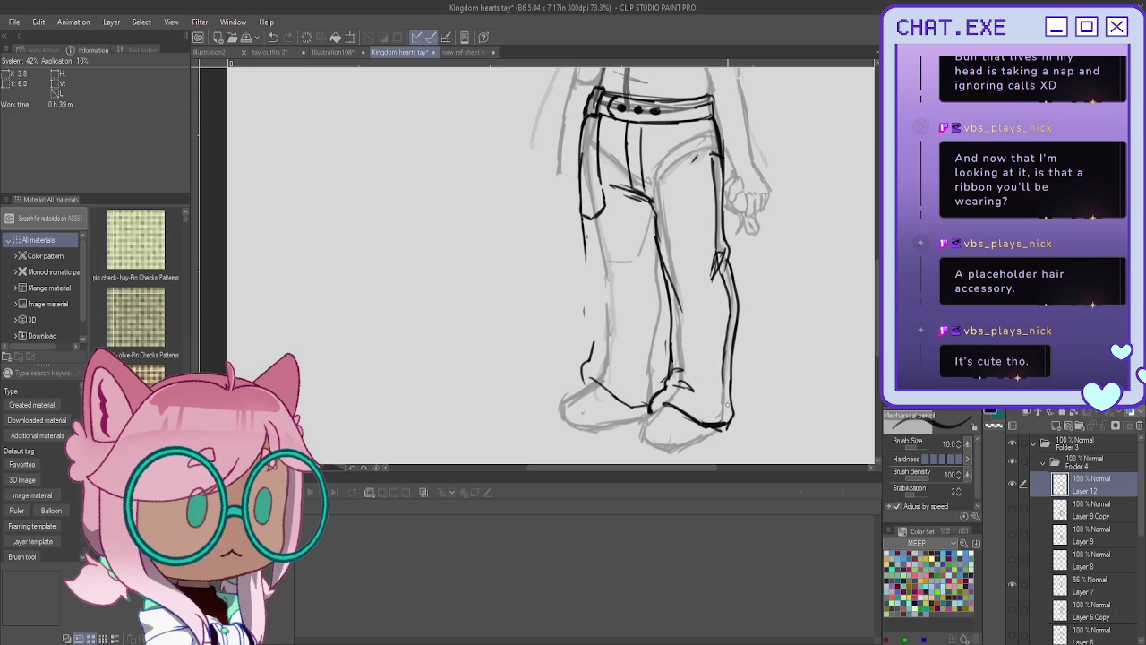
mouse_move(719, 391)
mouse_down()
mouse_move(701, 419)
mouse_move(727, 423)
mouse_up()
drag(705, 159, 726, 364)
key(ctrl+z)
drag(717, 290, 722, 391)
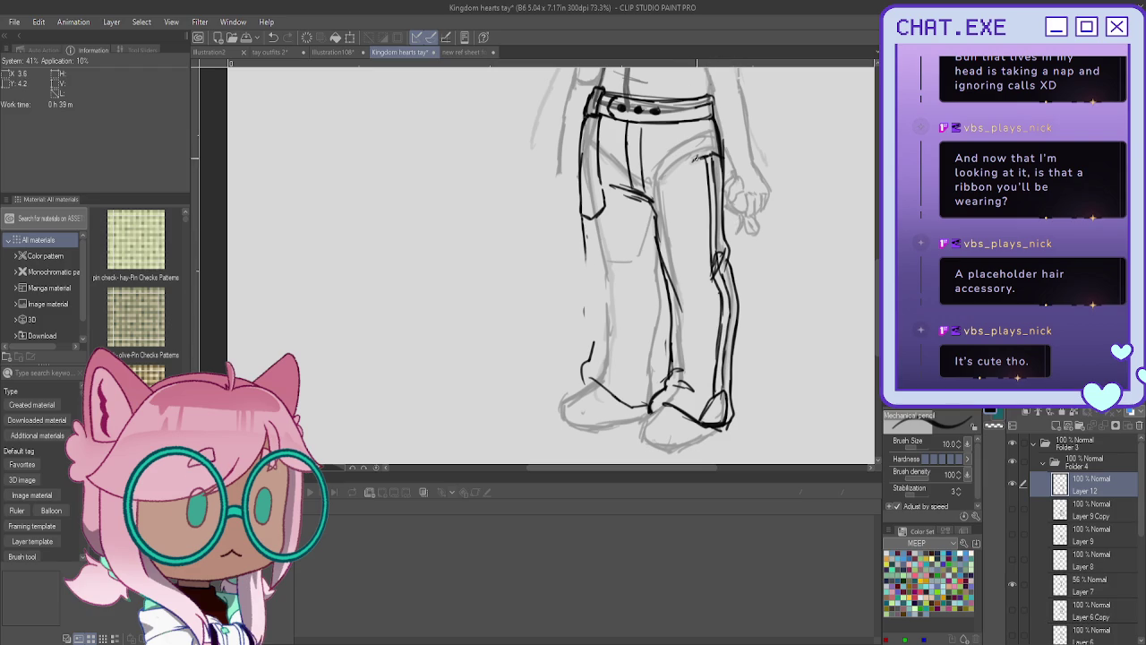
drag(707, 157, 688, 165)
drag(683, 166, 707, 157)
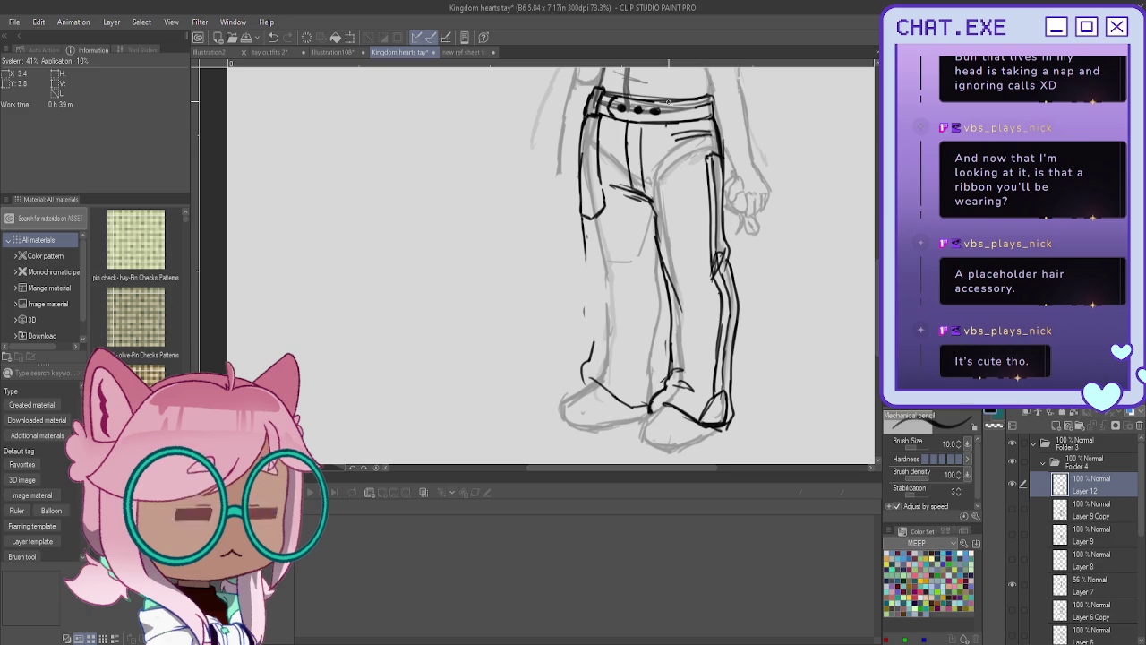
Zoom in on the belt, centre it, and add small fold strokes beneath it.
scroll(626, 269, up, 3)
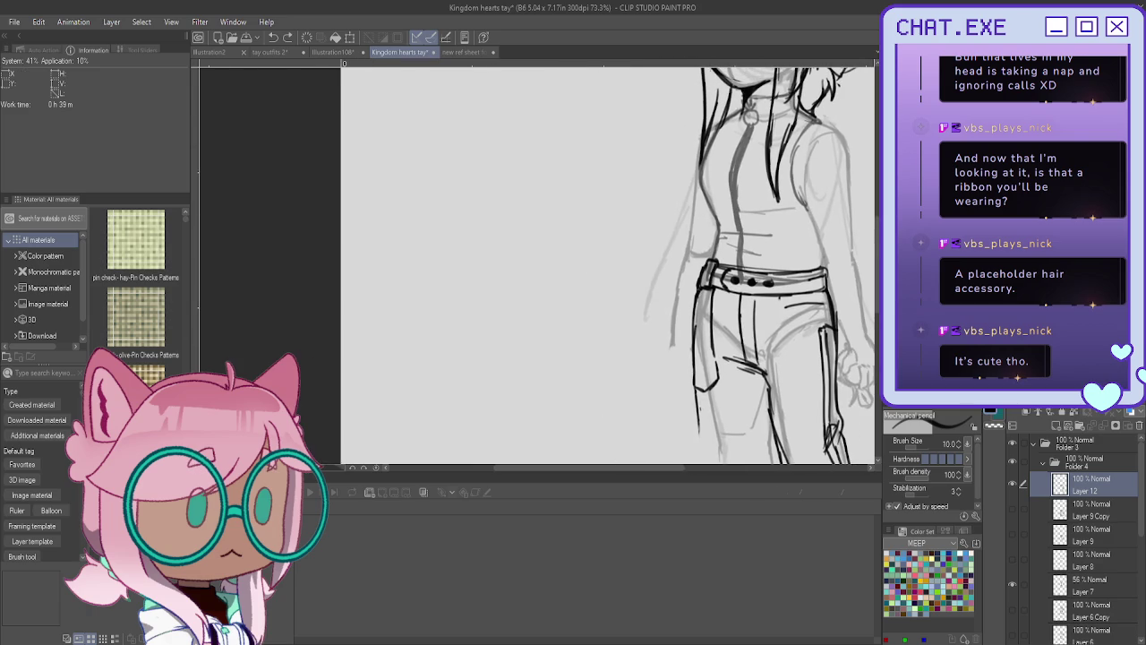
scroll(538, 268, right, 5)
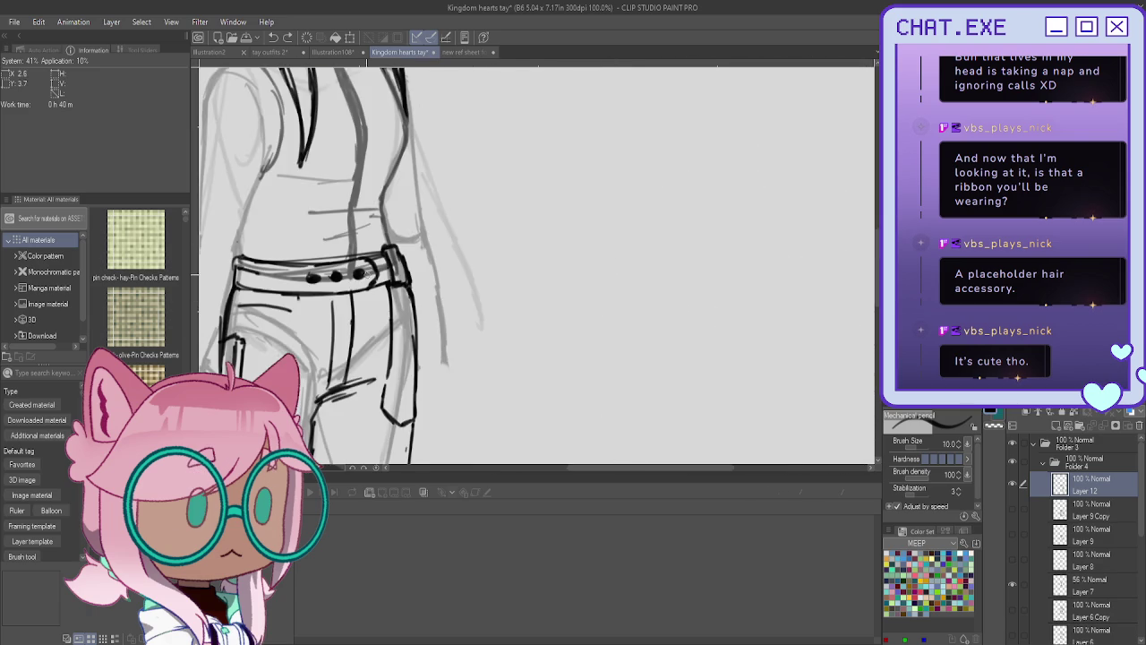
scroll(294, 285, up, 2)
mouse_move(210, 325)
mouse_down()
mouse_move(284, 331)
mouse_move(211, 316)
mouse_up()
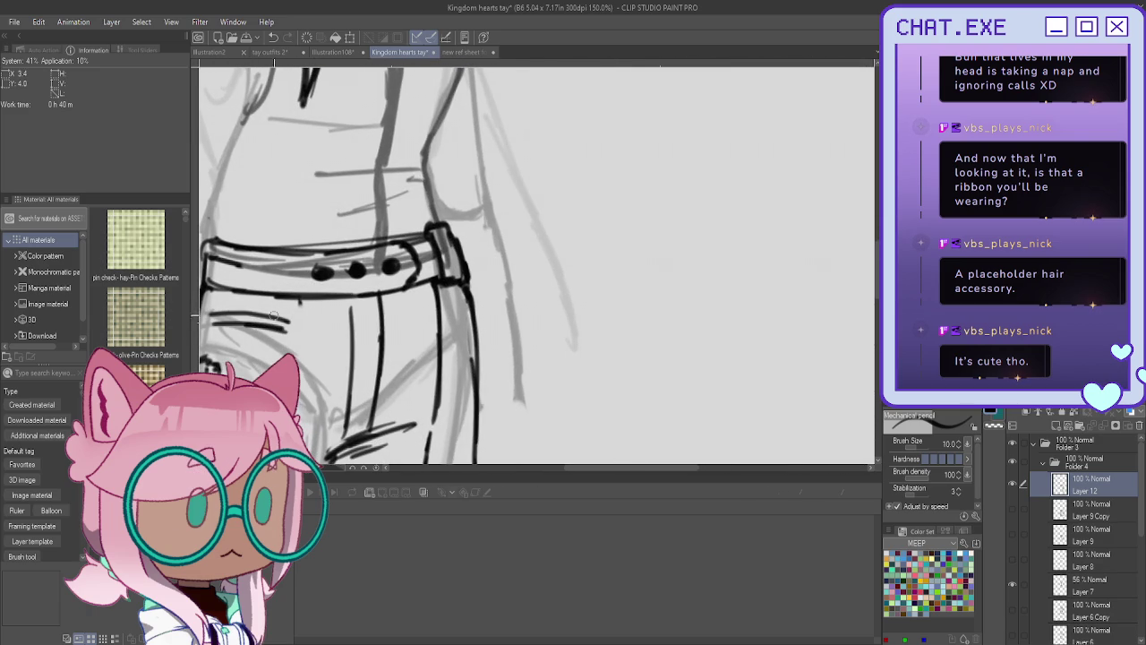
drag(300, 301, 535, 338)
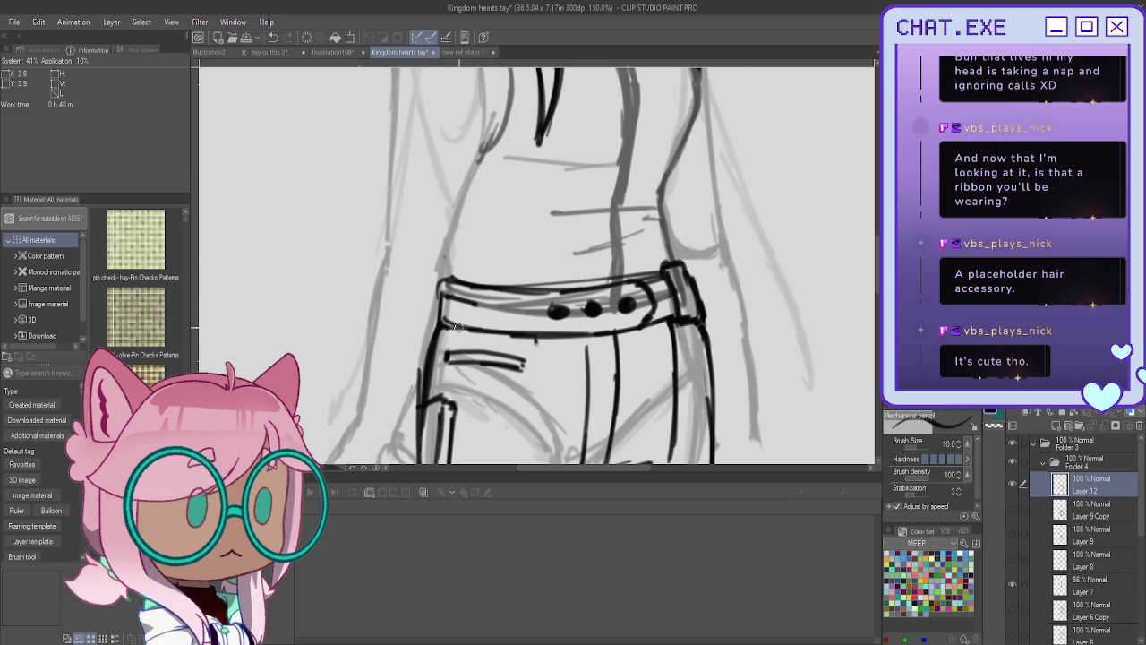
Draw the edge and corner of the small pocket flap at the left hip.
mouse_move(441, 362)
mouse_down()
mouse_move(437, 379)
mouse_move(452, 392)
mouse_up()
mouse_move(450, 347)
mouse_down()
mouse_move(457, 365)
mouse_move(445, 358)
mouse_move(446, 385)
mouse_up()
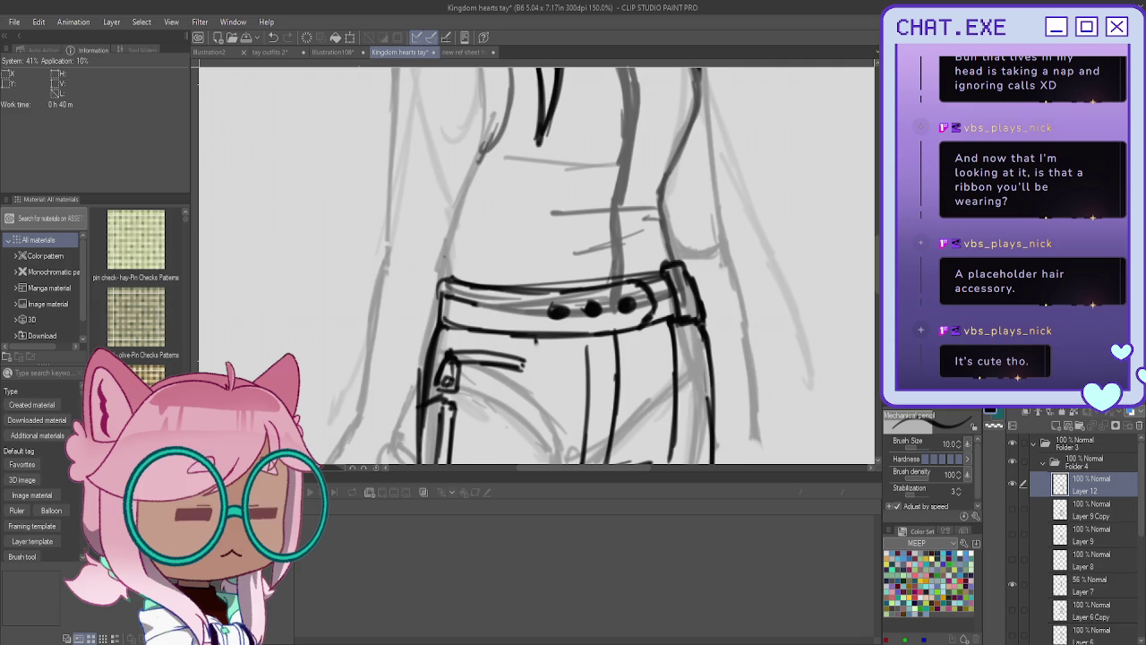
scroll(645, 242, down, 2)
scroll(645, 241, down, 2)
scroll(515, 261, down, 2)
scroll(515, 262, up, 1)
scroll(515, 262, up, 1)
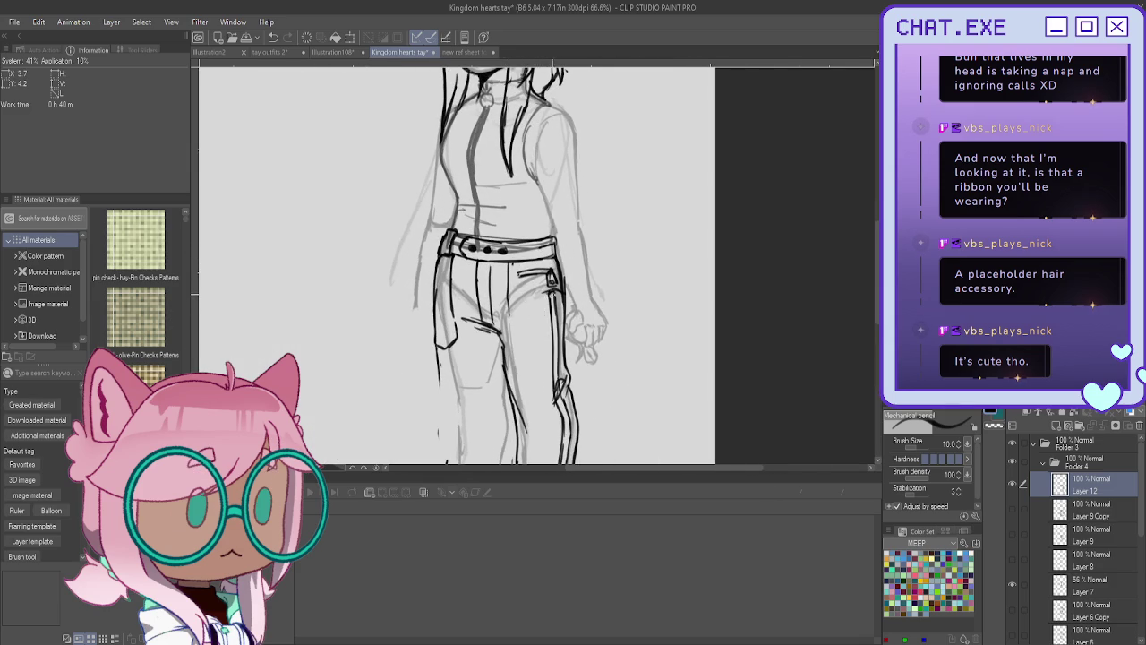
Outline the thigh cargo pocket and redraw the side pocket edge at the left hip.
drag(546, 294, 524, 351)
drag(508, 272, 516, 348)
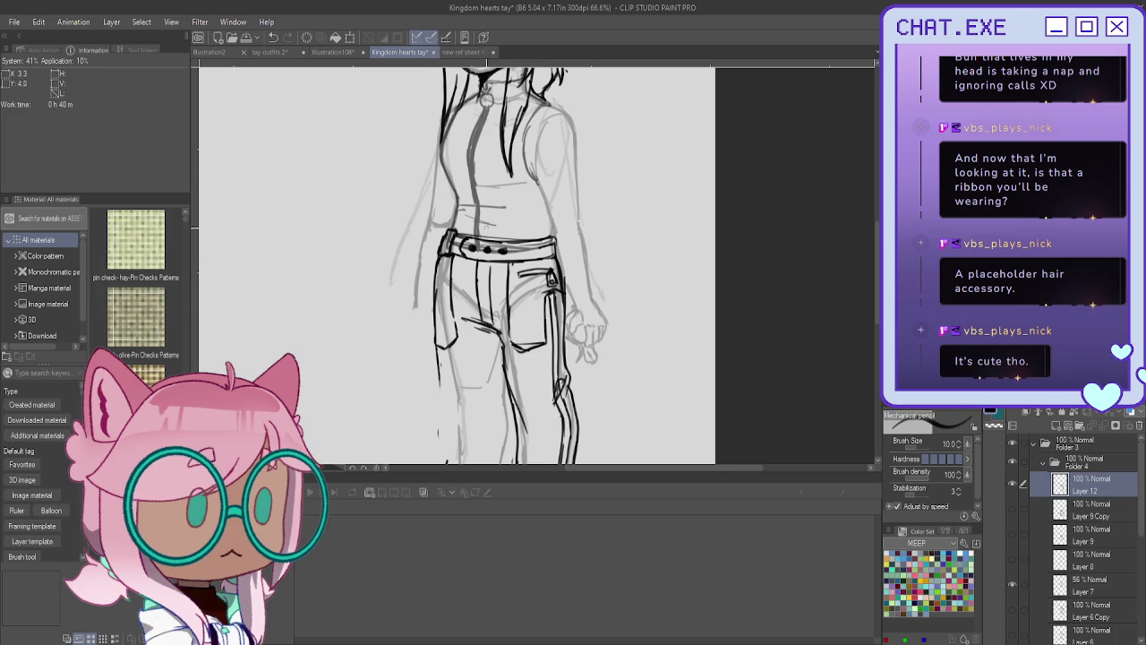
mouse_move(437, 284)
mouse_down()
mouse_move(435, 319)
mouse_move(434, 285)
mouse_up()
scroll(434, 284, up, 1)
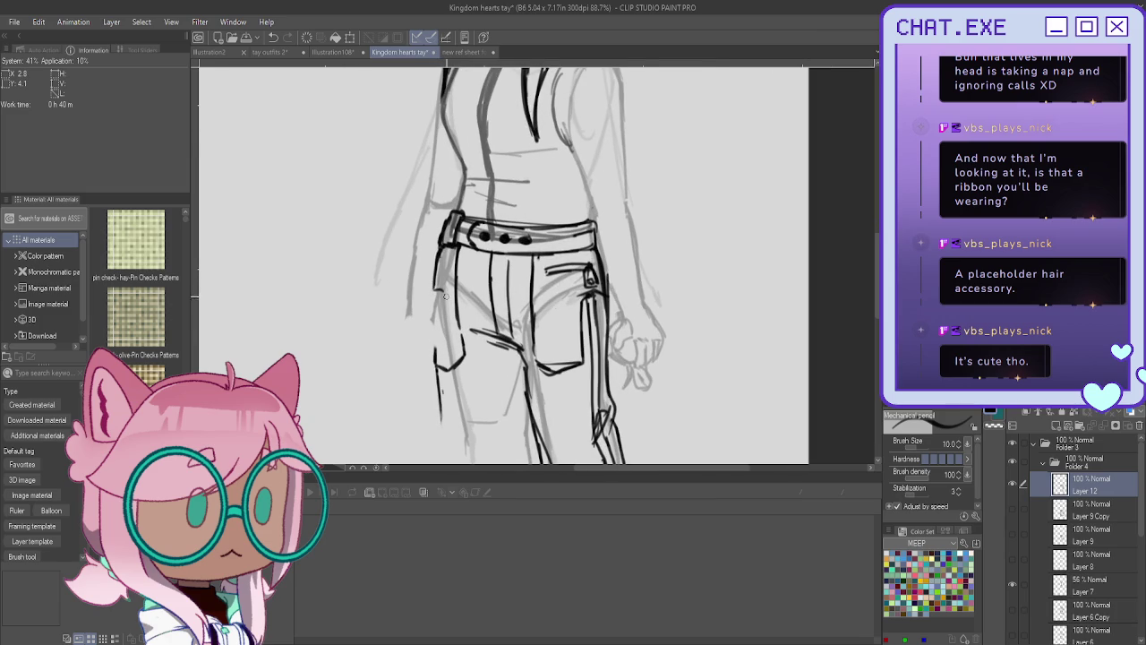
drag(448, 296, 433, 347)
mouse_move(435, 285)
mouse_down()
mouse_move(428, 317)
mouse_move(441, 318)
mouse_move(431, 317)
mouse_up()
key(ctrl+z)
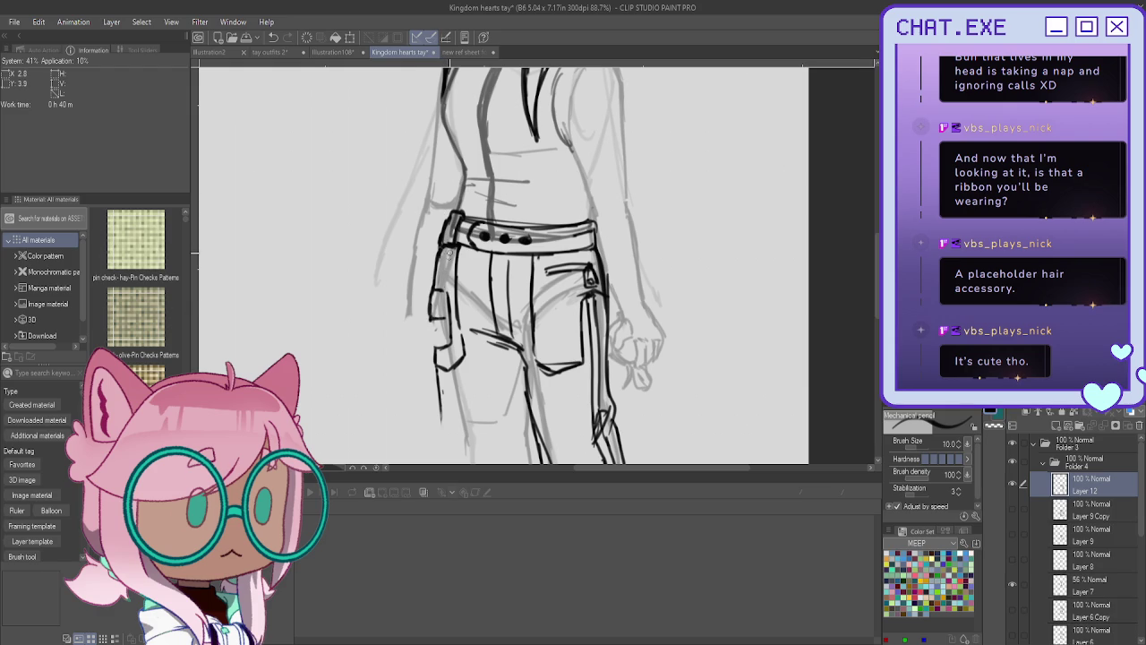
drag(449, 253, 435, 280)
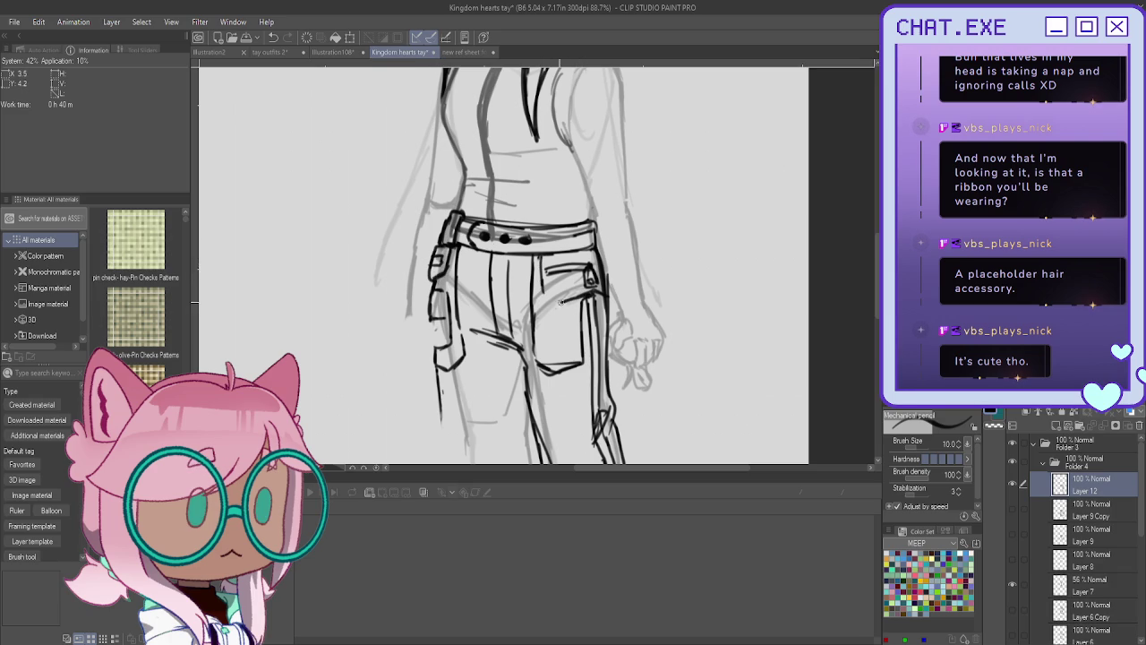
Add a thin stripe line running beside the thigh pocket.
scroll(530, 405, down, 3)
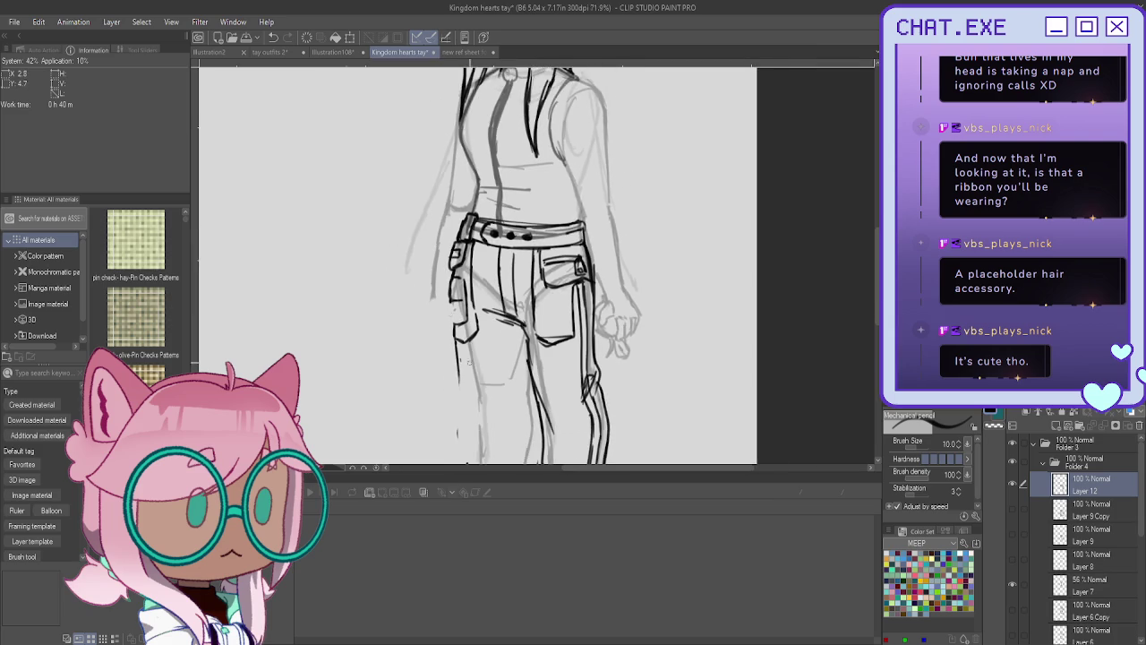
scroll(528, 407, up, 2)
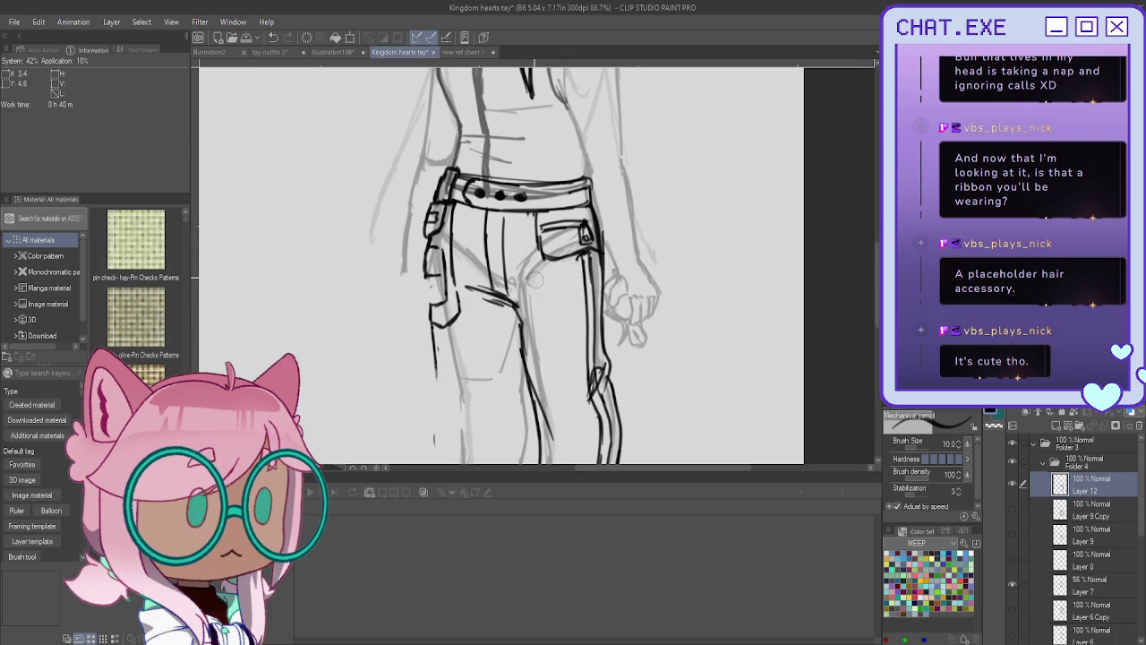
scroll(433, 267, down, 4)
scroll(433, 267, up, 2)
scroll(439, 117, up, 1)
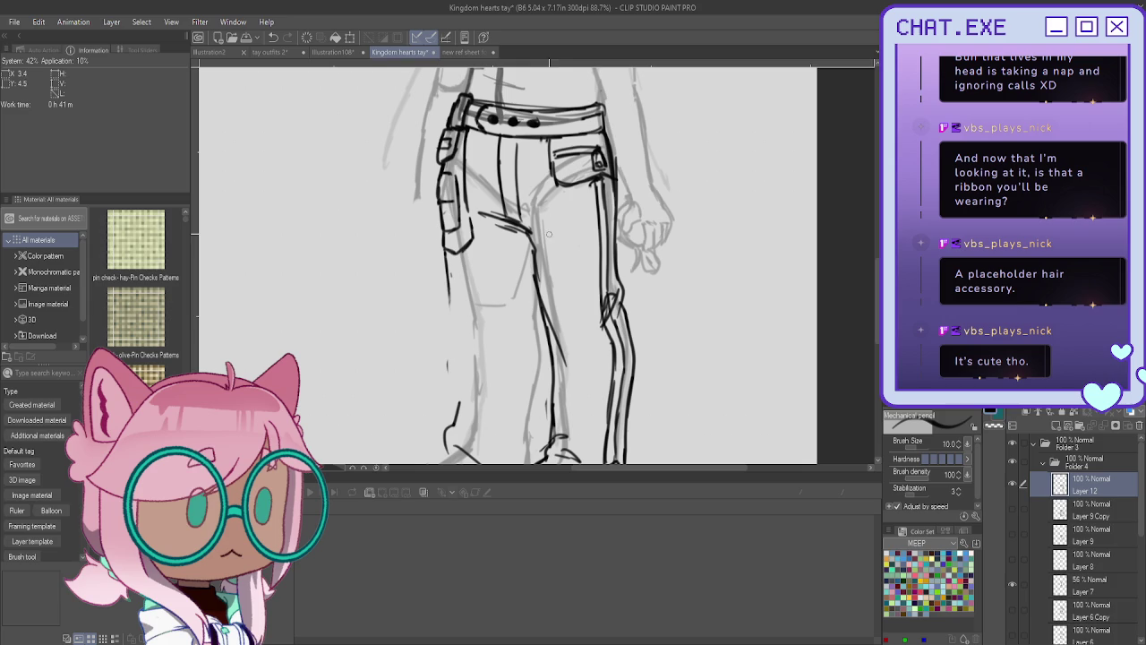
mouse_move(579, 183)
mouse_down()
mouse_move(598, 302)
mouse_move(591, 335)
mouse_up()
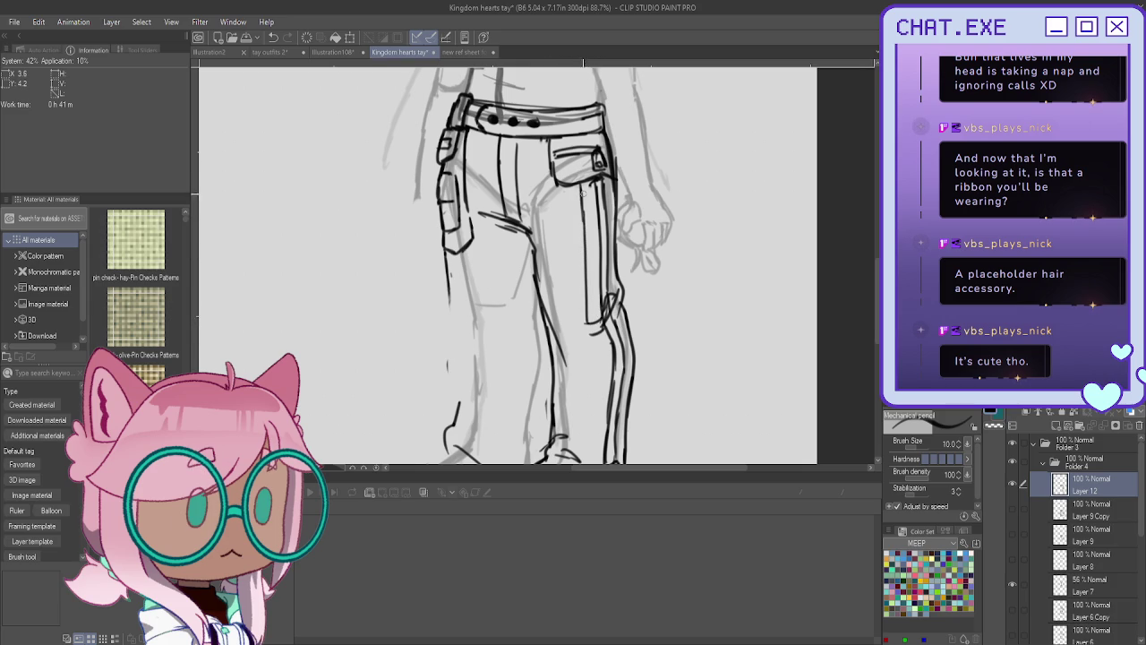
scroll(581, 194, down, 2)
scroll(574, 269, down, 1)
scroll(564, 358, up, 1)
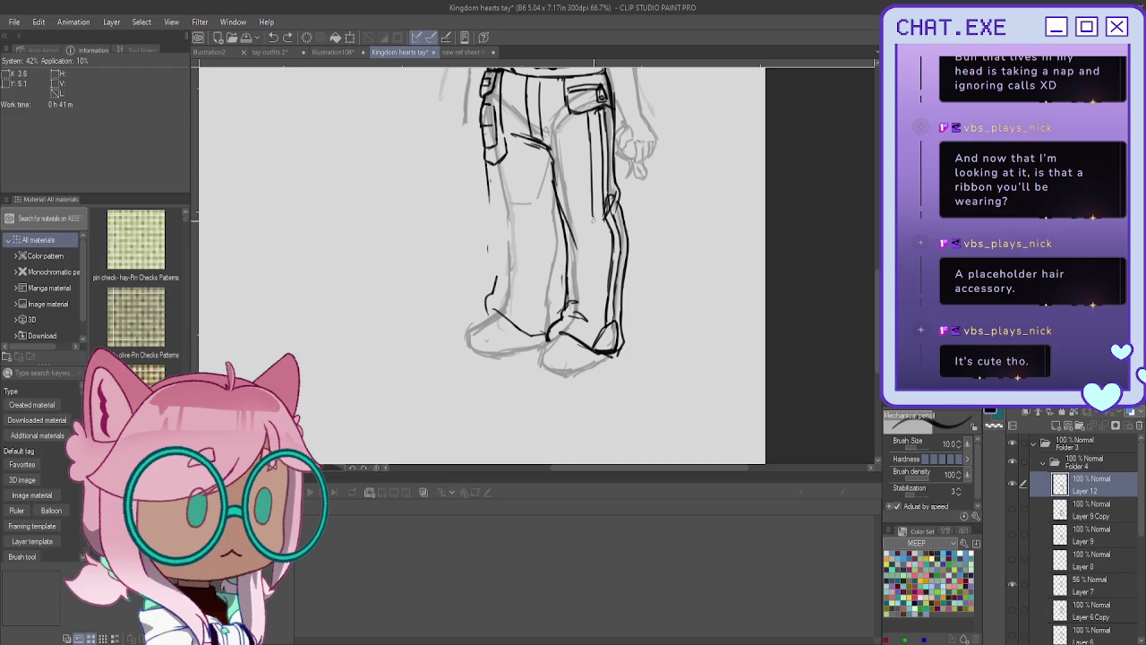
Mark a knee crease and draw the inner pant leg line down to the ankle.
mouse_move(597, 235)
mouse_down()
mouse_move(568, 246)
mouse_move(569, 285)
mouse_up()
drag(594, 109, 595, 152)
drag(600, 225, 595, 314)
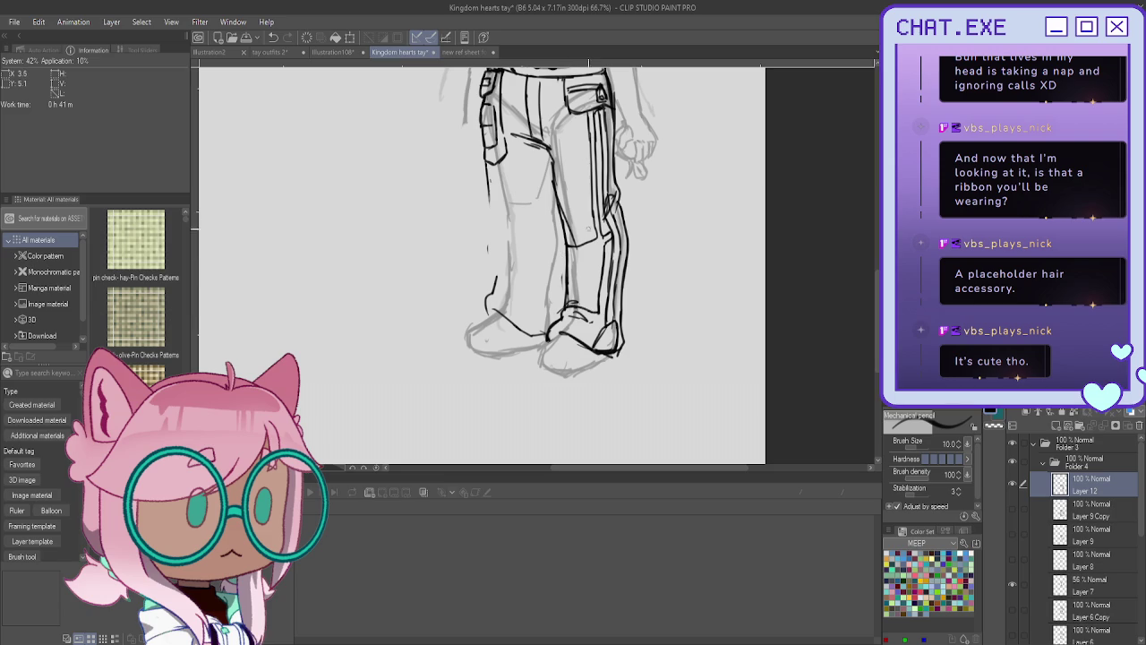
drag(593, 305, 584, 311)
Draw the left leg's outer contour and the right leg's inner contour, erasing messy lines.
drag(490, 196, 491, 268)
key(ctrl+z)
key(ctrl+z)
drag(488, 172, 491, 292)
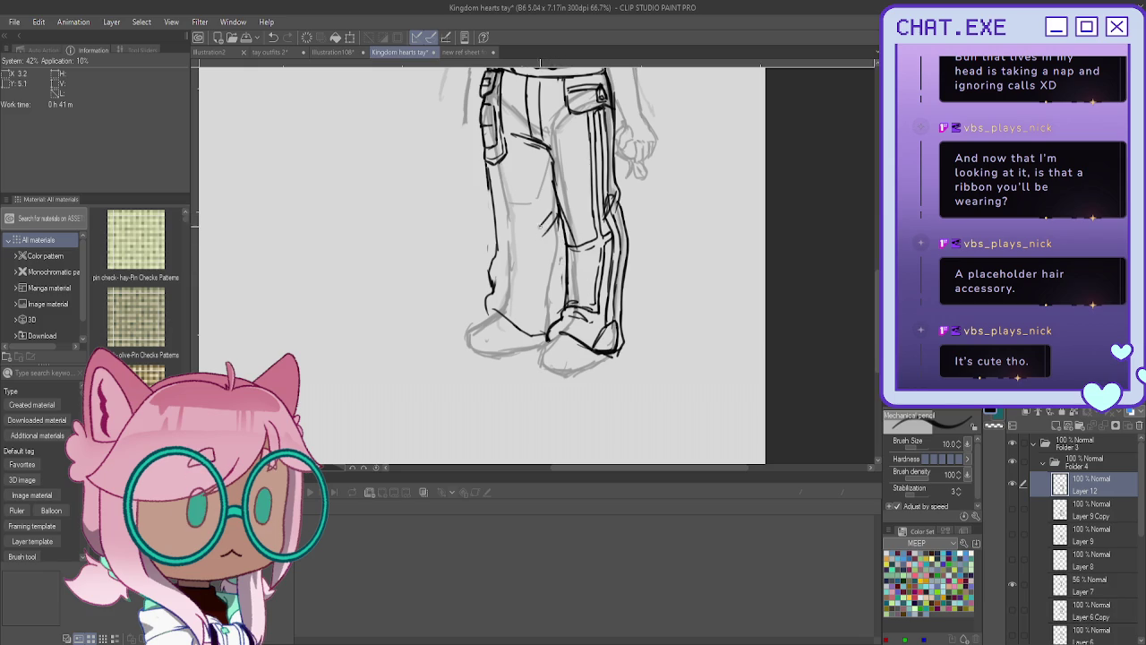
drag(559, 231, 556, 312)
drag(491, 269, 488, 295)
mouse_move(496, 242)
mouse_down()
mouse_move(485, 325)
mouse_move(529, 333)
mouse_move(499, 284)
mouse_up()
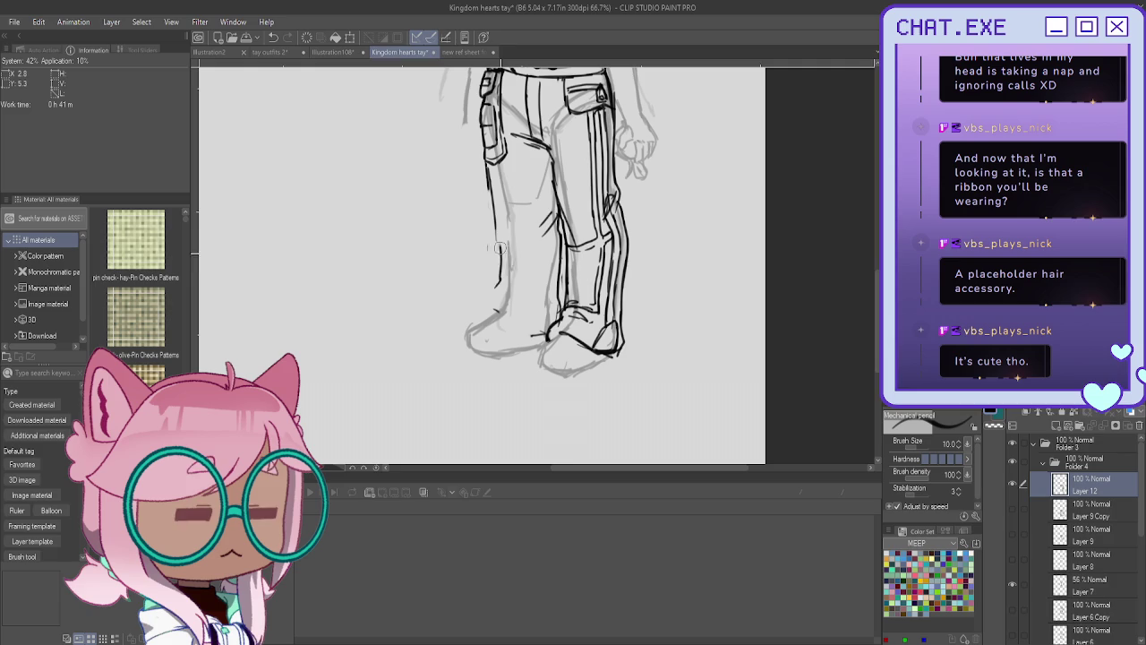
drag(498, 217, 495, 284)
key(ctrl+z)
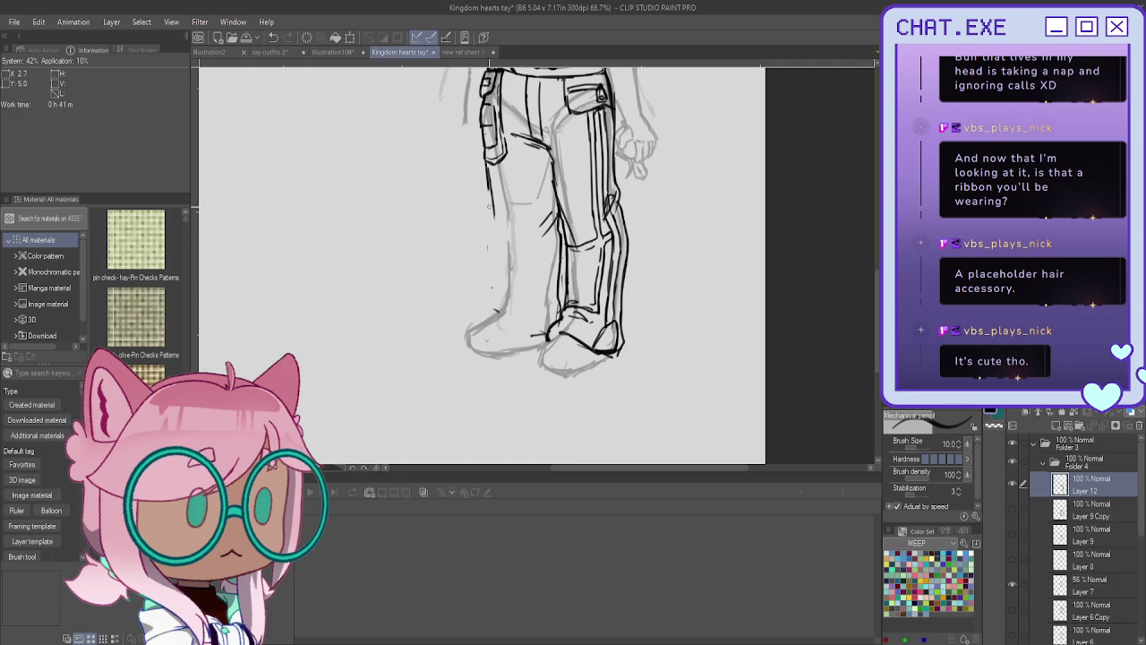
Re-ink the left trouser leg's outer edge with a curved bottom.
mouse_move(487, 167)
mouse_down()
mouse_move(495, 283)
mouse_move(474, 328)
mouse_move(542, 339)
mouse_up()
key(ctrl+z)
key(ctrl+z)
key(ctrl+z)
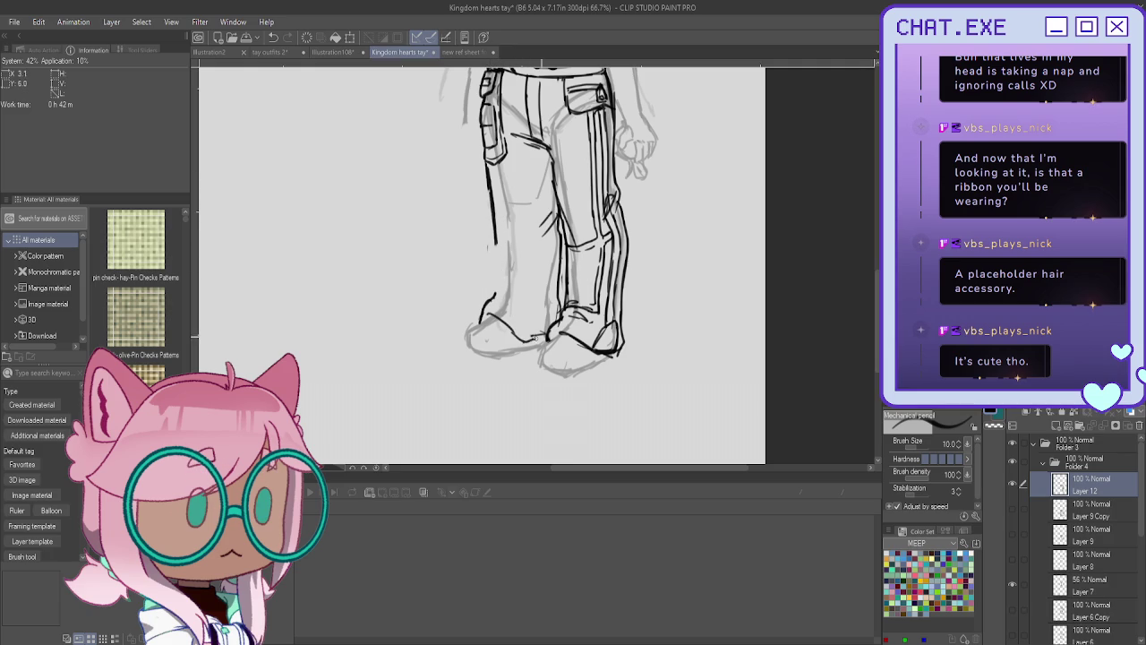
key(ctrl+z)
drag(496, 299, 481, 321)
drag(493, 236, 492, 297)
mouse_move(496, 215)
mouse_down()
mouse_move(509, 330)
mouse_move(528, 343)
mouse_up()
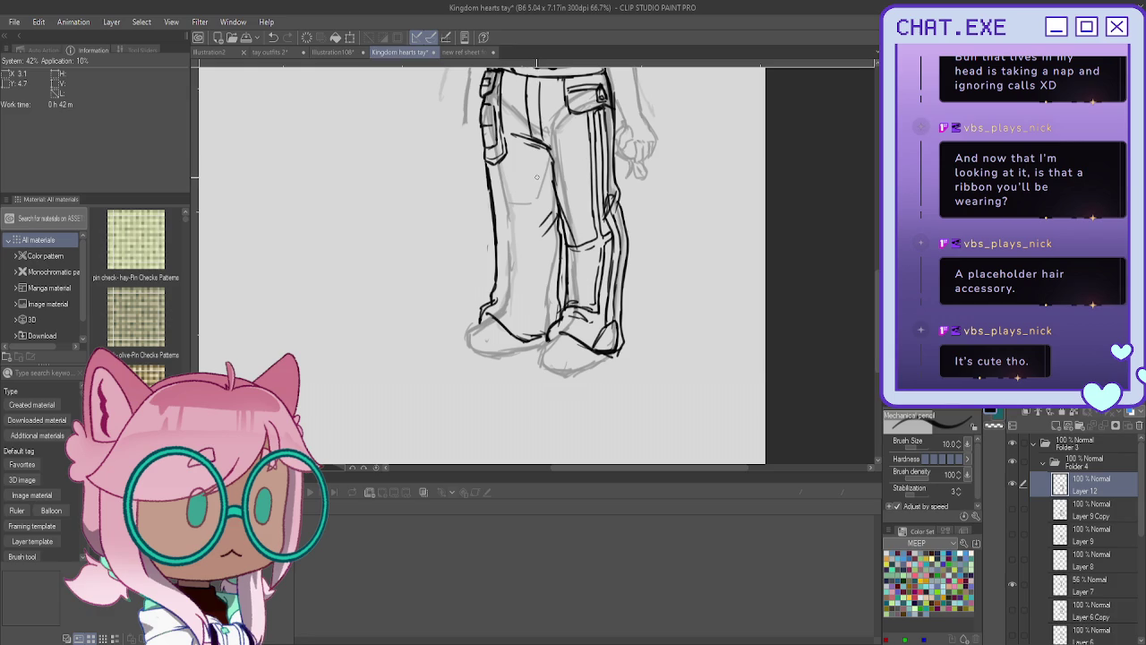
Draw lines down the inner trouser leg and start crosshatching the shin mesh patch.
drag(546, 244, 548, 304)
drag(554, 226, 548, 290)
key(ctrl+z)
mouse_move(558, 233)
mouse_down()
mouse_move(546, 296)
mouse_move(543, 282)
mouse_up()
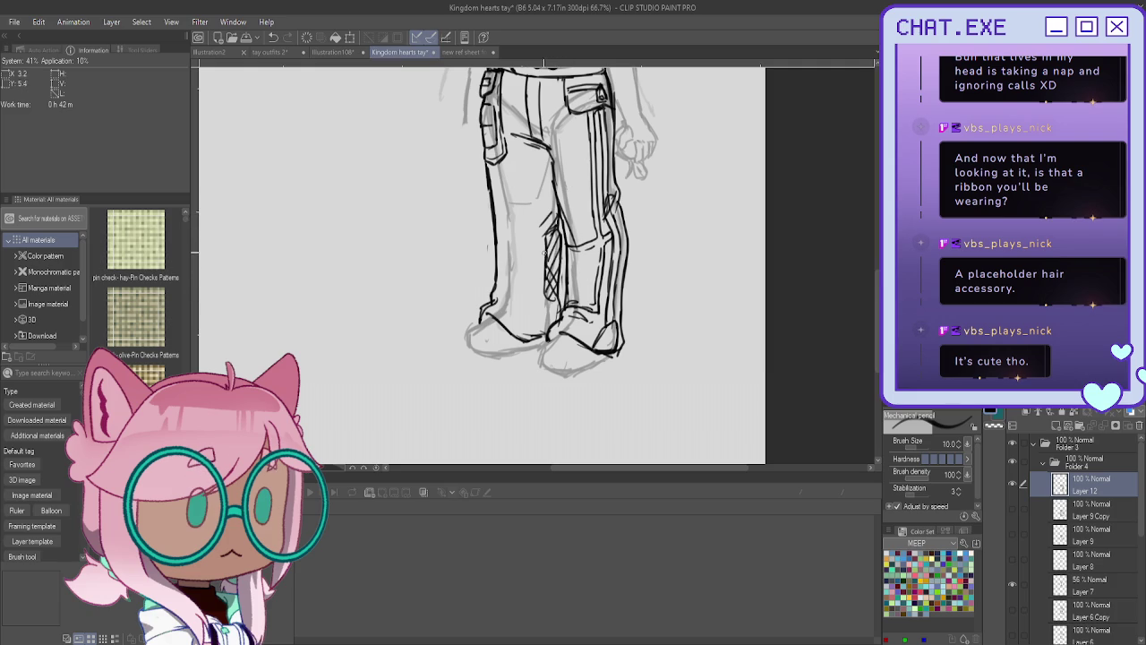
Add more crosshatching and a left border line to the shin mesh patch.
mouse_move(553, 238)
mouse_down()
mouse_move(544, 251)
mouse_move(553, 251)
mouse_up()
scroll(510, 295, down, 2)
scroll(519, 149, up, 2)
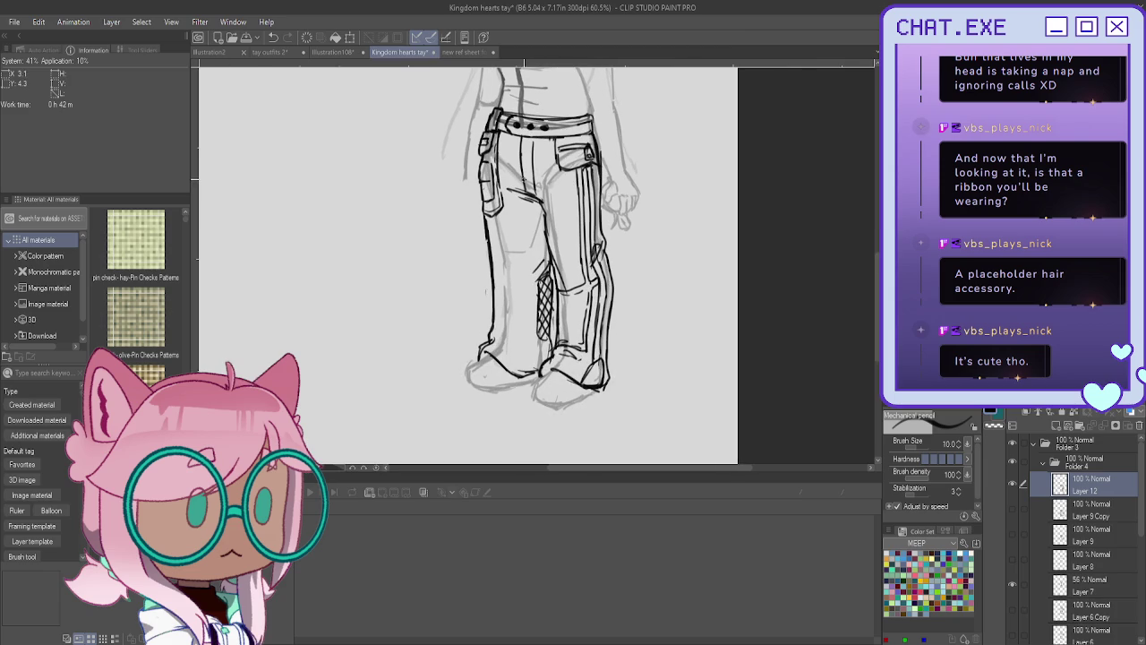
scroll(530, 266, up, 1)
scroll(530, 266, up, 1)
scroll(531, 286, up, 1)
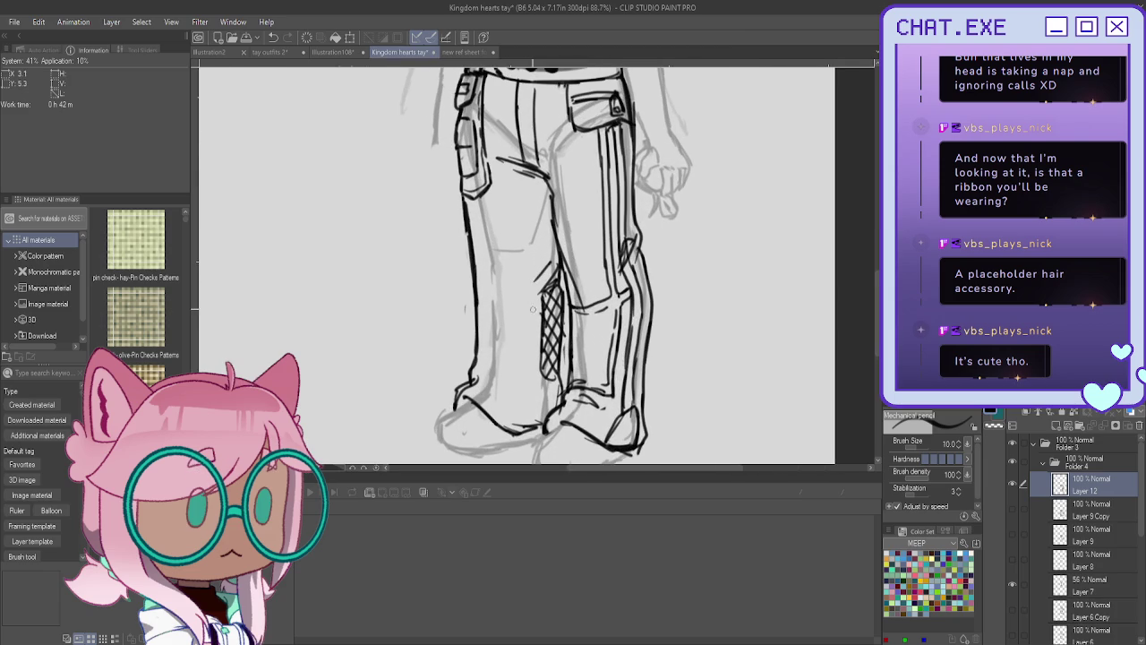
drag(537, 300, 537, 369)
Zoom out and add a new raster Layer 13 above Layer 12.
scroll(503, 286, down, 3)
scroll(490, 200, down, 2)
drag(486, 301, 553, 459)
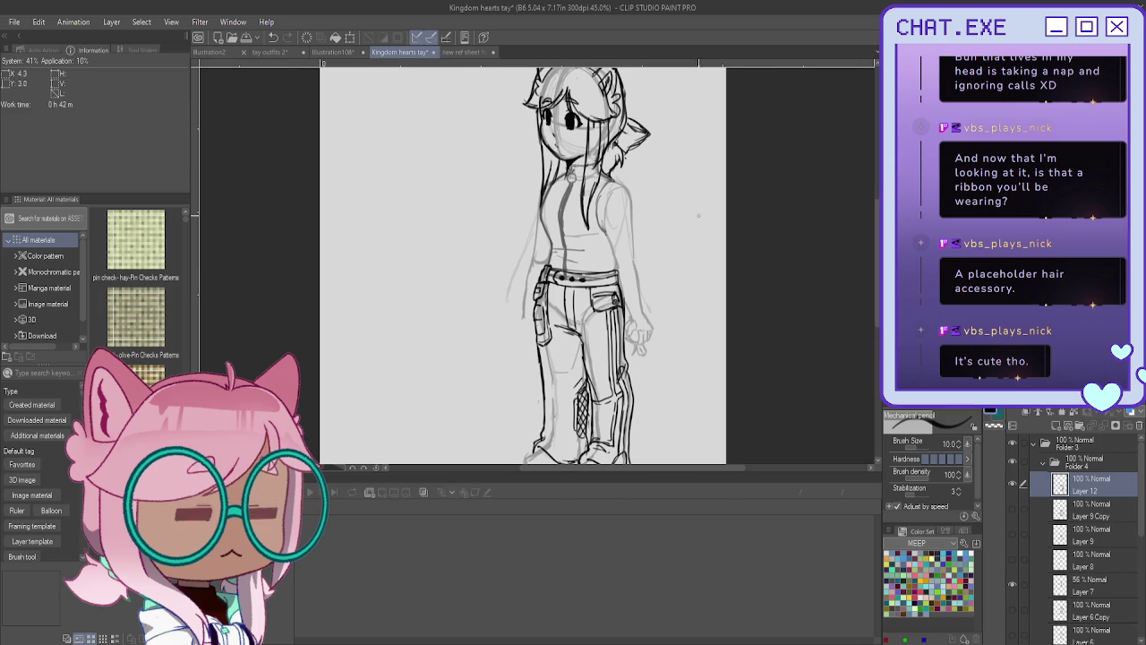
click(1040, 419)
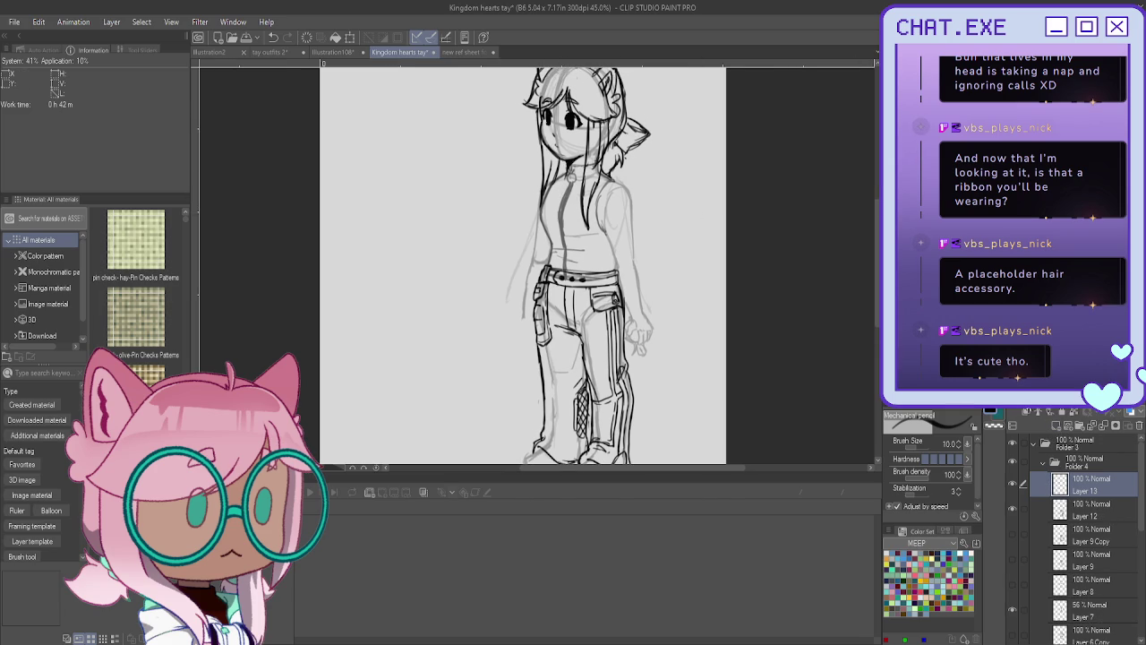
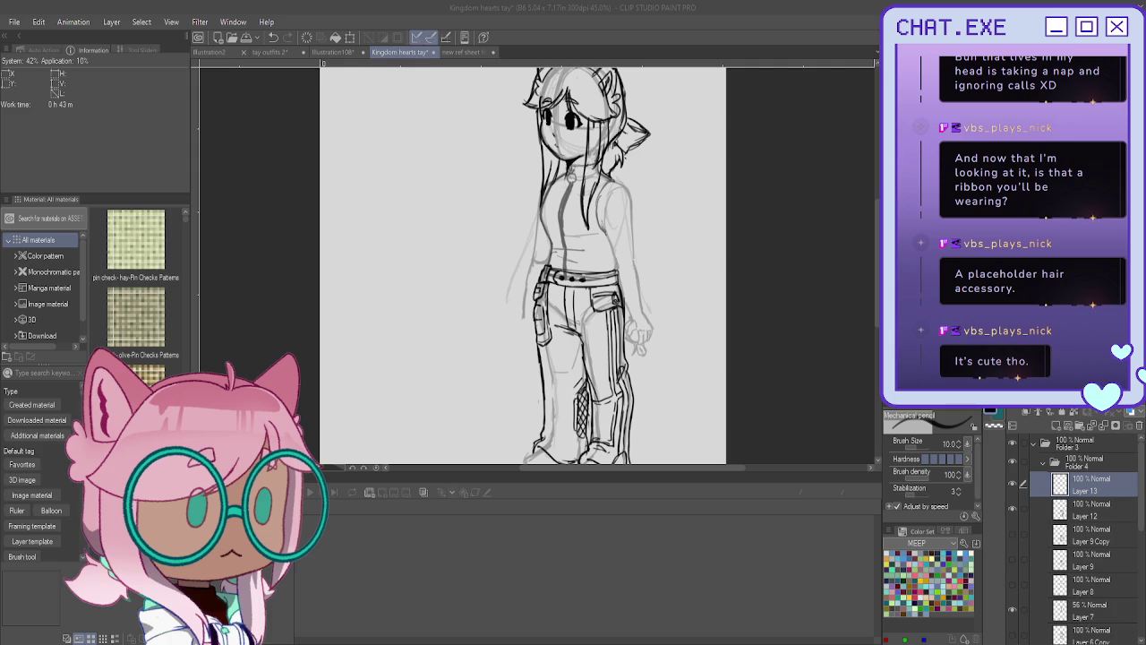
Collapse and hide Folder 4, then add Folder 5 containing a new Layer 14.
click(1042, 463)
click(1012, 461)
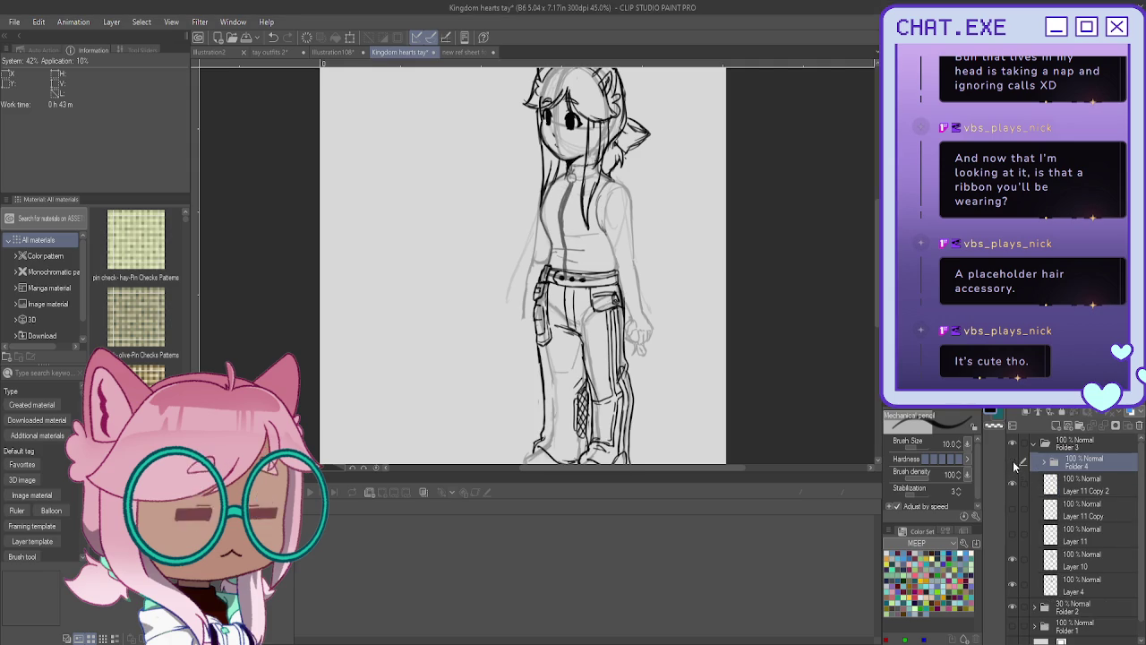
click(1013, 462)
click(1079, 426)
click(1057, 426)
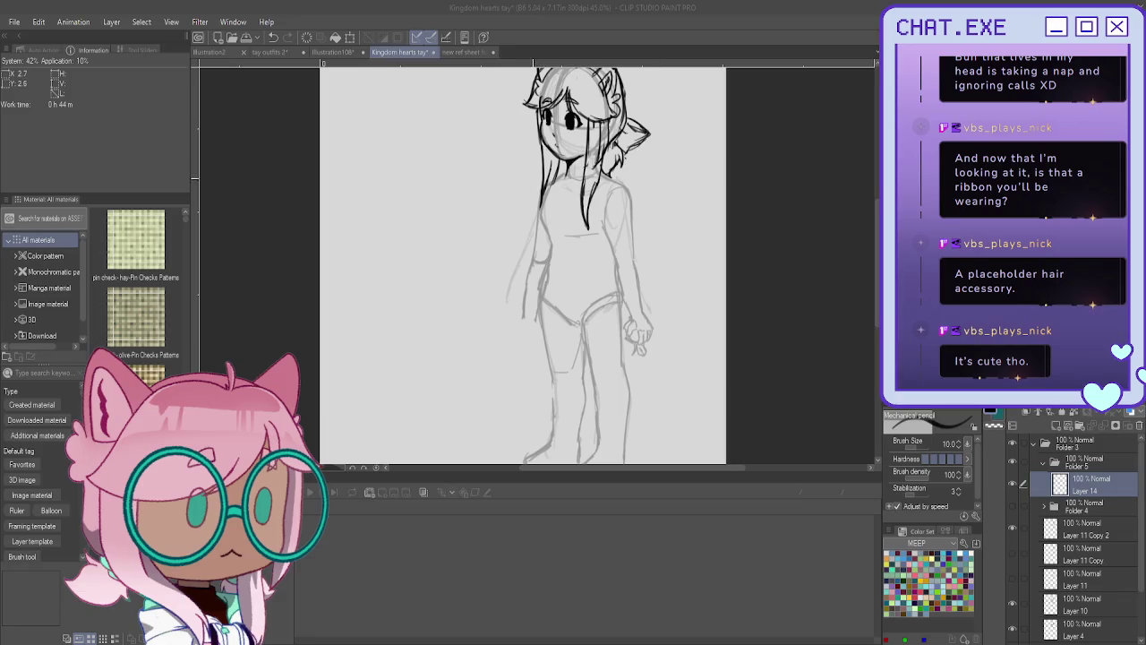
Ink the turtleneck collar under the chin with its fold lines.
scroll(522, 172, up, 1)
scroll(523, 172, up, 1)
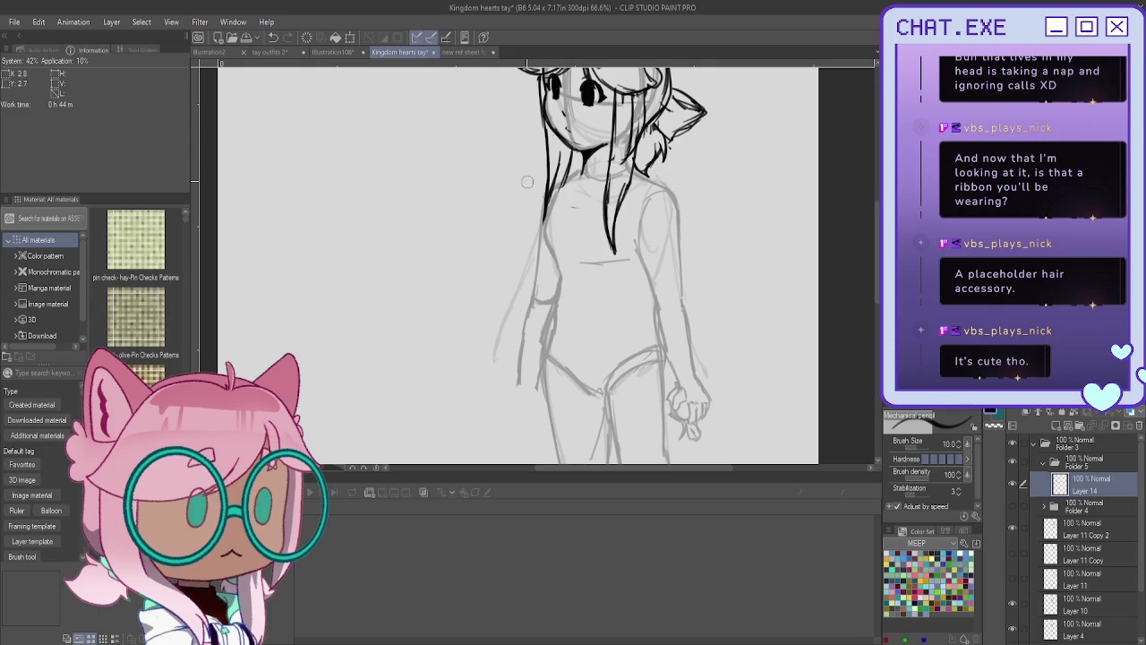
scroll(600, 152, up, 1)
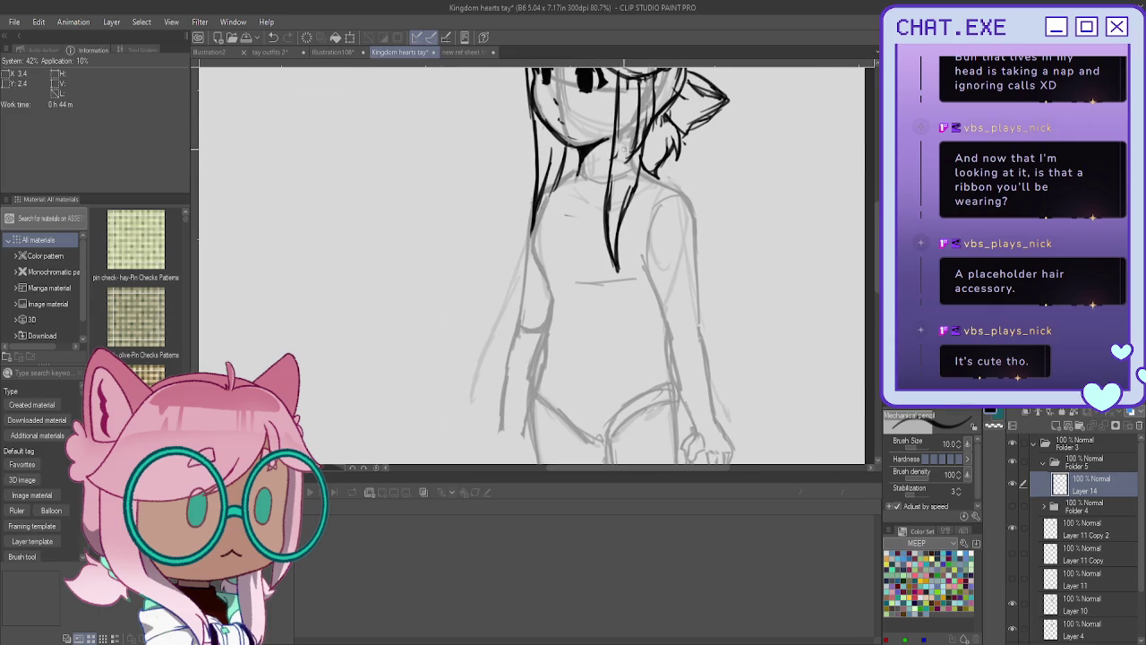
drag(576, 150, 589, 204)
mouse_move(577, 154)
mouse_down()
mouse_move(573, 197)
mouse_move(607, 176)
mouse_move(596, 175)
mouse_move(595, 204)
mouse_up()
mouse_move(611, 150)
mouse_down()
mouse_move(608, 176)
mouse_move(631, 192)
mouse_up()
Draw loose hair strands falling beside the neck and over the shoulder.
drag(650, 155, 625, 258)
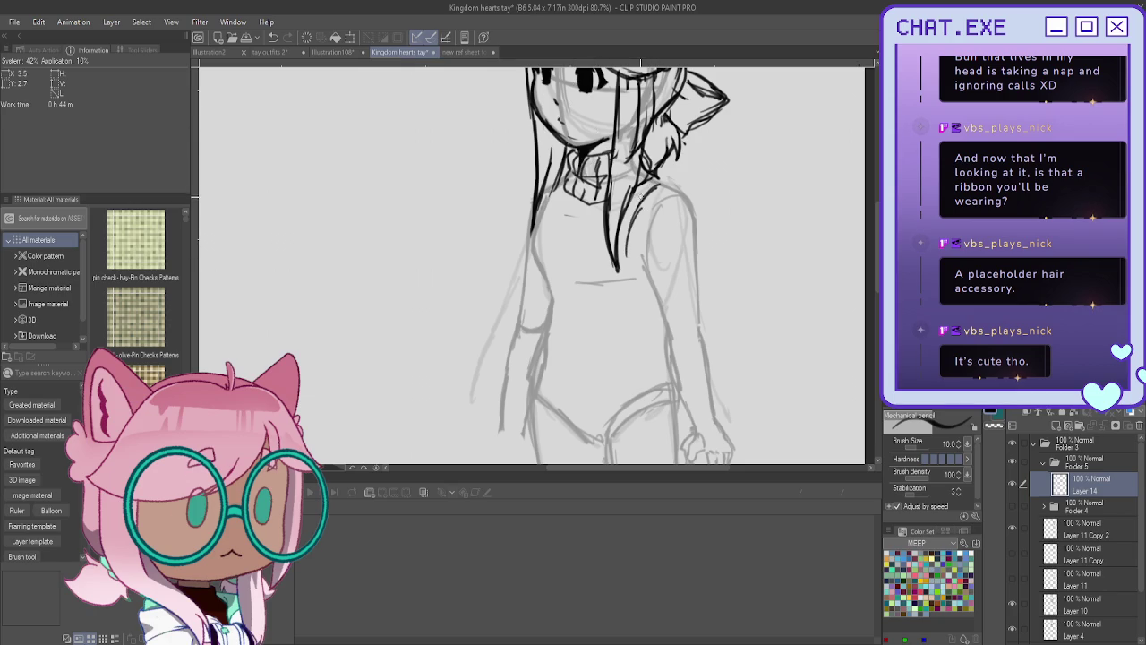
mouse_move(663, 178)
mouse_down()
mouse_move(646, 186)
mouse_move(634, 239)
mouse_up()
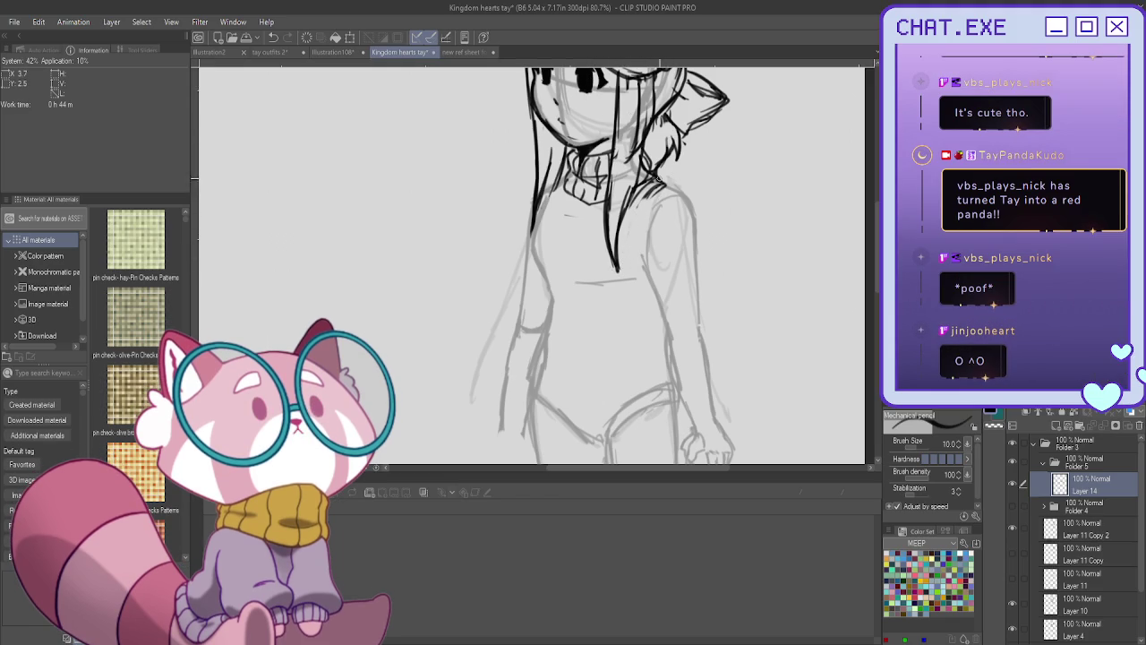
mouse_move(659, 185)
mouse_down()
mouse_move(641, 206)
mouse_move(635, 261)
mouse_up()
drag(655, 204, 638, 261)
Outline the sweater's right side and the right sleeve down to a wrist cuff.
drag(678, 192, 717, 356)
key(ctrl+minus)
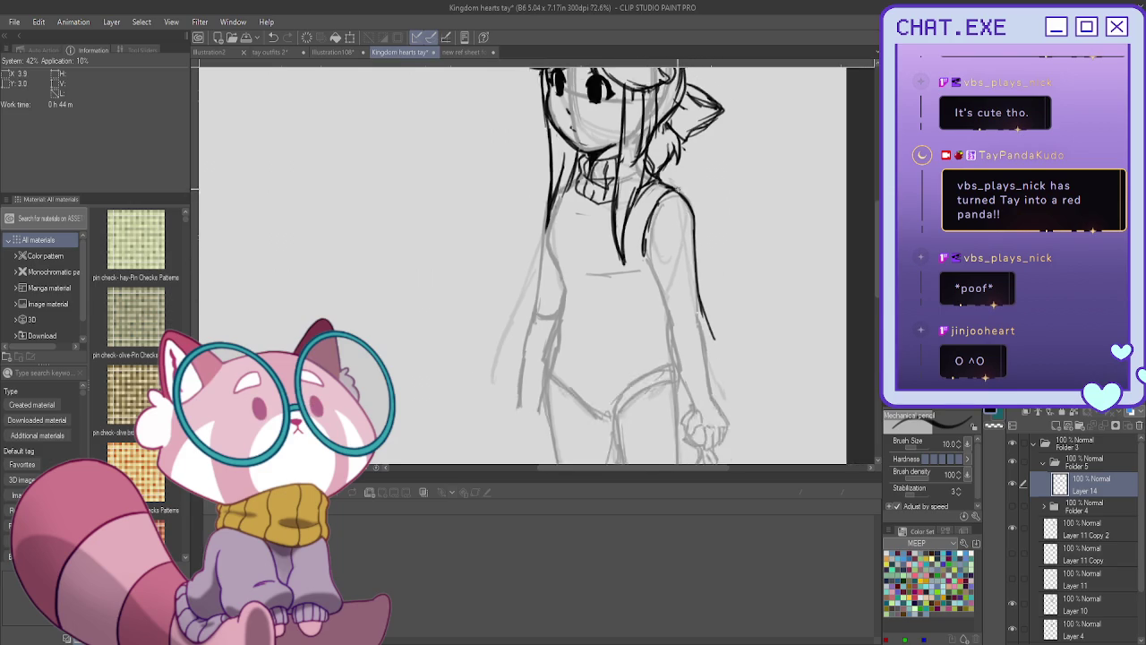
key(ctrl+minus)
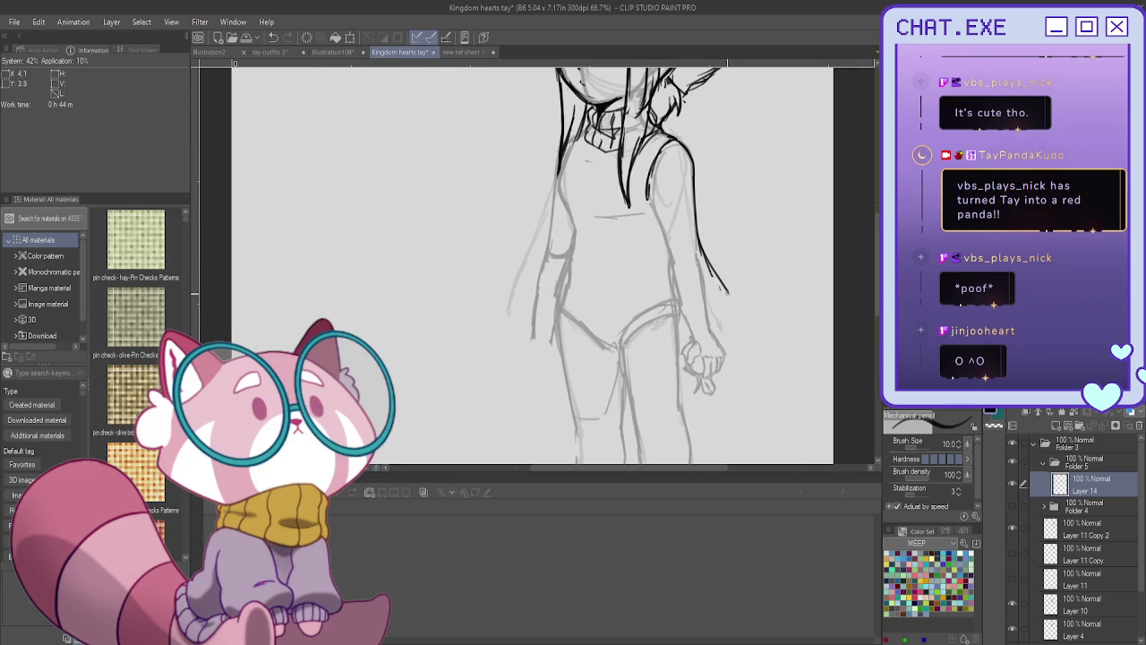
mouse_move(692, 334)
mouse_down()
mouse_move(714, 323)
mouse_move(702, 336)
mouse_up()
mouse_move(725, 279)
mouse_down()
mouse_move(734, 310)
mouse_move(708, 326)
mouse_up()
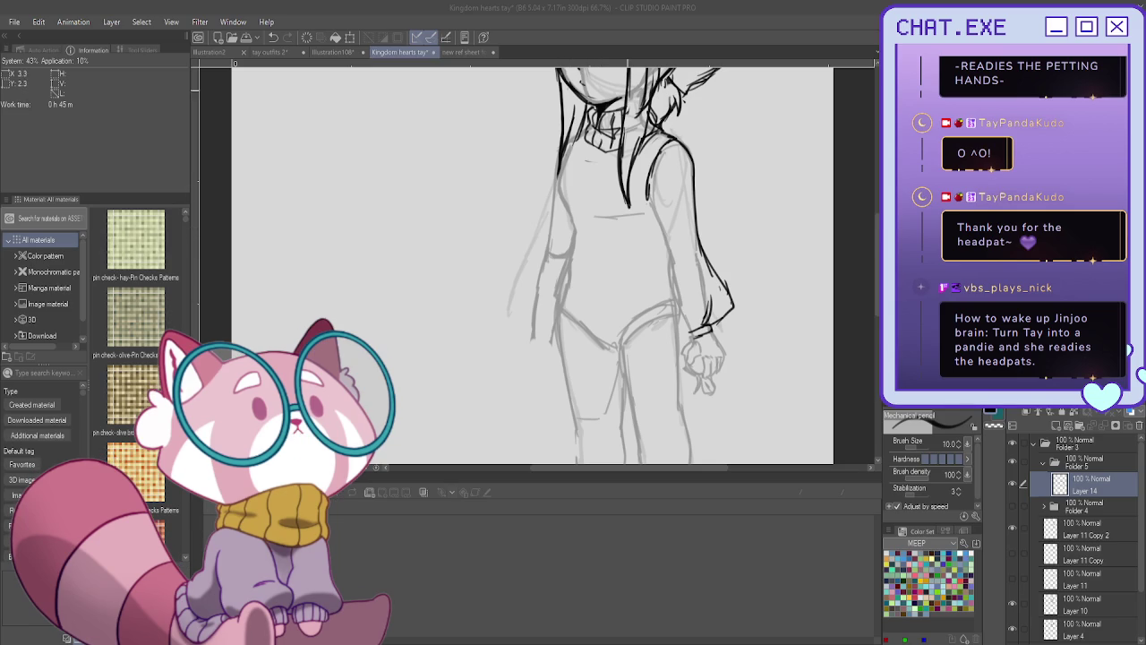
Erase the old lower sleeve lines and redraw a puffed right sleeve with a gathered cuff.
drag(649, 199, 646, 284)
drag(686, 328, 657, 322)
drag(681, 283, 670, 294)
drag(707, 242, 729, 309)
mouse_move(697, 237)
mouse_down()
mouse_move(730, 314)
mouse_move(700, 329)
mouse_up()
mouse_move(647, 269)
mouse_down()
mouse_move(643, 319)
mouse_move(682, 328)
mouse_up()
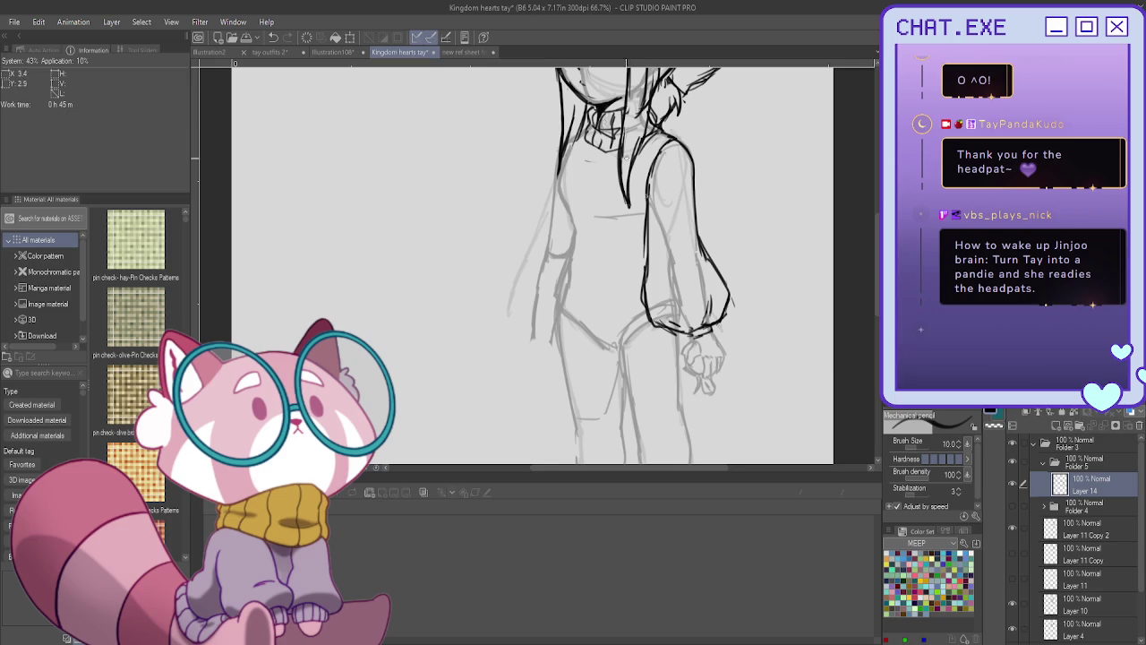
Outline the left torso and the left sleeve's arched cuff, then add a straight waistline.
mouse_move(558, 139)
mouse_down()
mouse_move(542, 240)
mouse_move(515, 291)
mouse_move(528, 324)
mouse_move(547, 330)
mouse_up()
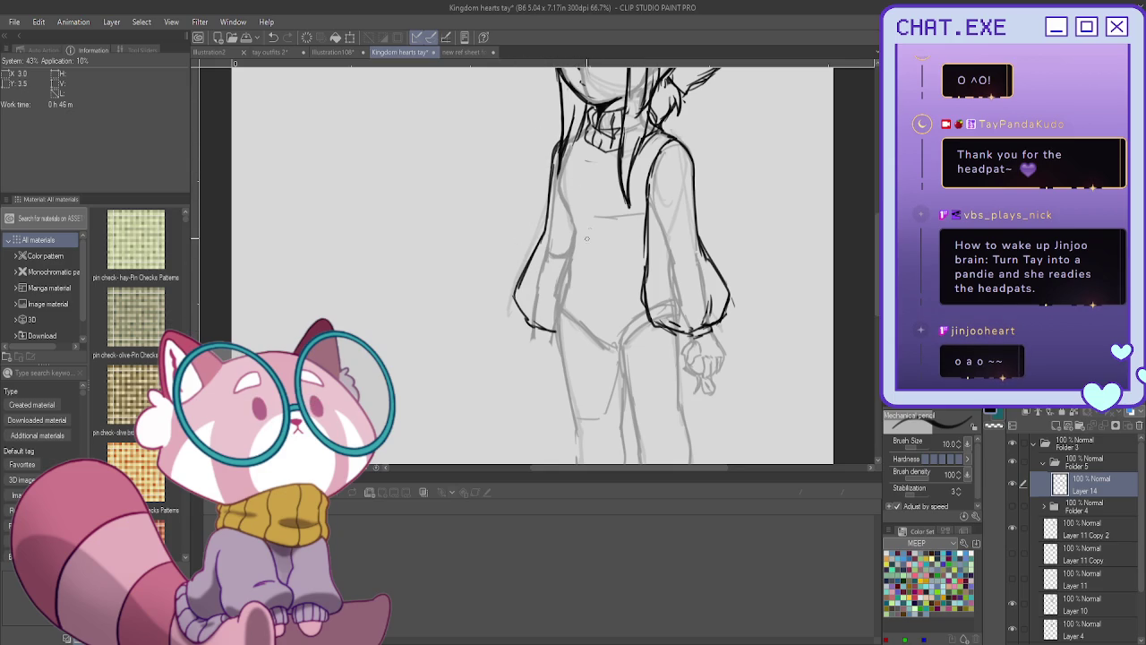
mouse_move(567, 238)
mouse_down()
mouse_move(552, 267)
mouse_move(573, 238)
mouse_move(573, 261)
mouse_move(616, 276)
mouse_up()
shift+click(644, 282)
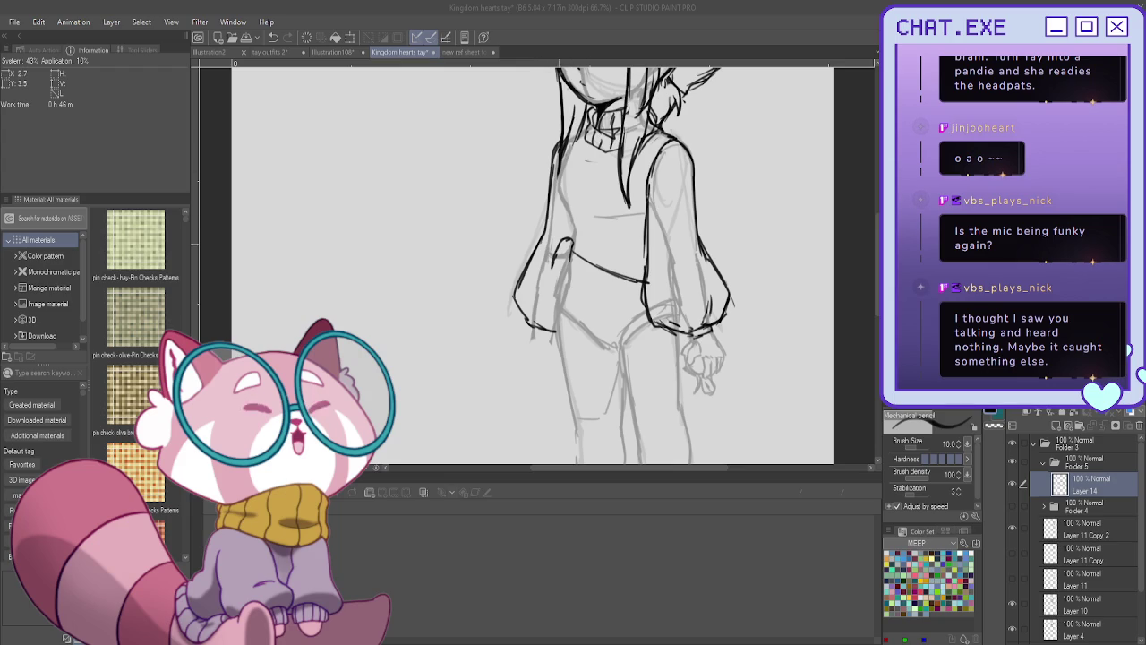
click(562, 249)
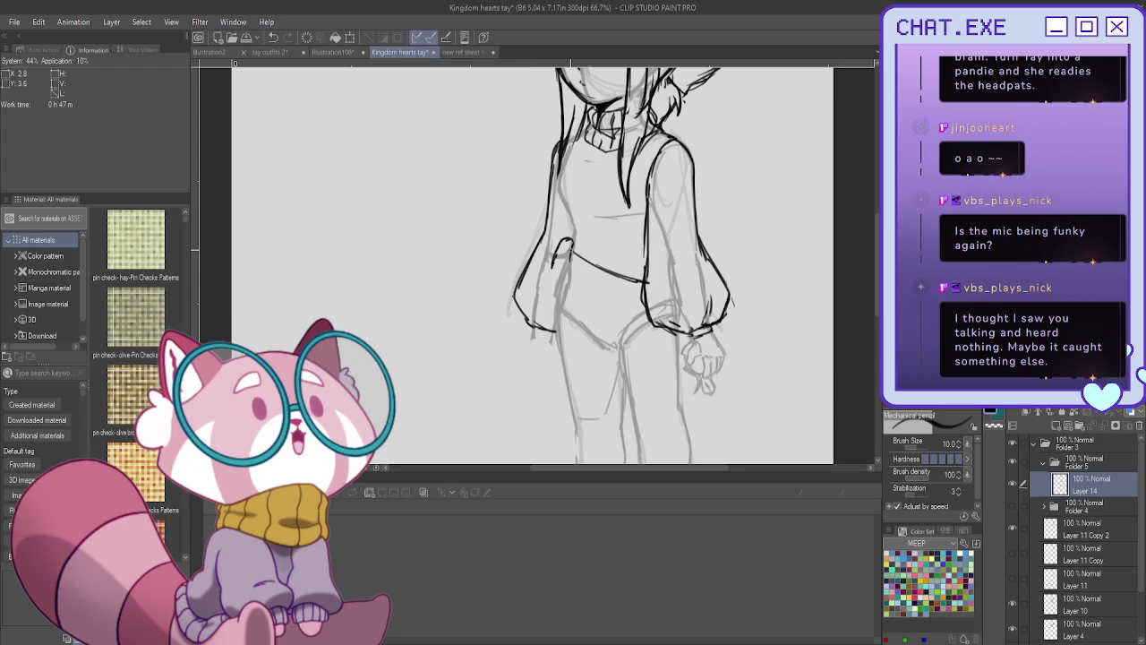
Strengthen the left cuff and draw a belt bag at the waist tucked against both cuffs.
mouse_move(572, 244)
mouse_down()
mouse_move(557, 242)
mouse_move(548, 280)
mouse_up()
mouse_move(572, 249)
mouse_down()
mouse_move(550, 283)
mouse_move(577, 279)
mouse_move(620, 300)
mouse_move(636, 278)
mouse_move(636, 340)
mouse_move(668, 354)
mouse_move(688, 331)
mouse_move(690, 342)
mouse_up()
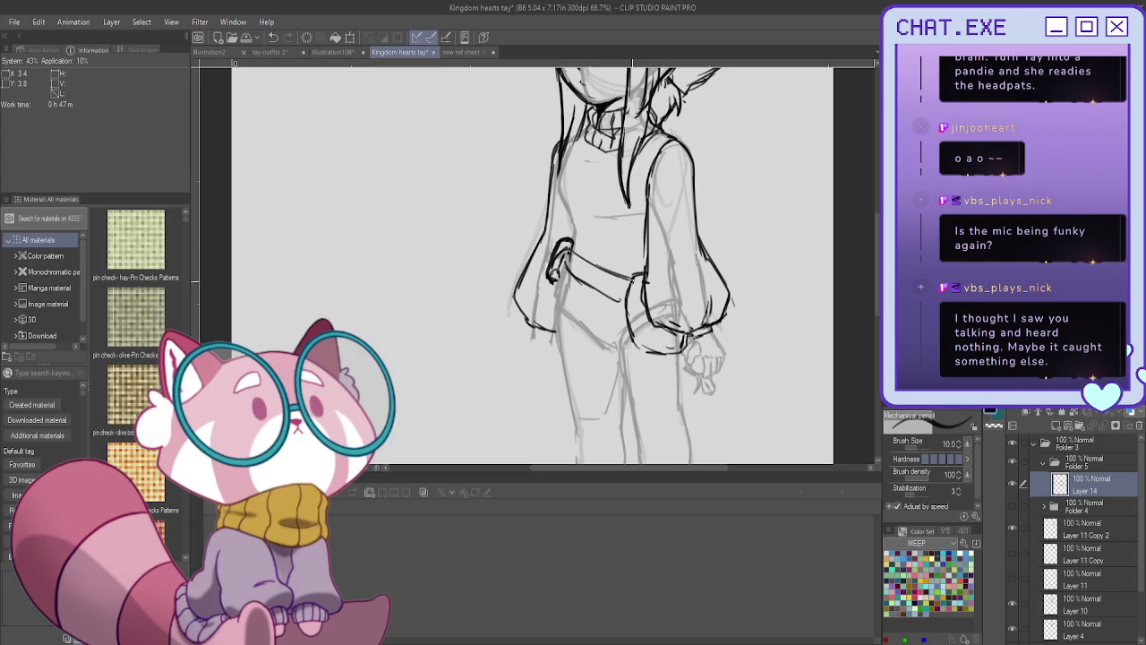
mouse_move(636, 290)
mouse_down()
mouse_move(639, 278)
mouse_move(634, 342)
mouse_move(690, 350)
mouse_up()
mouse_move(627, 292)
mouse_down()
mouse_move(641, 335)
mouse_move(677, 340)
mouse_move(653, 338)
mouse_up()
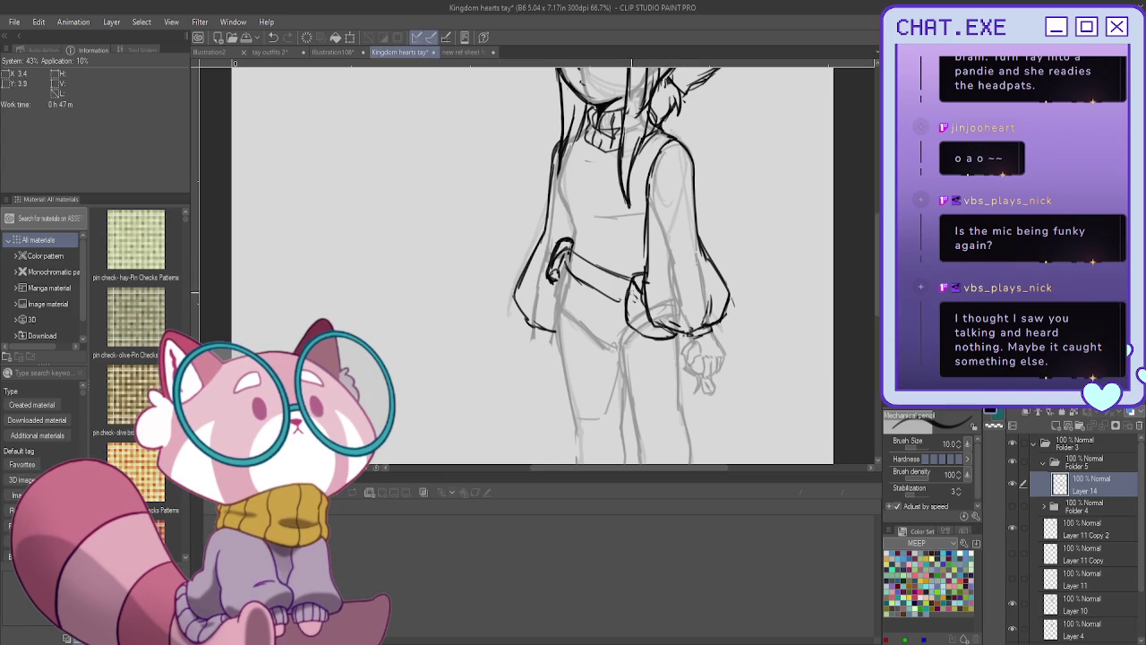
drag(630, 278, 637, 327)
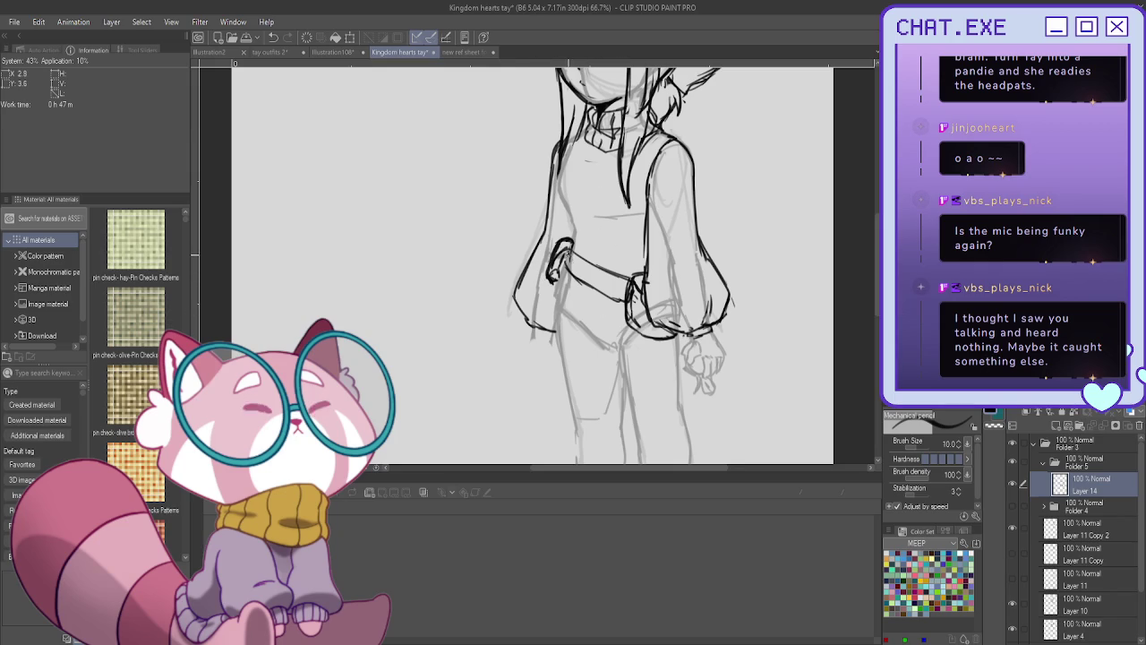
mouse_move(570, 186)
mouse_down()
mouse_move(674, 349)
mouse_move(621, 354)
mouse_up()
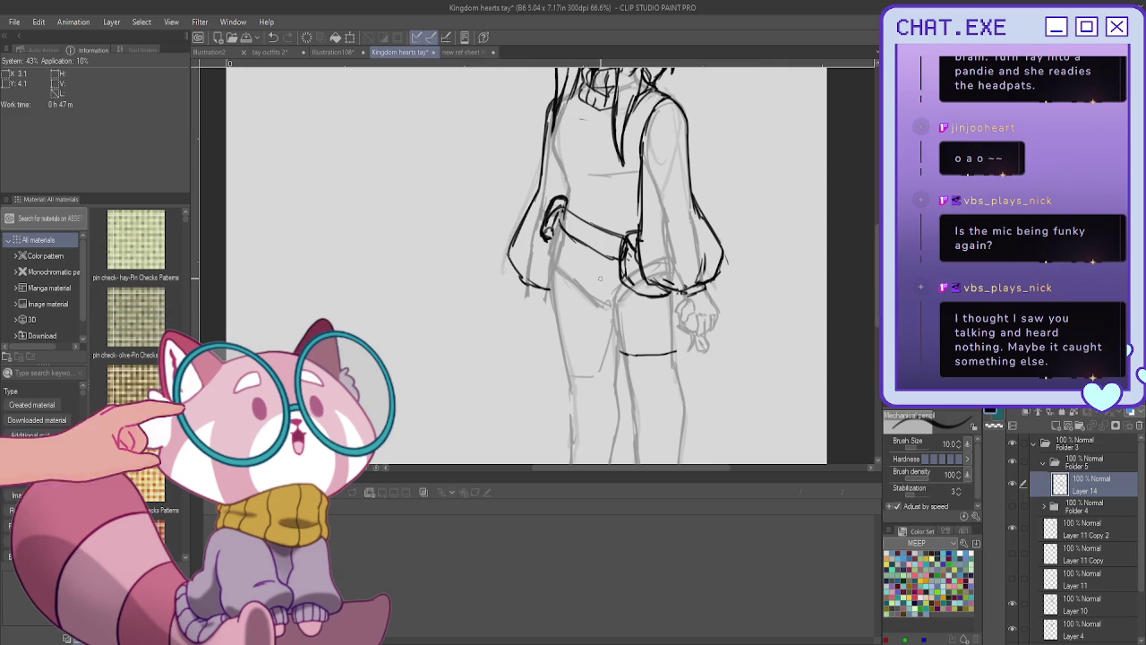
Outline the shorts with rolled cuffs, a button on each leg, and fold lines.
mouse_move(546, 247)
mouse_down()
mouse_move(527, 328)
mouse_move(575, 357)
mouse_move(561, 358)
mouse_move(618, 378)
mouse_up()
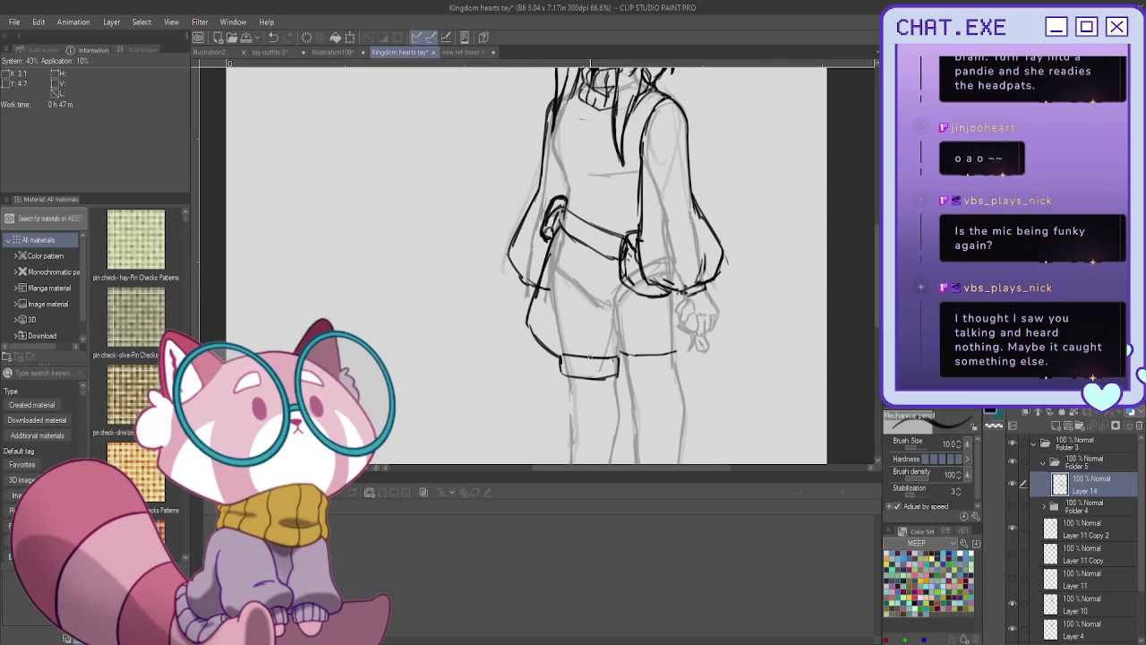
click(585, 367)
mouse_move(620, 358)
mouse_down()
mouse_move(643, 376)
mouse_move(676, 369)
mouse_move(623, 375)
mouse_move(678, 353)
mouse_up()
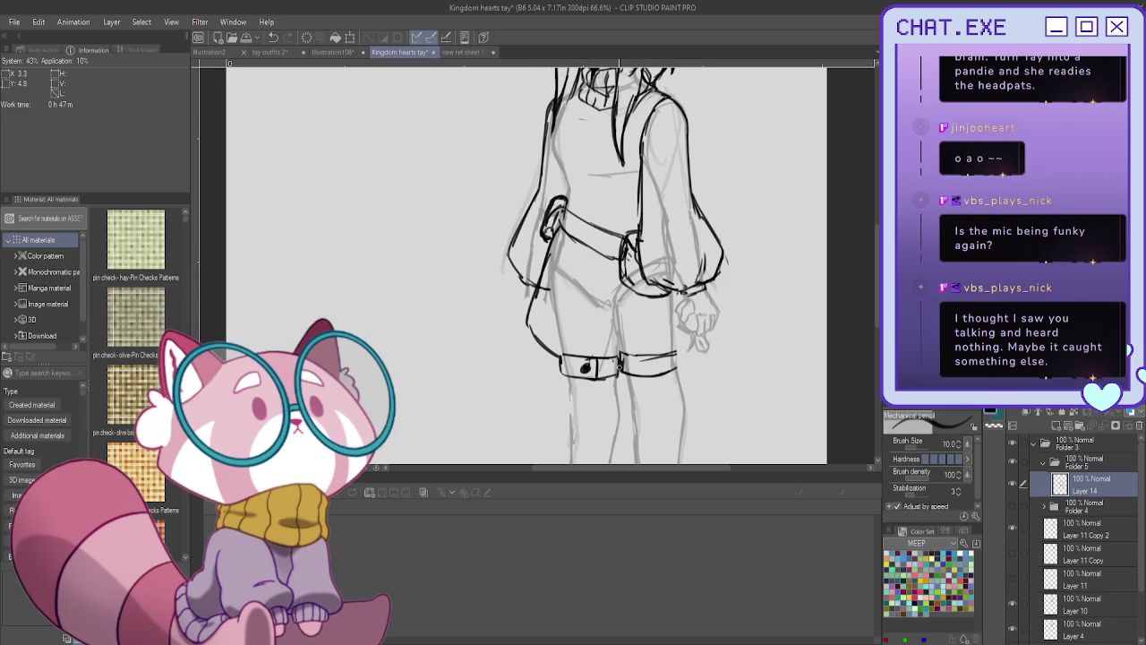
mouse_move(639, 355)
mouse_down()
mouse_move(635, 372)
mouse_move(647, 369)
mouse_up()
mouse_move(573, 283)
mouse_down()
mouse_move(601, 300)
mouse_move(582, 304)
mouse_move(620, 359)
mouse_move(605, 333)
mouse_move(635, 351)
mouse_move(704, 345)
mouse_up()
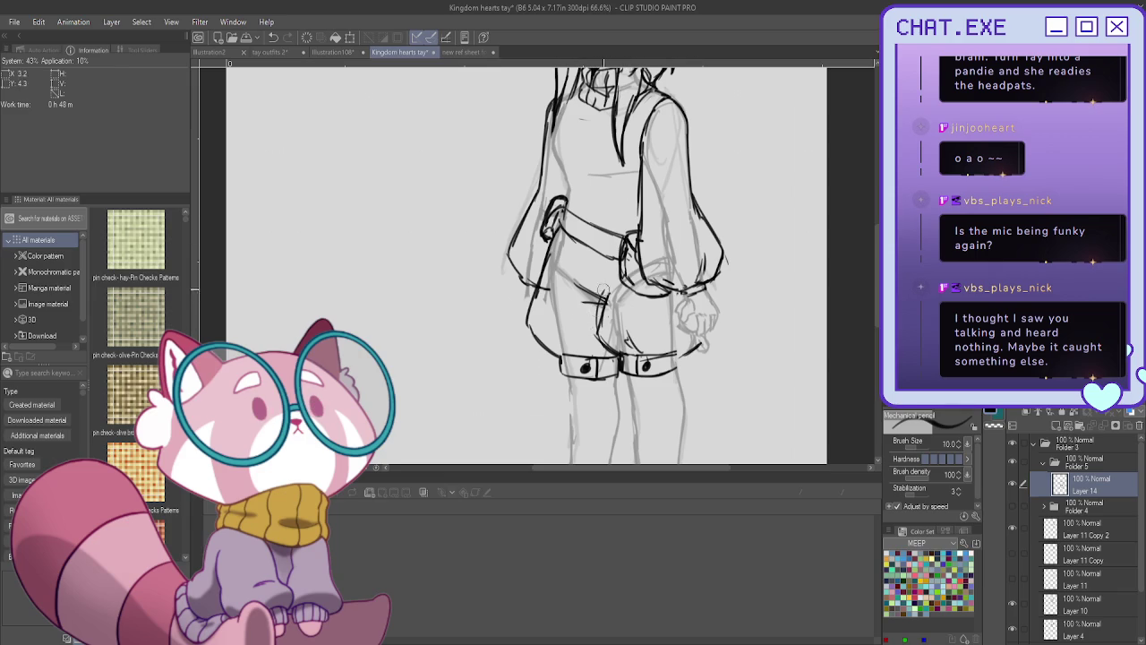
mouse_move(607, 288)
mouse_down()
mouse_move(598, 333)
mouse_move(609, 297)
mouse_move(598, 300)
mouse_move(605, 310)
mouse_up()
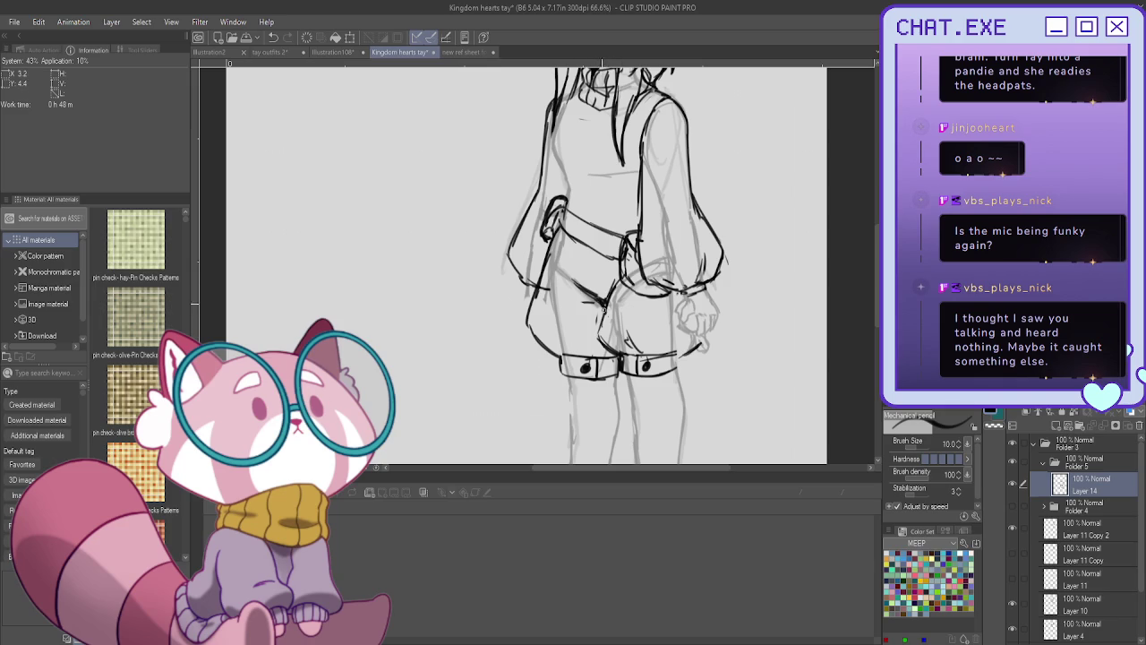
scroll(618, 381, down, 2)
Ink the right hand's outer edge and fingers below the sleeve cuff.
scroll(680, 359, up, 2)
scroll(738, 313, up, 1)
scroll(719, 188, up, 2)
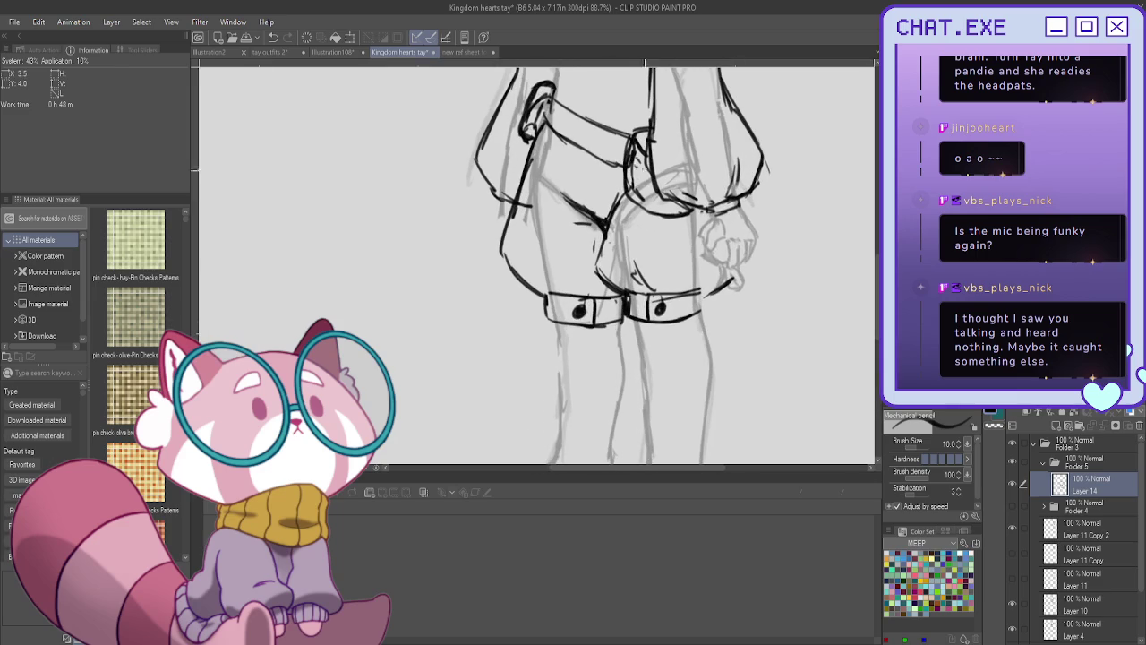
mouse_move(742, 211)
mouse_down()
mouse_move(750, 258)
mouse_move(729, 269)
mouse_move(731, 248)
mouse_move(726, 271)
mouse_move(750, 265)
mouse_move(740, 267)
mouse_up()
mouse_move(729, 242)
mouse_down()
mouse_move(725, 261)
mouse_move(698, 253)
mouse_move(725, 252)
mouse_move(725, 269)
mouse_up()
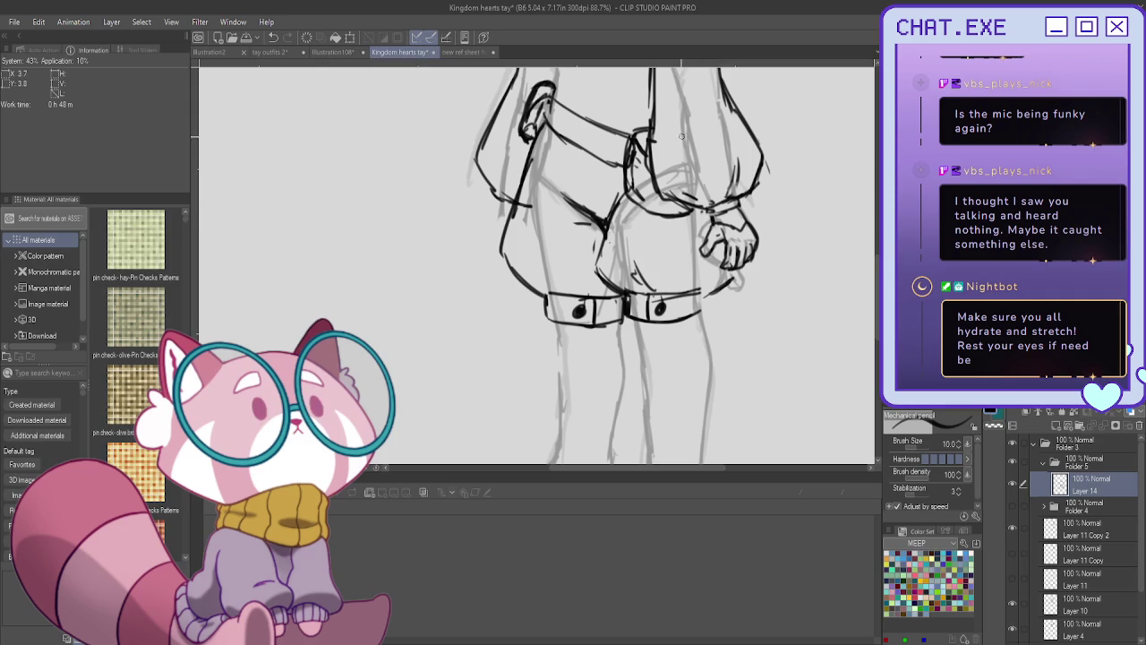
scroll(678, 149, down, 3)
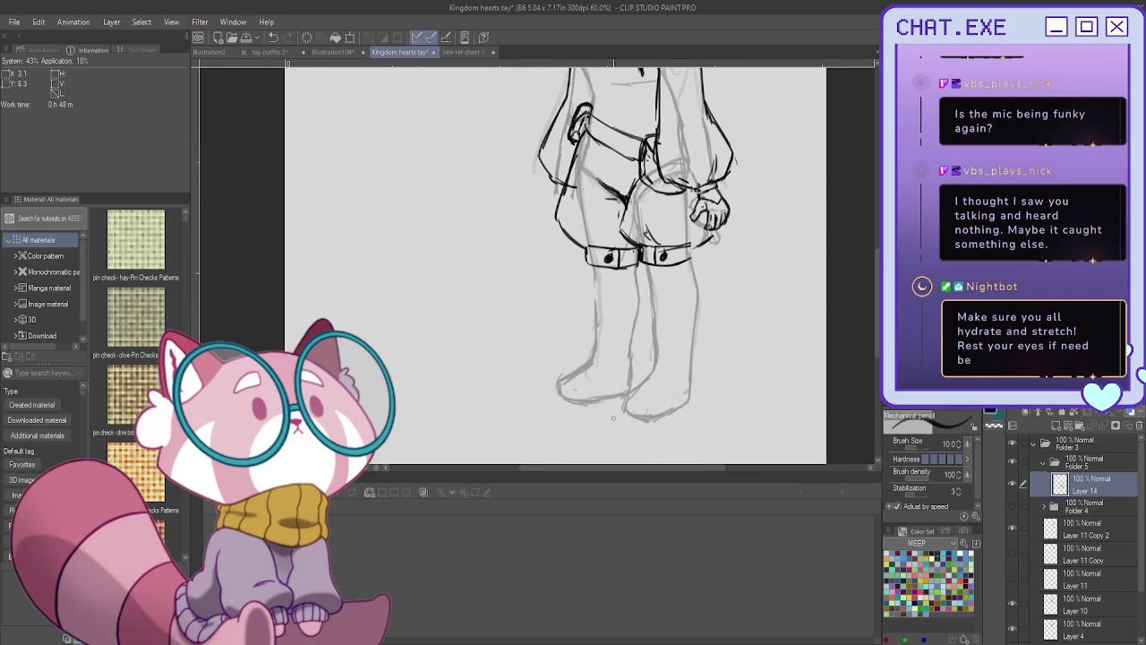
Sketch an ankle strap and a bow with darkened loops on the lower leg.
scroll(614, 417, up, 2)
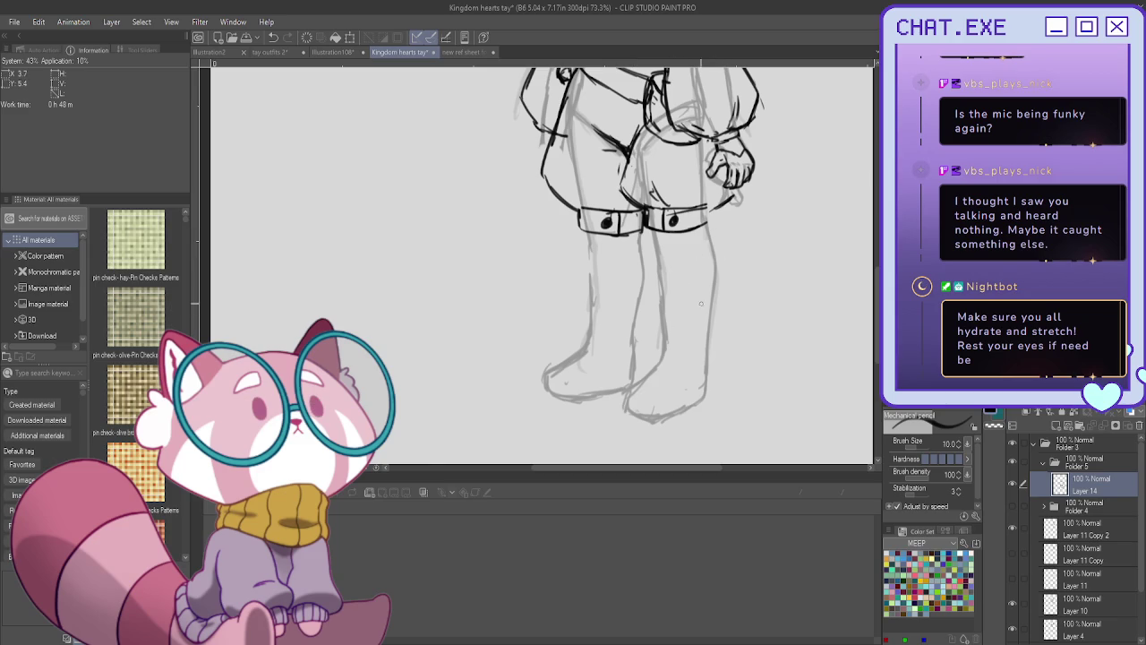
drag(712, 299, 671, 305)
mouse_move(710, 313)
mouse_down()
mouse_move(728, 310)
mouse_move(719, 333)
mouse_up()
drag(685, 320, 692, 315)
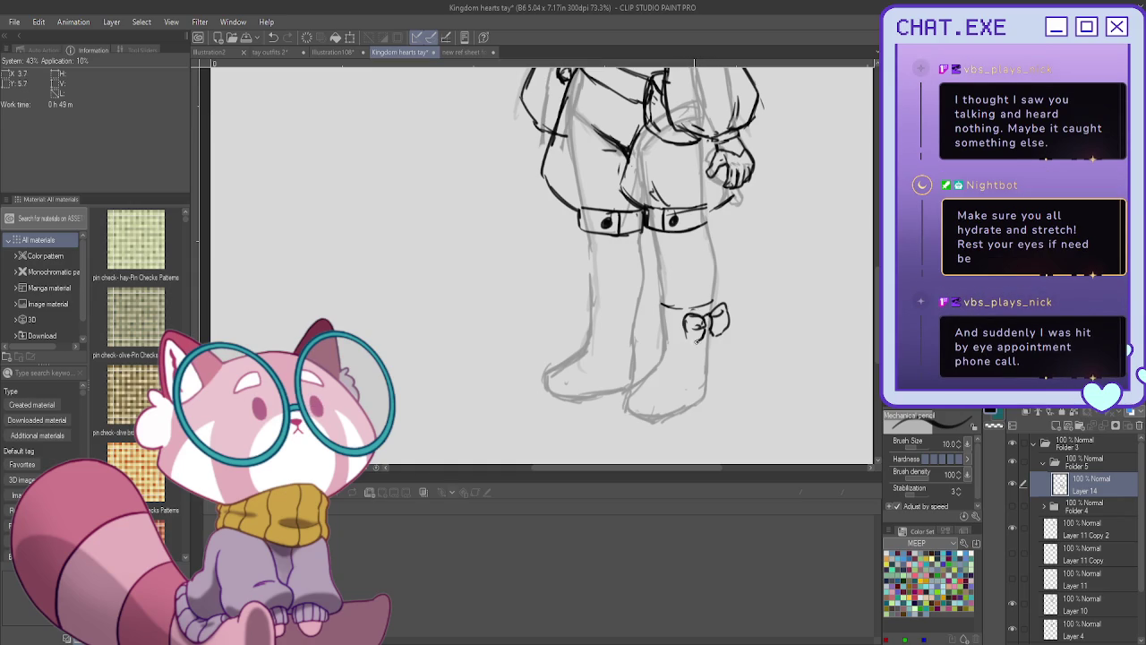
drag(684, 338, 686, 315)
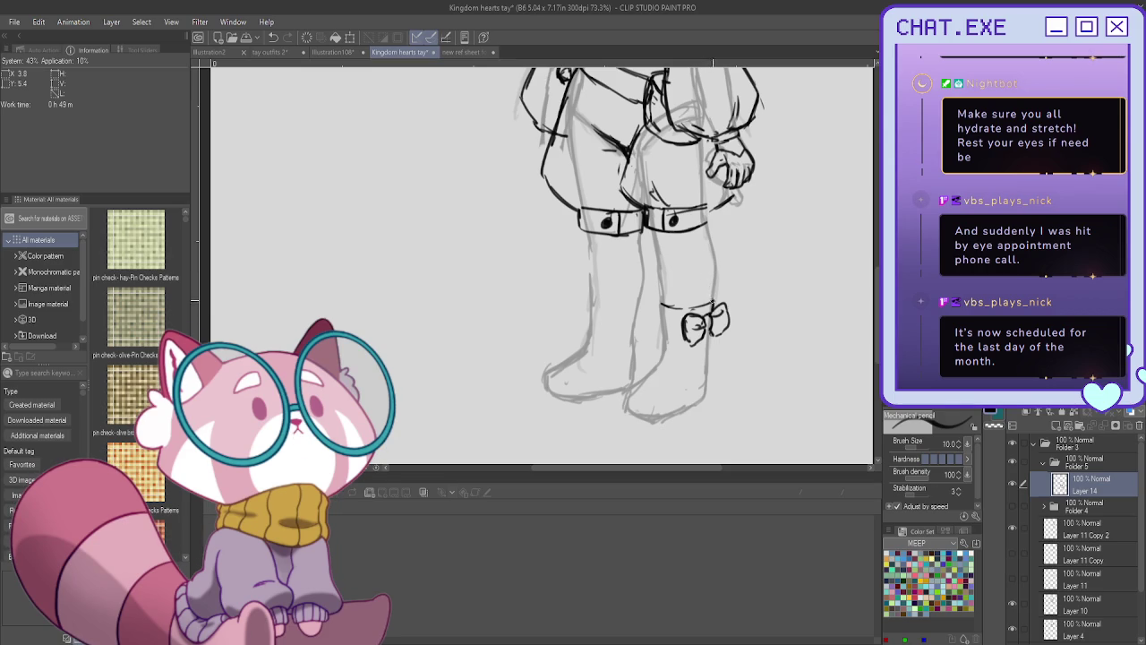
Ink the first boot's top, sides and toe, erasing and redrawing the toe strokes.
mouse_move(705, 299)
mouse_down()
mouse_move(660, 303)
mouse_move(664, 352)
mouse_up()
mouse_move(671, 307)
mouse_down()
mouse_move(671, 353)
mouse_move(643, 386)
mouse_move(663, 412)
mouse_up()
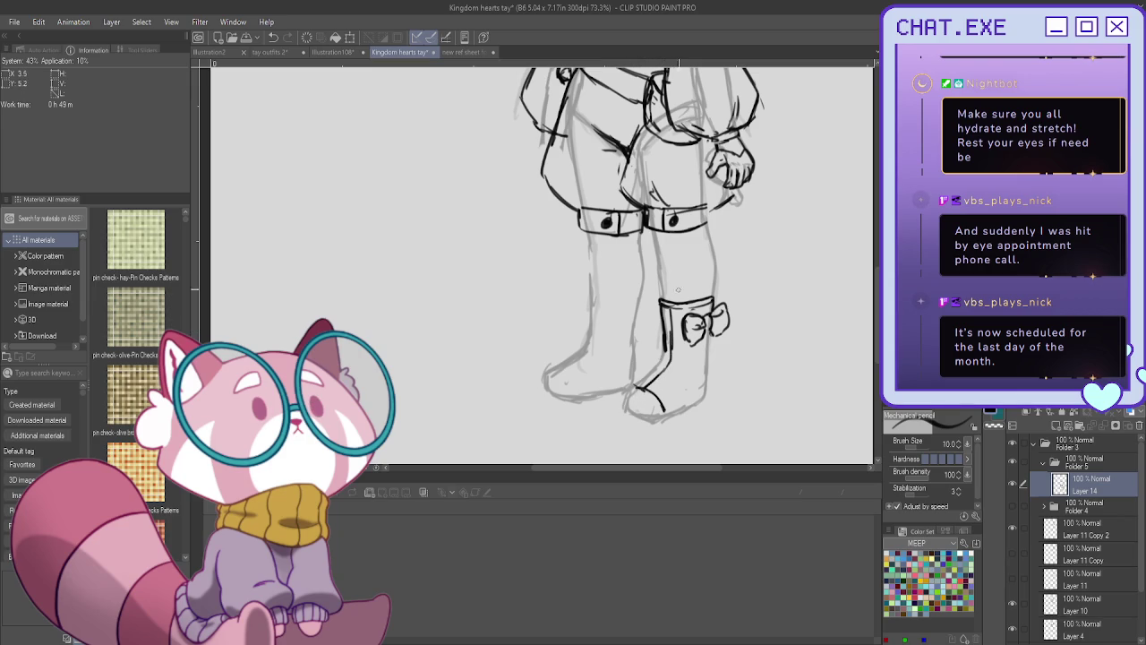
drag(664, 344, 625, 409)
mouse_move(663, 400)
mouse_down()
mouse_move(658, 414)
mouse_move(642, 408)
mouse_up()
mouse_move(662, 387)
mouse_down()
mouse_move(626, 408)
mouse_move(660, 407)
mouse_up()
mouse_move(674, 308)
mouse_down()
mouse_move(675, 355)
mouse_move(653, 391)
mouse_up()
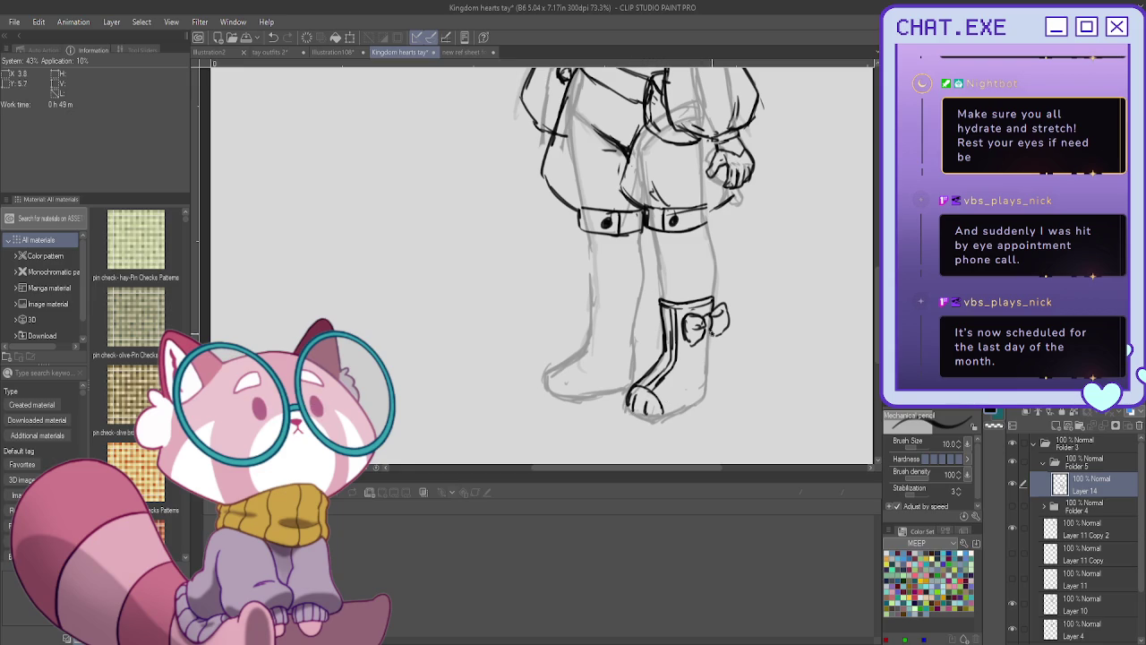
drag(711, 331, 708, 387)
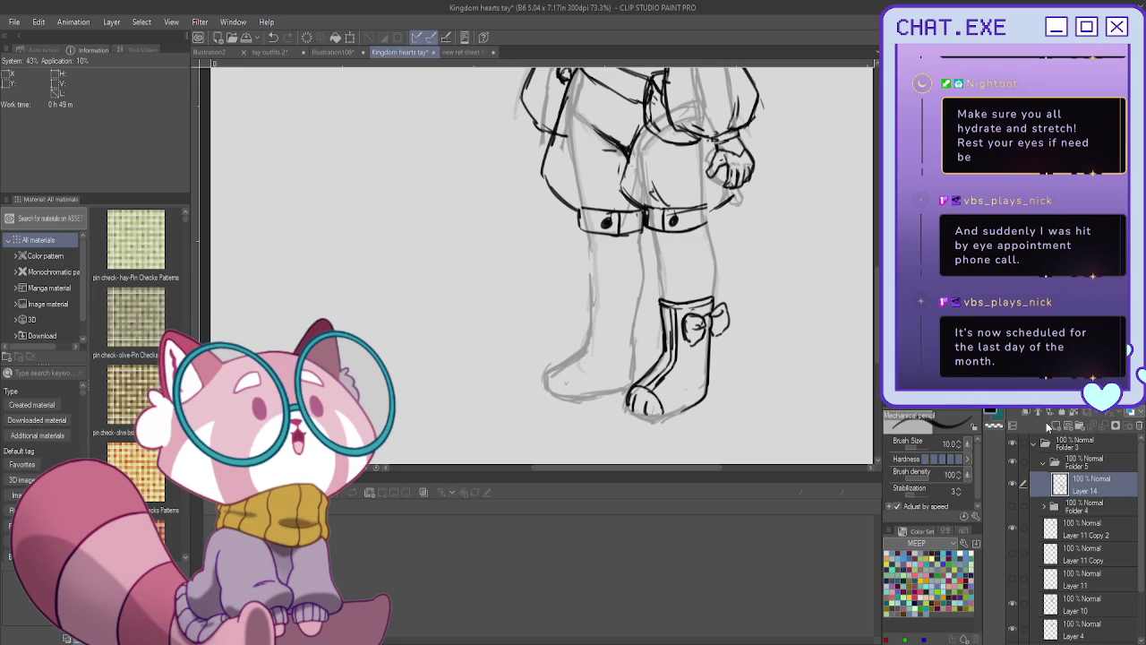
Flip the canvas horizontally and outline the second boot plus the bowed boot's sole and inner line.
key(h)
scroll(349, 416, up, 2)
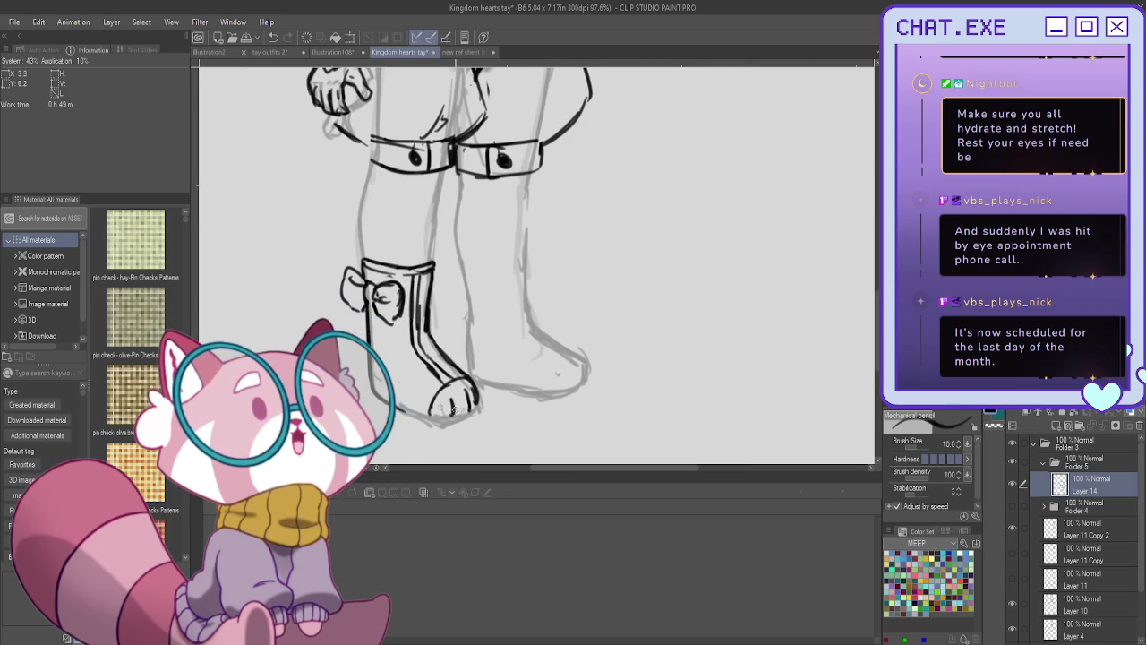
drag(443, 416, 396, 406)
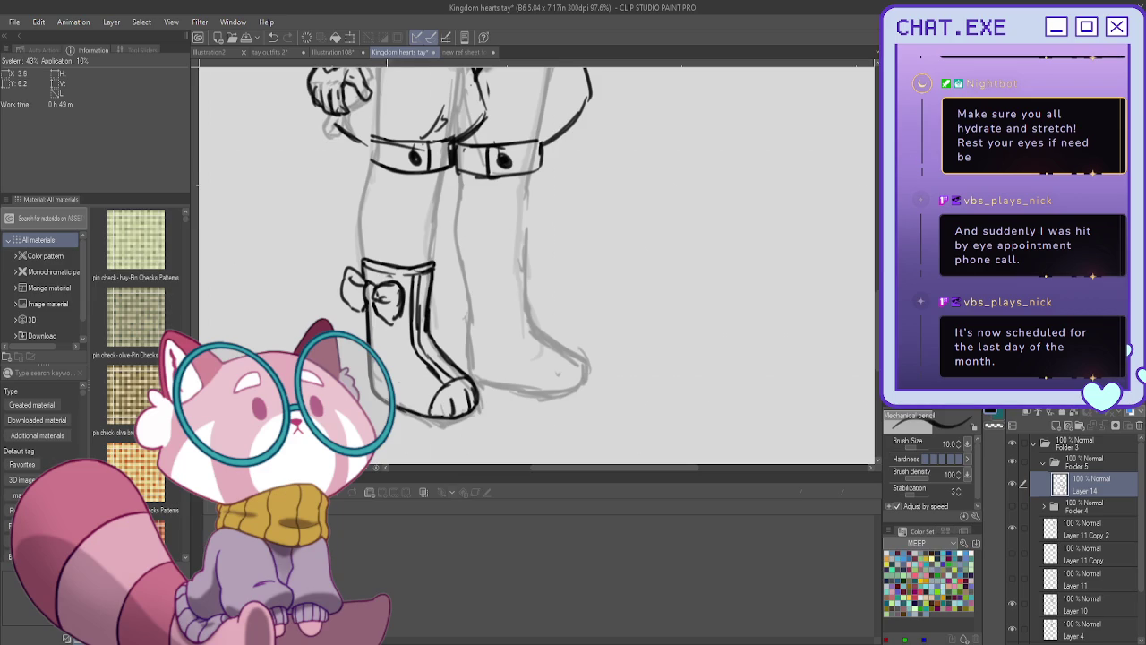
mouse_move(479, 405)
mouse_down()
mouse_move(445, 427)
mouse_move(369, 388)
mouse_move(449, 423)
mouse_up()
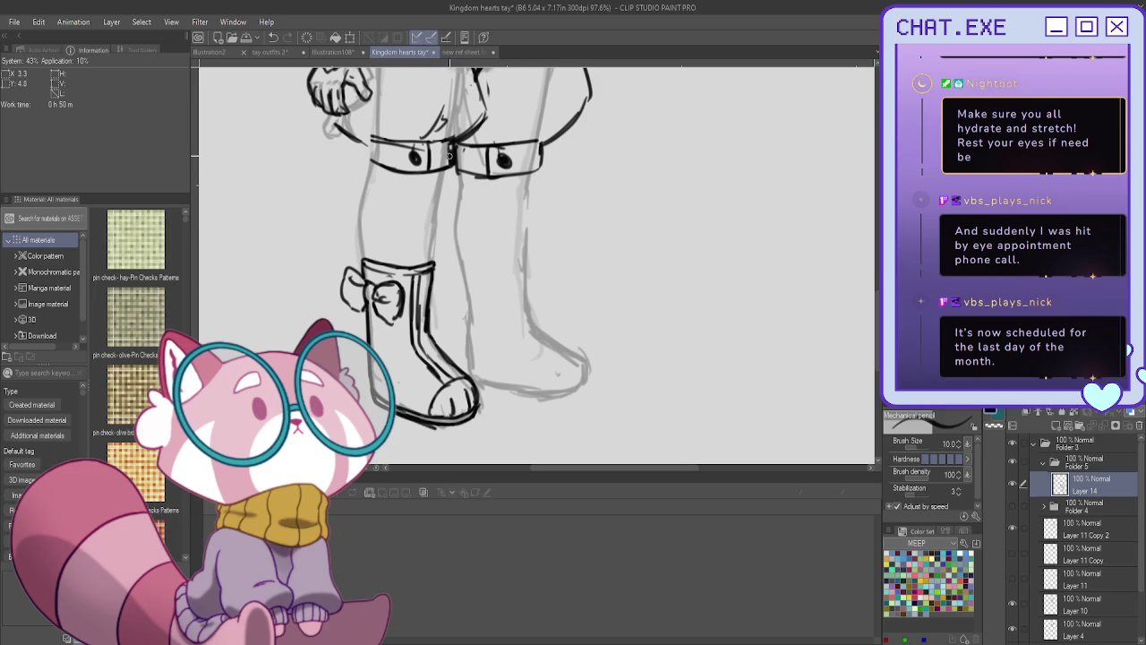
mouse_move(516, 257)
mouse_down()
mouse_move(467, 254)
mouse_move(529, 257)
mouse_move(532, 329)
mouse_move(580, 358)
mouse_move(586, 387)
mouse_move(486, 383)
mouse_up()
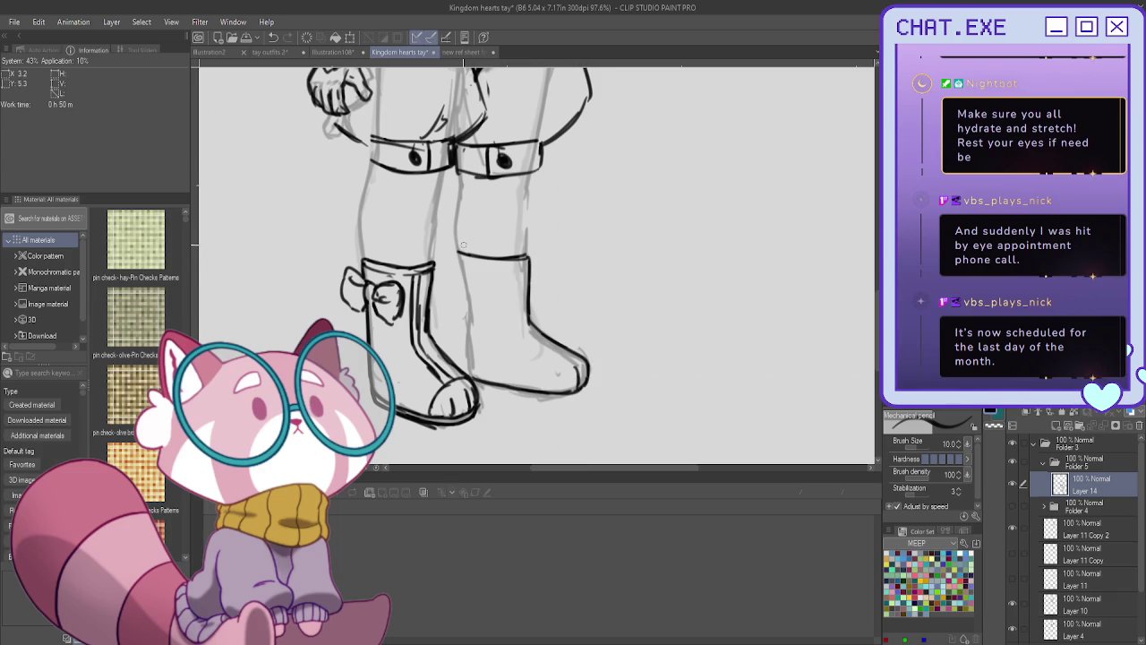
drag(458, 257, 471, 376)
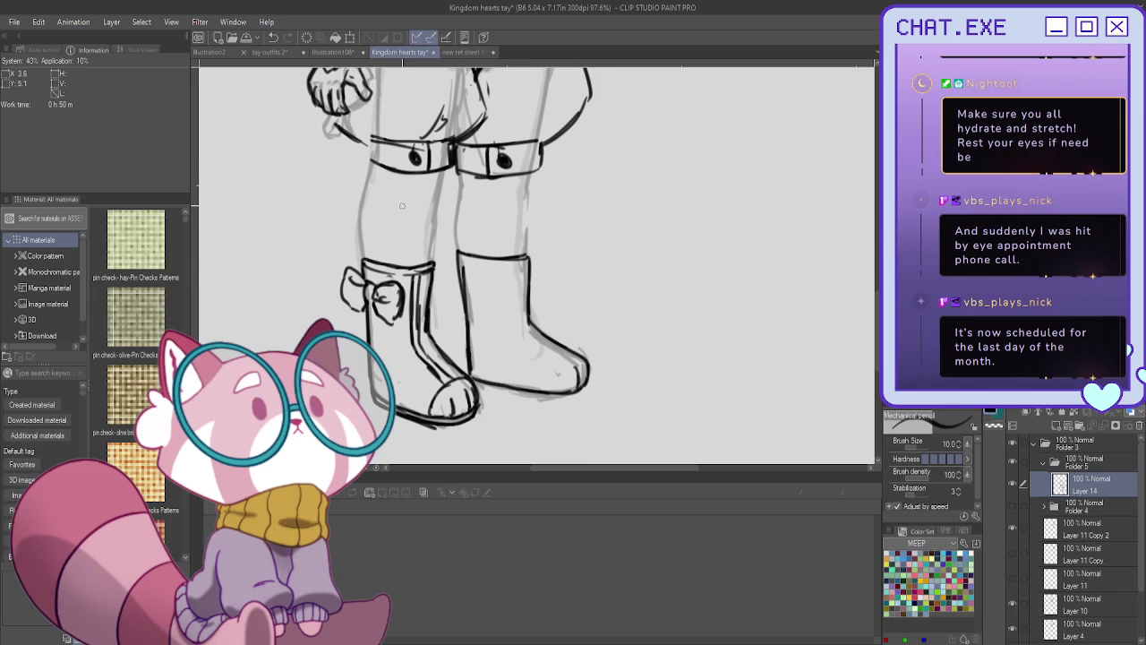
drag(419, 271, 421, 331)
mouse_move(518, 257)
mouse_down()
mouse_move(524, 331)
mouse_move(567, 364)
mouse_move(548, 389)
mouse_up()
Thicken and darken the edges, heels, tops and toes of both boots.
mouse_move(548, 346)
mouse_down()
mouse_move(524, 322)
mouse_move(521, 267)
mouse_move(525, 310)
mouse_up()
drag(525, 270, 528, 316)
mouse_move(423, 275)
mouse_down()
mouse_move(424, 342)
mouse_move(455, 374)
mouse_move(417, 348)
mouse_move(416, 275)
mouse_up()
mouse_move(415, 341)
mouse_down()
mouse_move(433, 367)
mouse_move(464, 378)
mouse_up()
drag(557, 343, 557, 394)
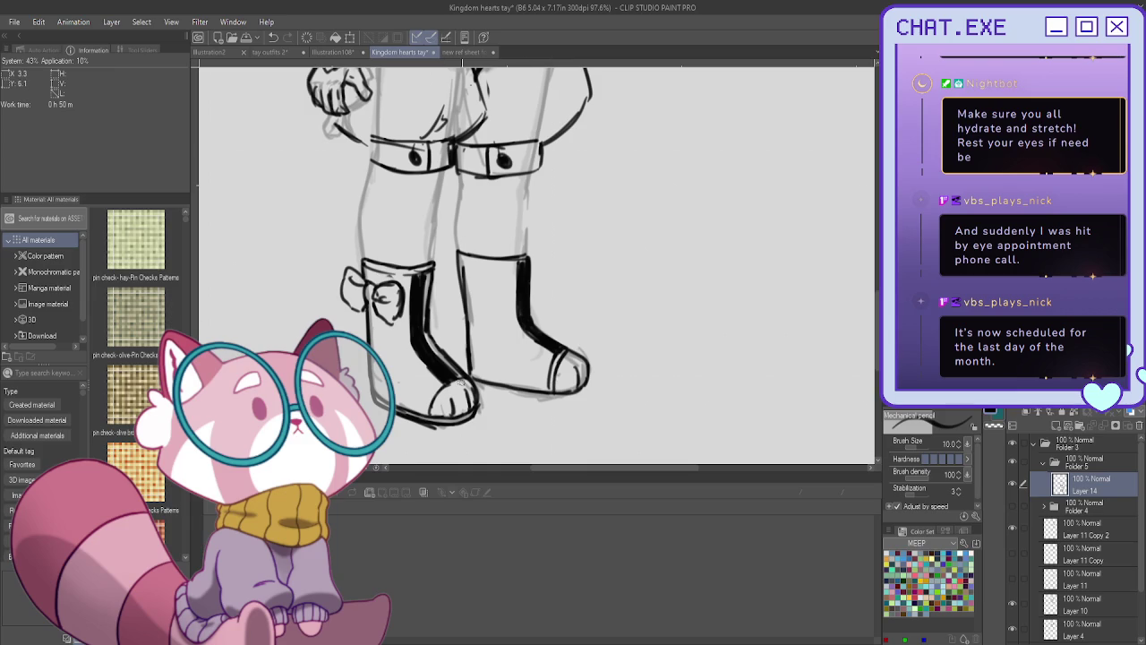
drag(465, 381, 433, 417)
drag(503, 254, 527, 260)
drag(456, 254, 469, 362)
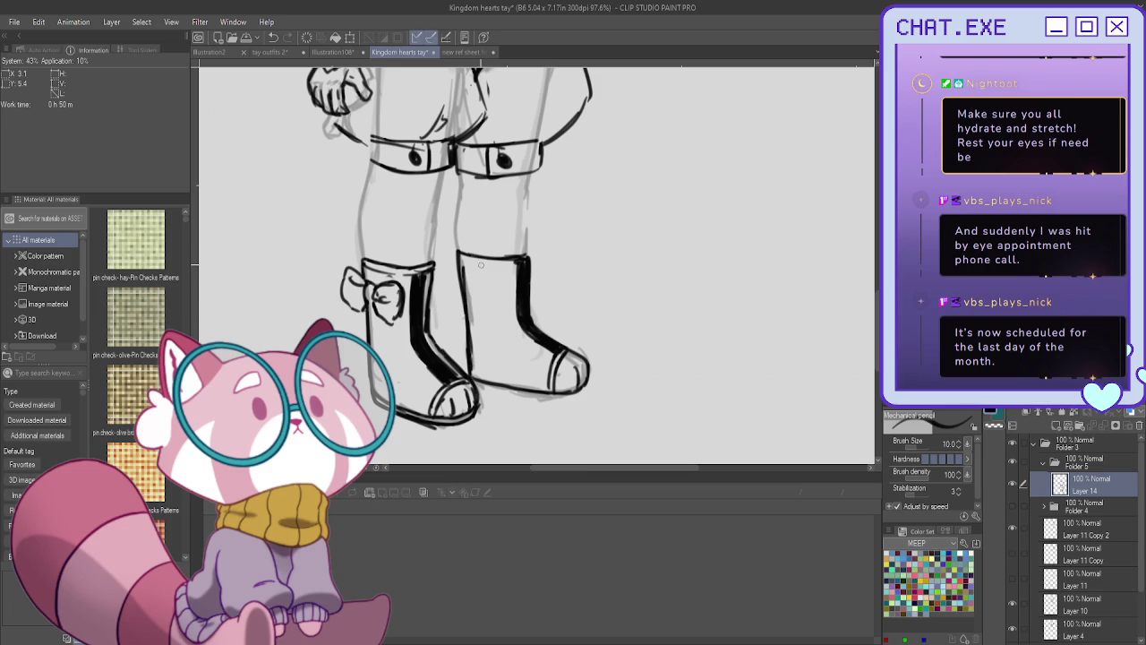
scroll(480, 265, down, 1)
scroll(557, 362, down, 1)
mouse_move(563, 362)
mouse_down()
mouse_move(550, 378)
mouse_move(488, 371)
mouse_up()
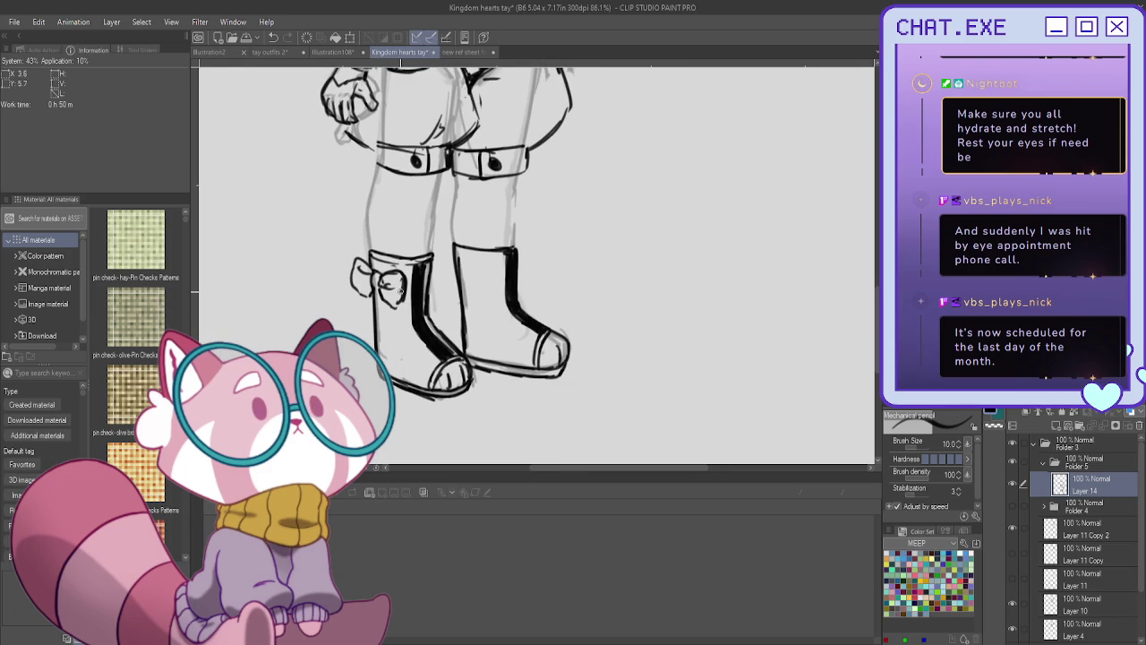
Trace over the inner and outer contours of both legs between shorts and boots.
scroll(490, 370, down, 1)
scroll(484, 268, down, 2)
scroll(481, 210, up, 1)
scroll(480, 232, up, 1)
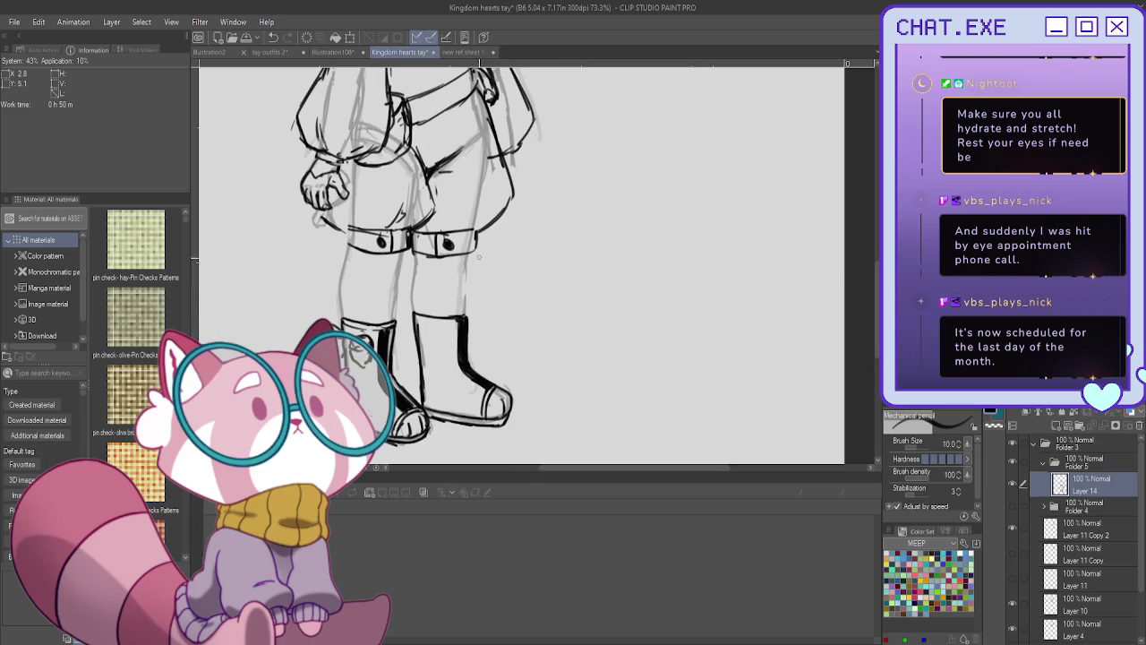
drag(467, 267, 463, 313)
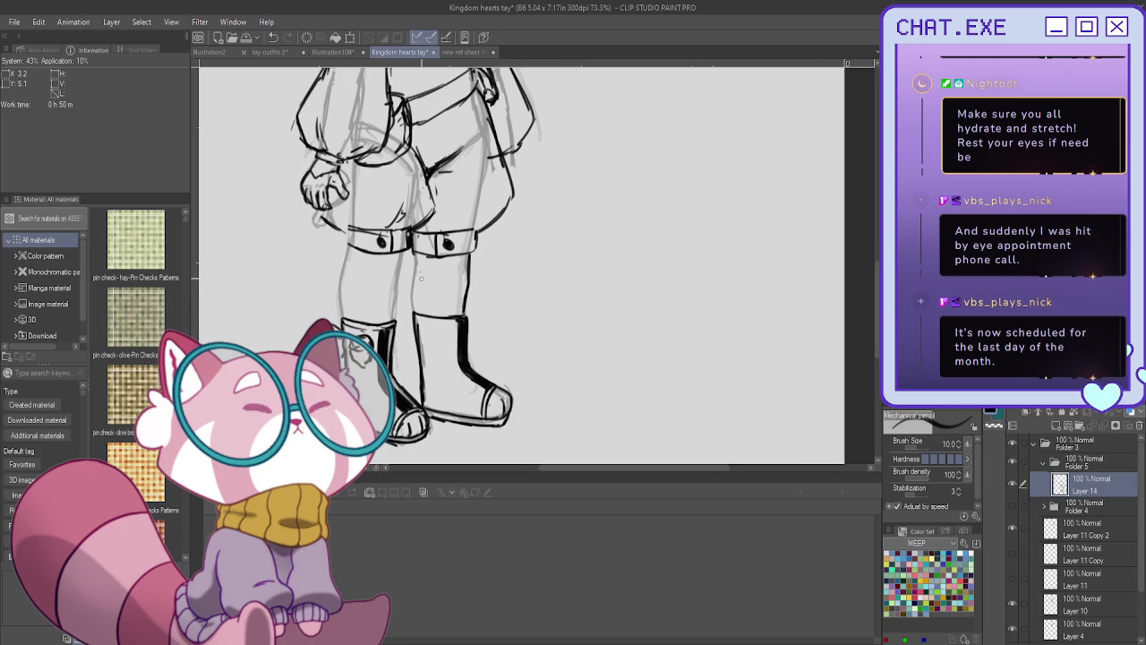
drag(415, 253, 413, 317)
drag(405, 245, 392, 318)
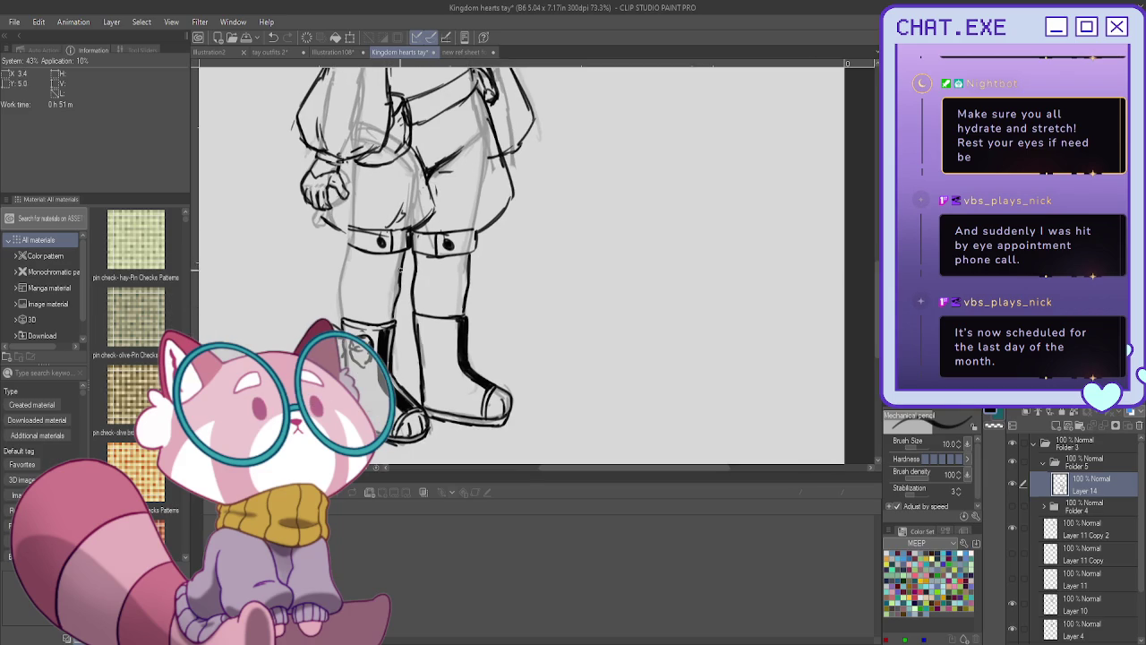
drag(403, 253, 394, 317)
drag(346, 253, 344, 318)
scroll(347, 269, down, 1)
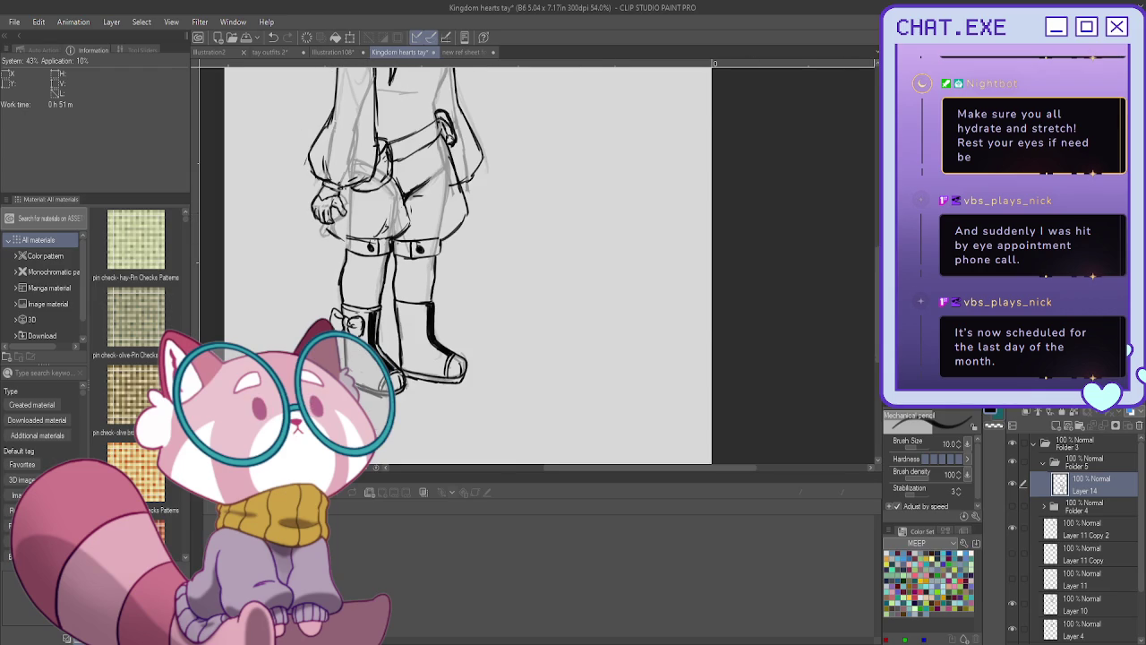
drag(448, 268, 515, 412)
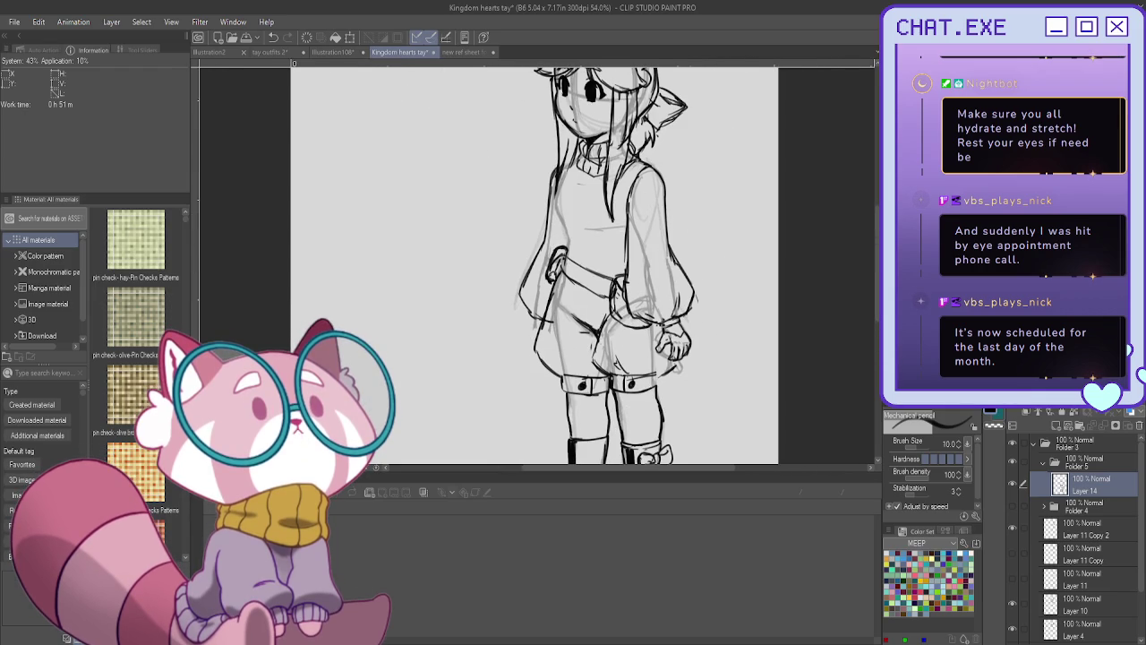
scroll(574, 199, up, 2)
Draw a plaid patch of crossing vertical and horizontal stripes on the sweater front.
scroll(582, 199, up, 1)
scroll(587, 199, up, 1)
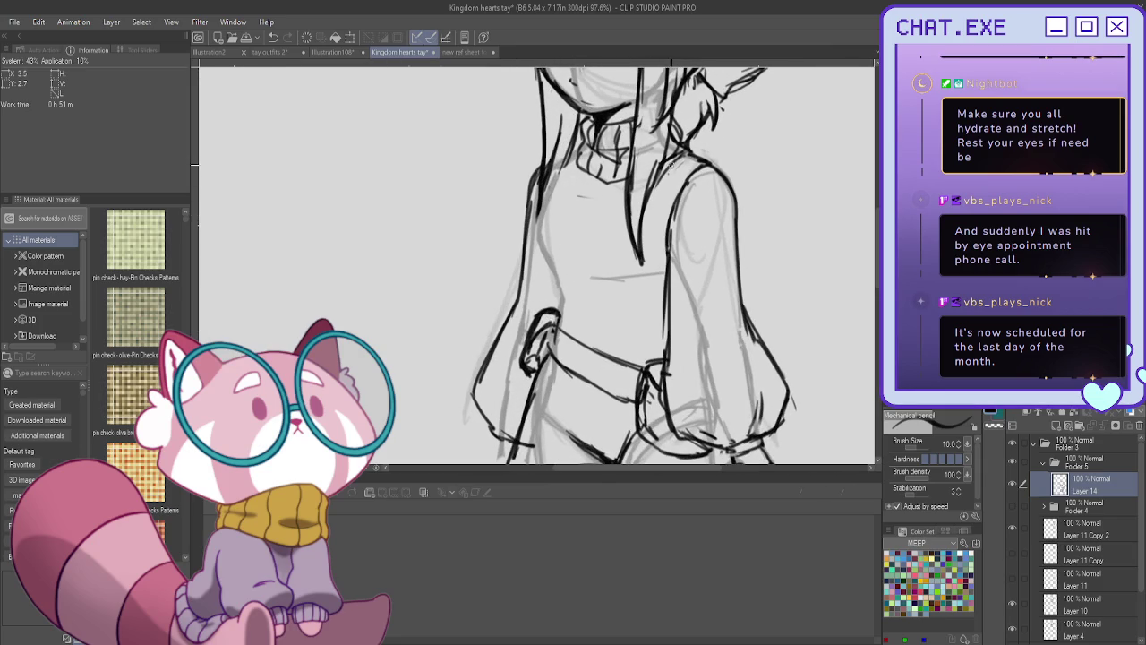
drag(609, 238, 578, 249)
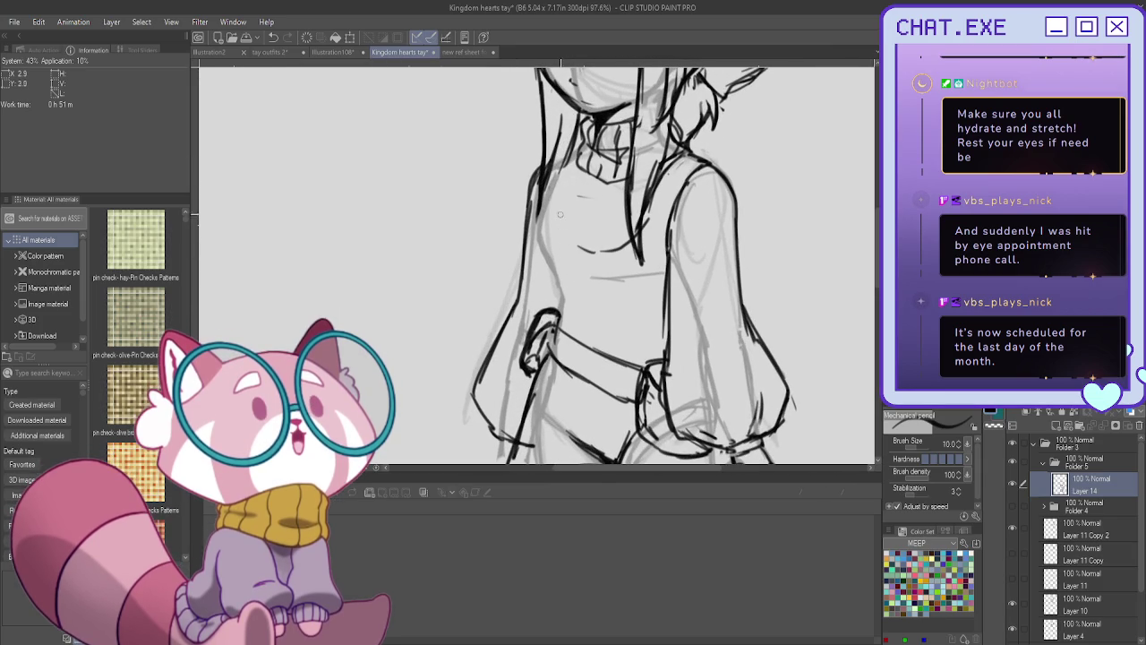
mouse_move(567, 159)
mouse_down()
mouse_move(566, 235)
mouse_move(586, 252)
mouse_up()
mouse_move(648, 200)
mouse_down()
mouse_move(589, 197)
mouse_move(576, 236)
mouse_up()
drag(580, 193, 582, 250)
mouse_move(596, 186)
mouse_down()
mouse_move(599, 253)
mouse_move(603, 240)
mouse_up()
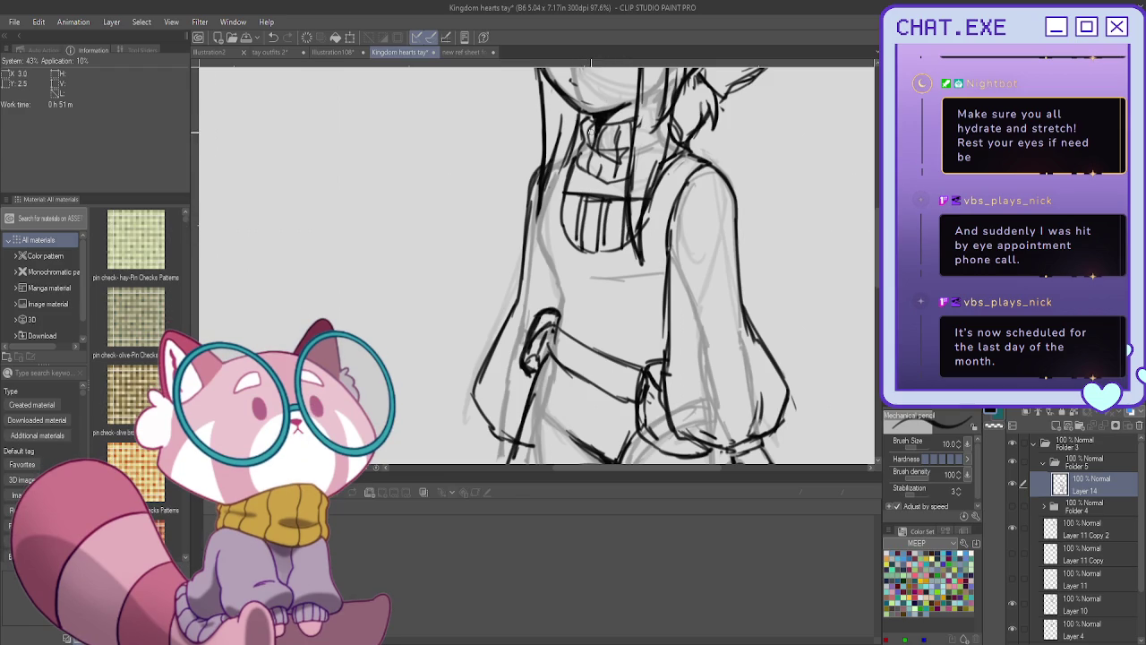
drag(627, 210, 555, 203)
drag(629, 222, 557, 213)
drag(627, 240, 563, 231)
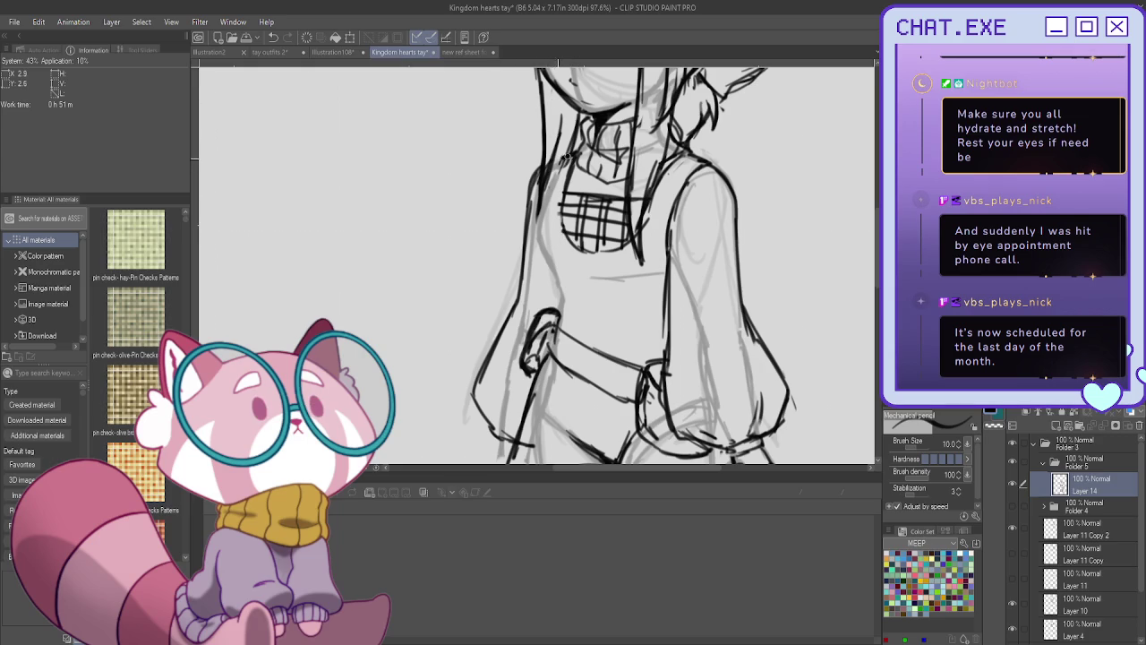
Undo a stray edge stroke, redraw the belt's top edge and add a belt loop.
mouse_move(562, 156)
mouse_down()
mouse_move(538, 224)
mouse_move(578, 346)
mouse_up()
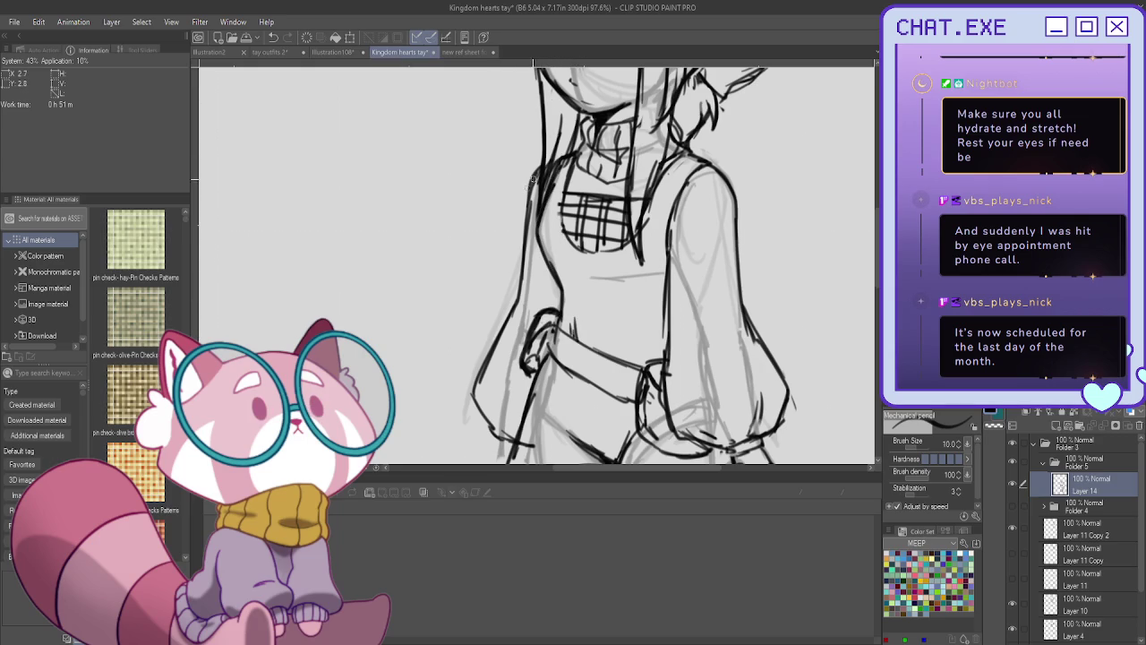
key(ctrl+z)
drag(559, 328, 620, 367)
drag(589, 356, 590, 384)
drag(605, 355, 607, 389)
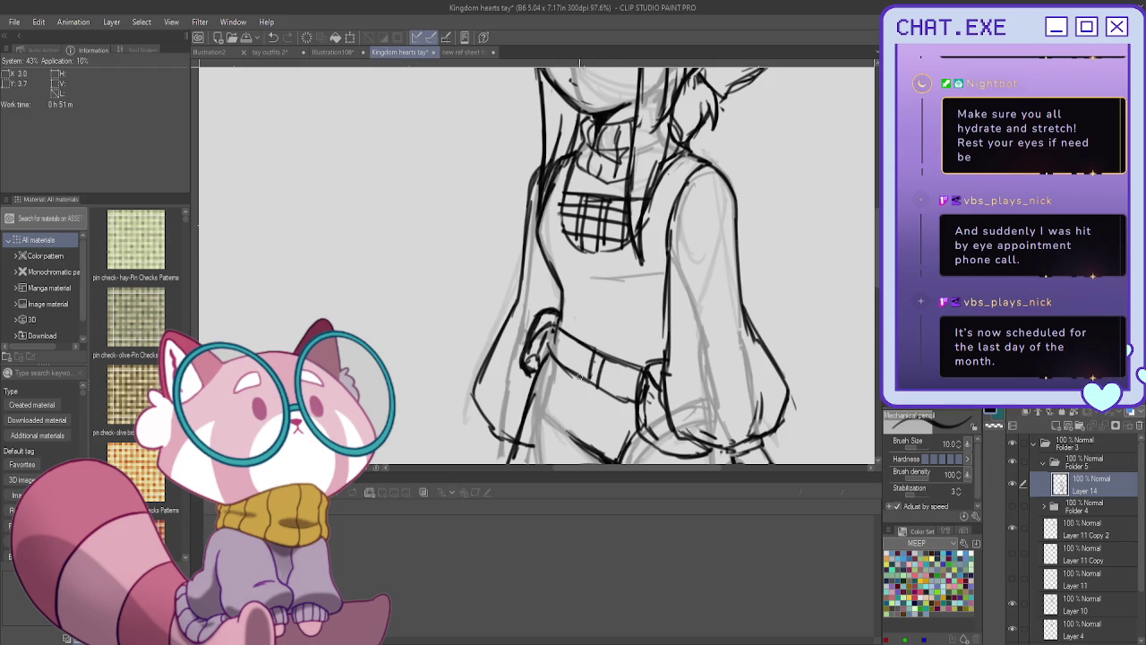
scroll(580, 376, down, 2)
scroll(550, 304, down, 1)
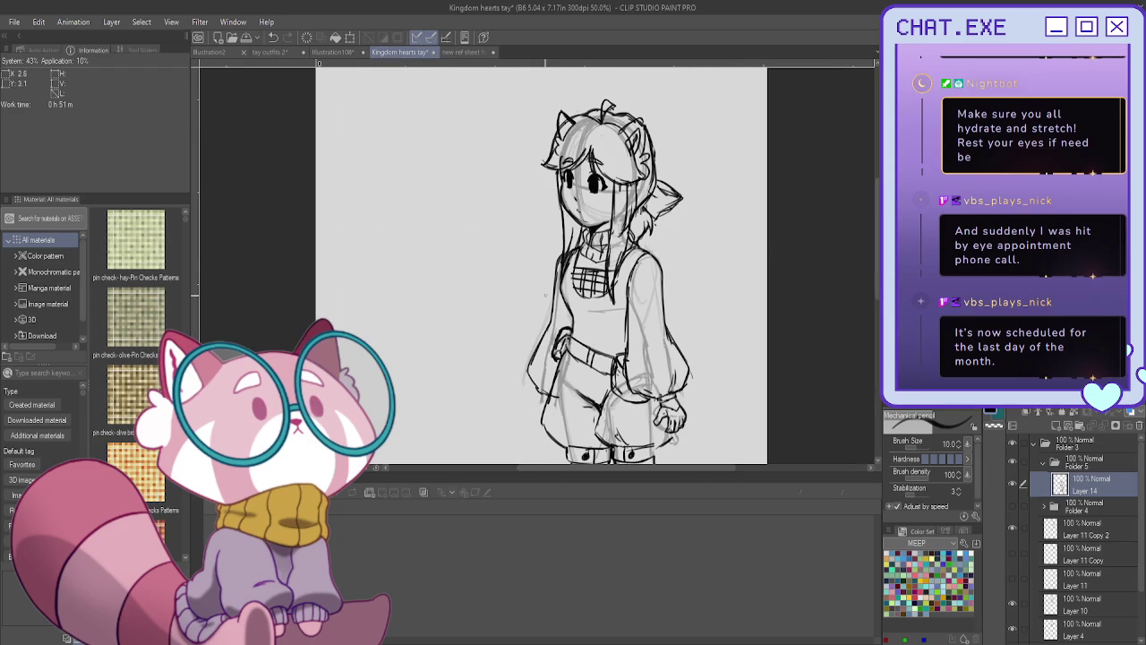
Mark the wrist cuff and thicken the sleeve outline down to it, ending at 25% zoom.
scroll(537, 393, up, 1)
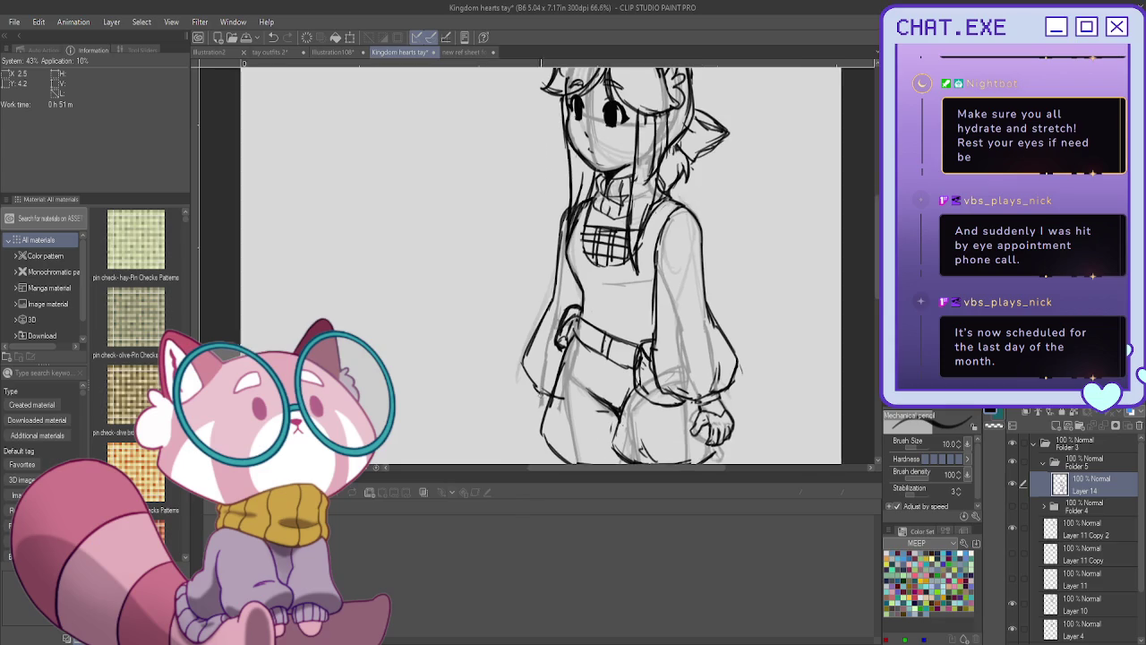
drag(539, 394, 542, 404)
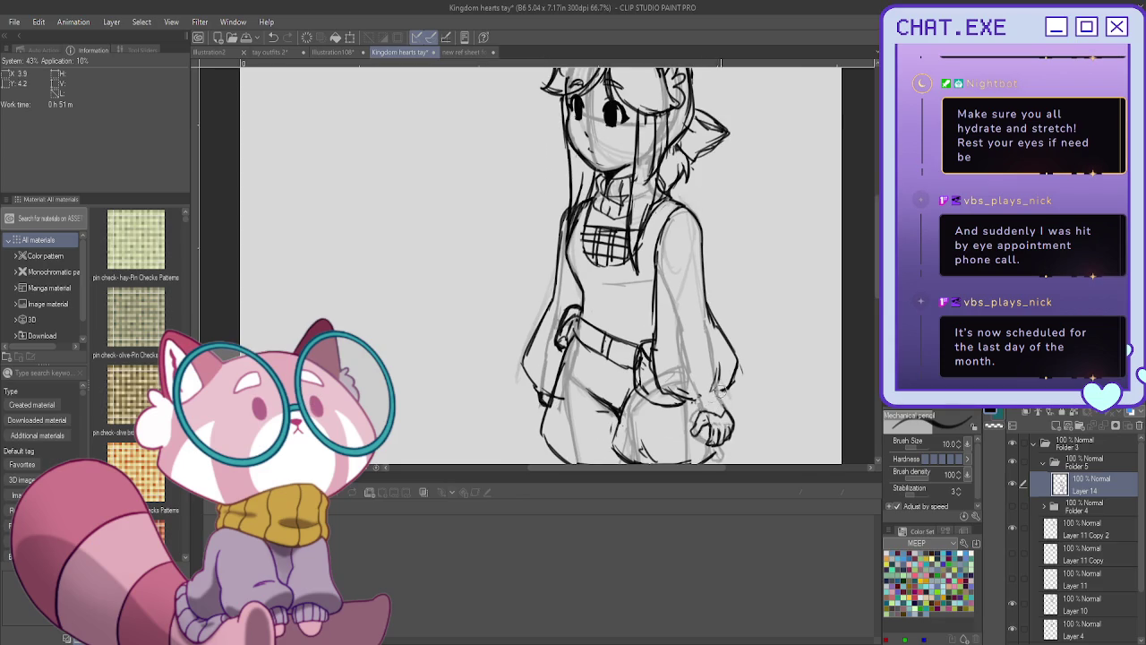
drag(735, 365, 743, 372)
mouse_move(722, 333)
mouse_down()
mouse_move(740, 365)
mouse_move(731, 387)
mouse_move(707, 412)
mouse_move(676, 382)
mouse_move(666, 400)
mouse_move(697, 423)
mouse_up()
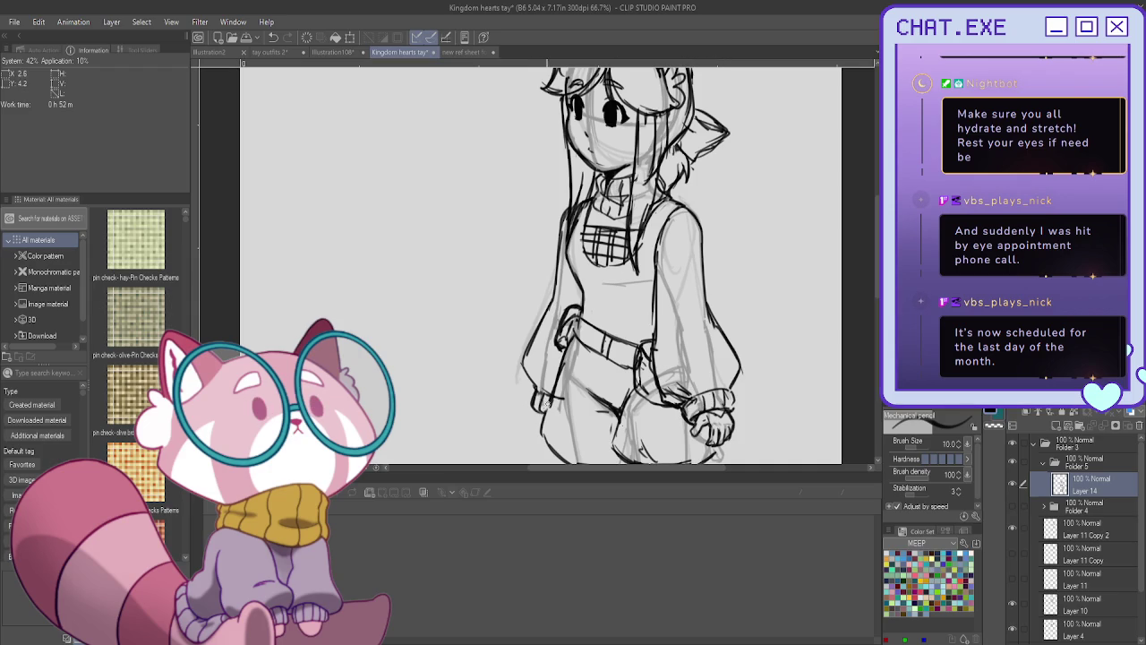
scroll(535, 398, down, 1)
scroll(519, 401, down, 1)
scroll(519, 402, down, 1)
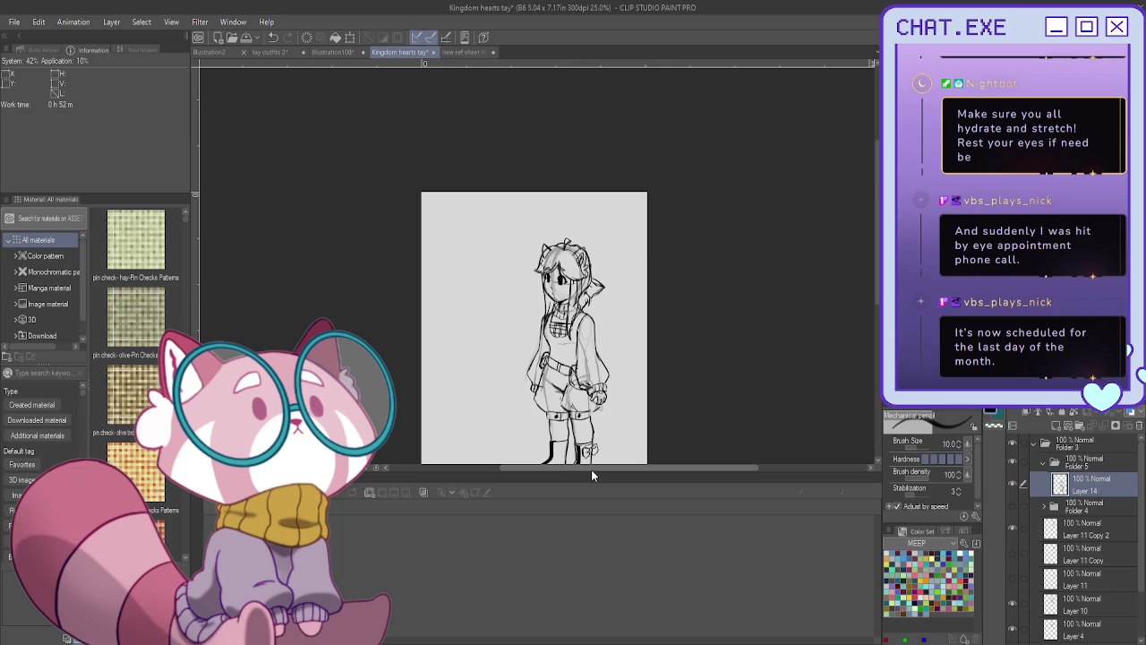
Rename the Folder 5 layer folder to 'gifted outfit' and collapse it.
click(1072, 464)
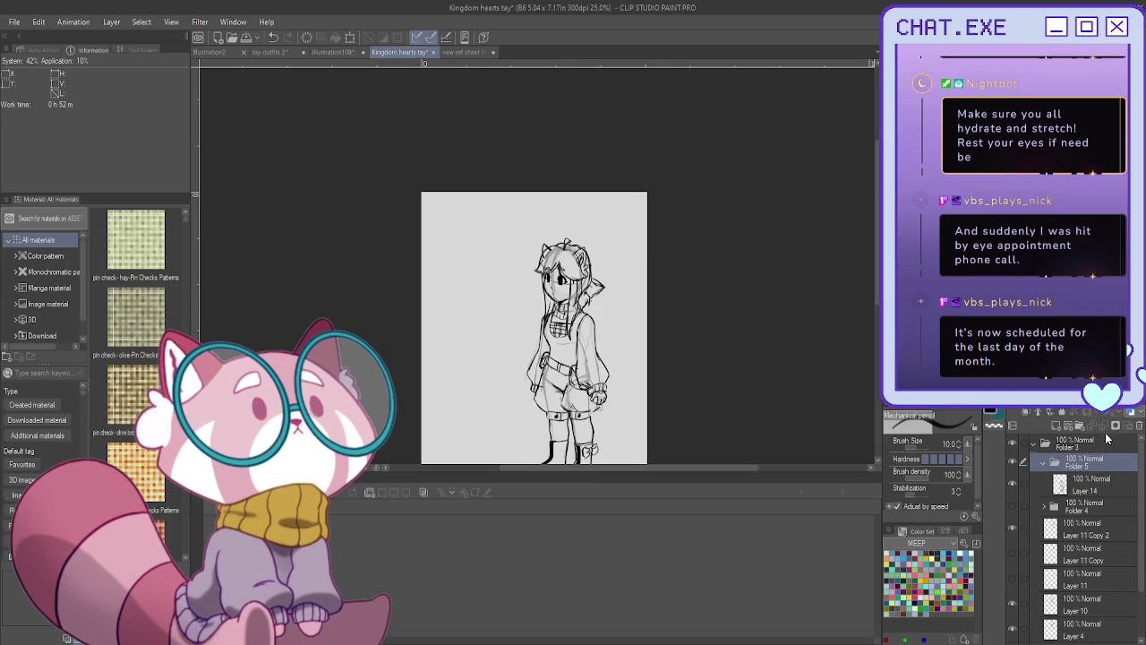
text(gifted outfit)
key(Return)
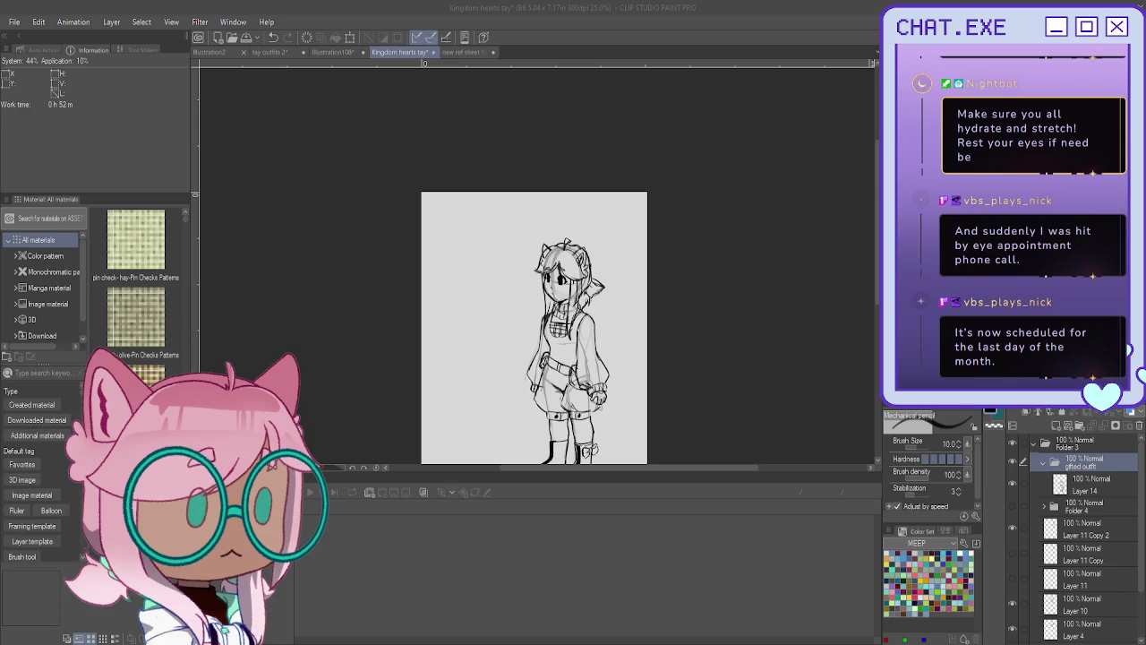
click(1043, 462)
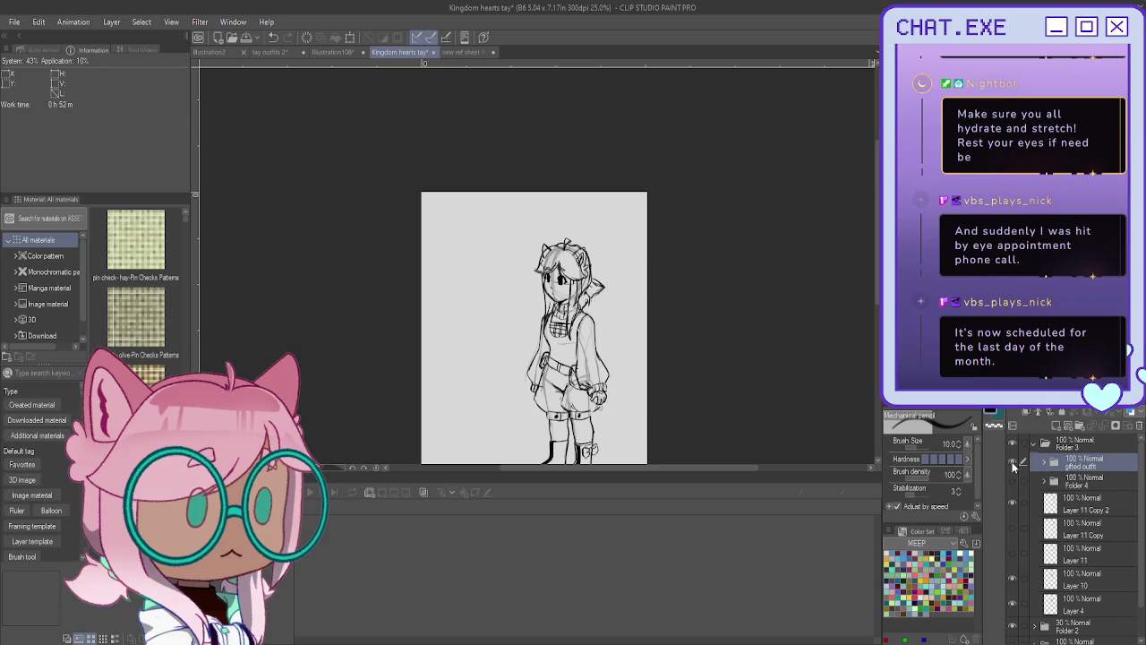
Hide the gifted outfit folder, show Folder 4, and select Layer 13 for drawing.
click(1012, 461)
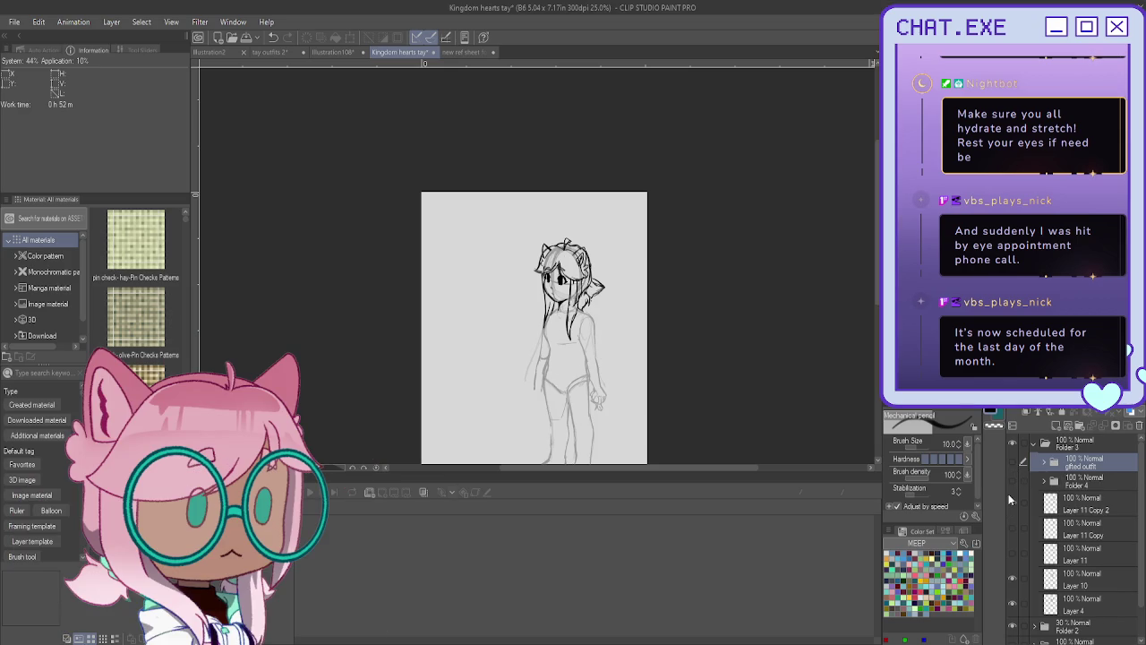
click(1012, 482)
click(1072, 509)
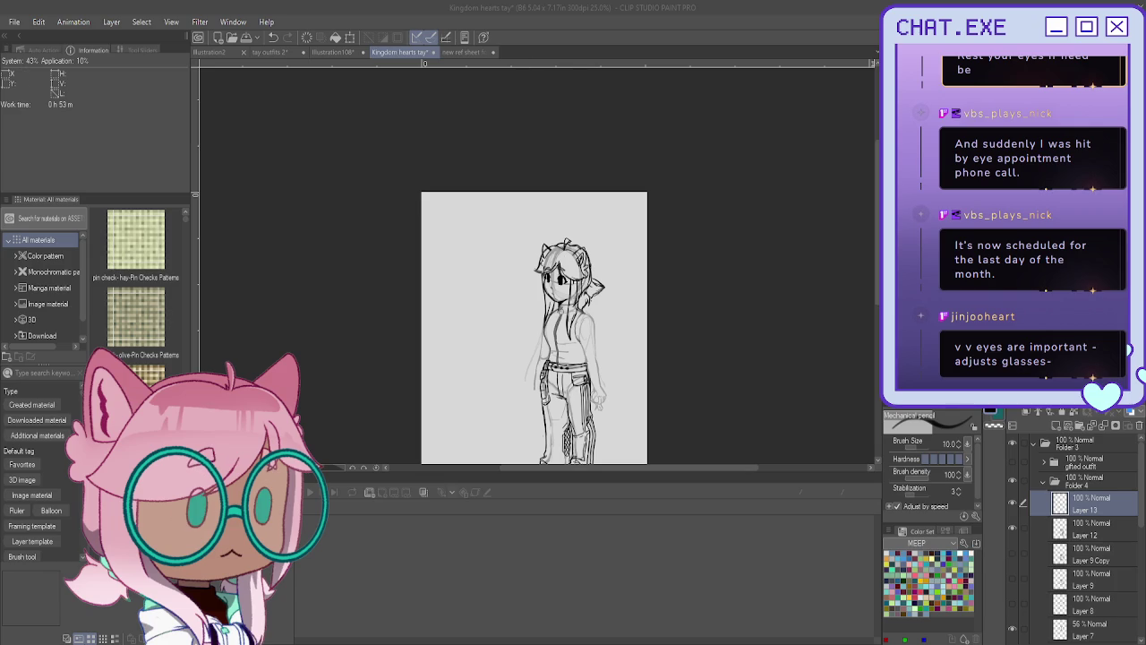
scroll(580, 370, up, 1)
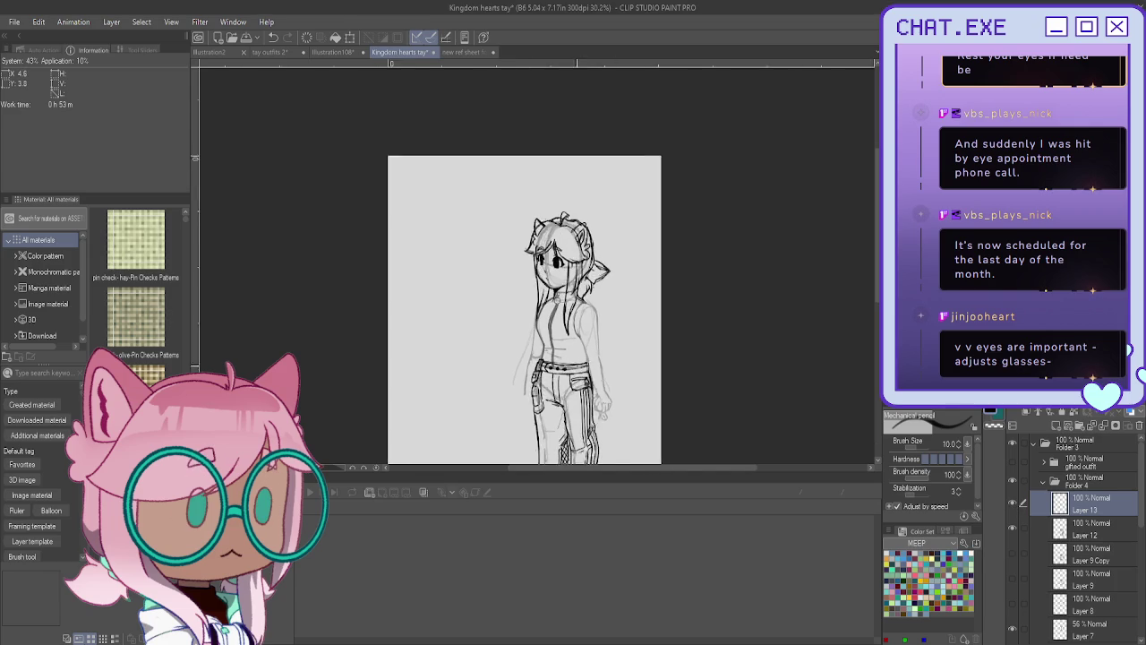
Zoom in and ink the shoulder line down from the neck.
scroll(579, 370, up, 1)
scroll(575, 350, up, 1)
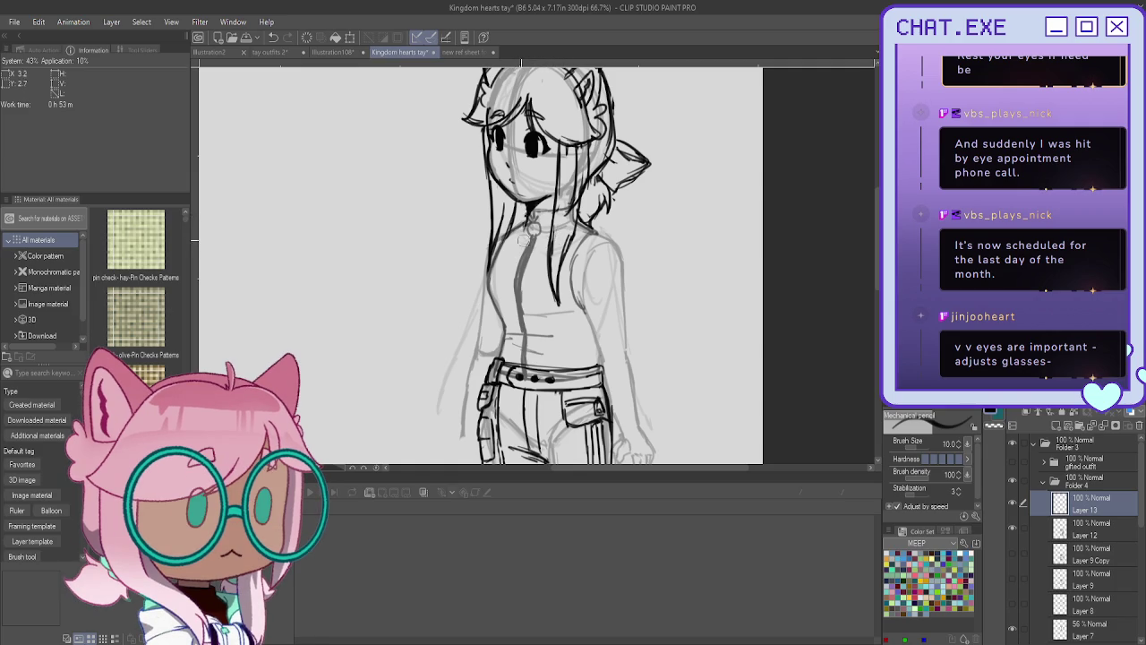
mouse_move(592, 231)
mouse_down()
mouse_move(625, 252)
mouse_move(577, 279)
mouse_up()
mouse_move(588, 229)
mouse_down()
mouse_move(628, 247)
mouse_move(618, 240)
mouse_move(630, 368)
mouse_move(611, 371)
mouse_up()
key(ctrl+z)
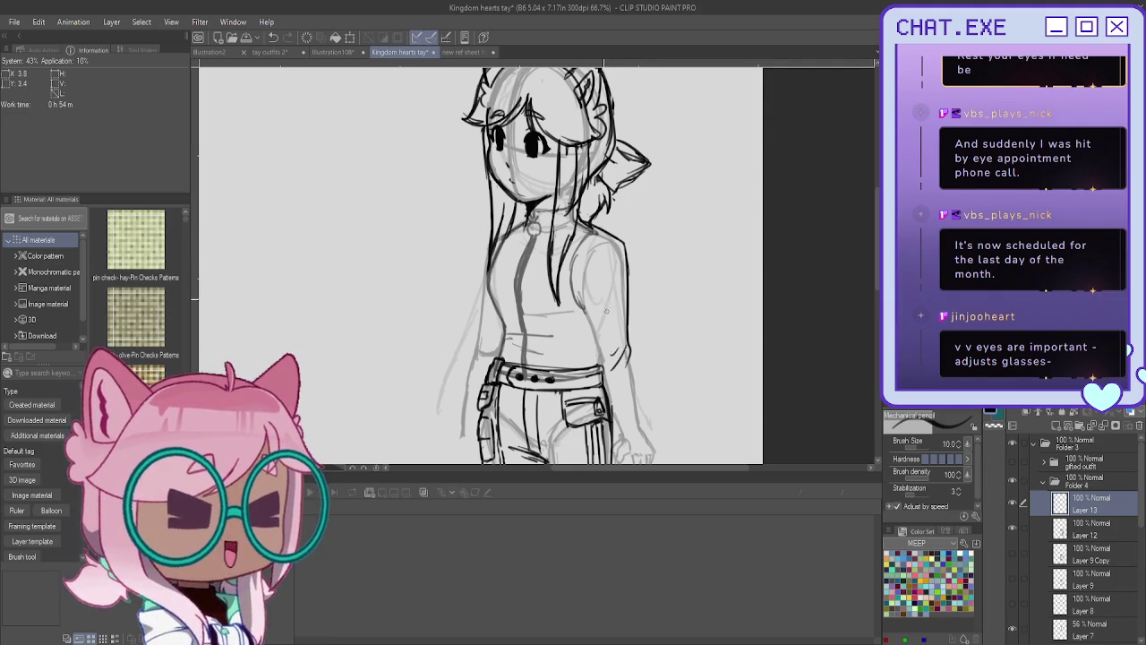
Ink the torso side and outer arm lines, plus a line down from the belt's right end.
scroll(616, 367, down, 3)
scroll(607, 399, up, 3)
scroll(607, 399, up, 3)
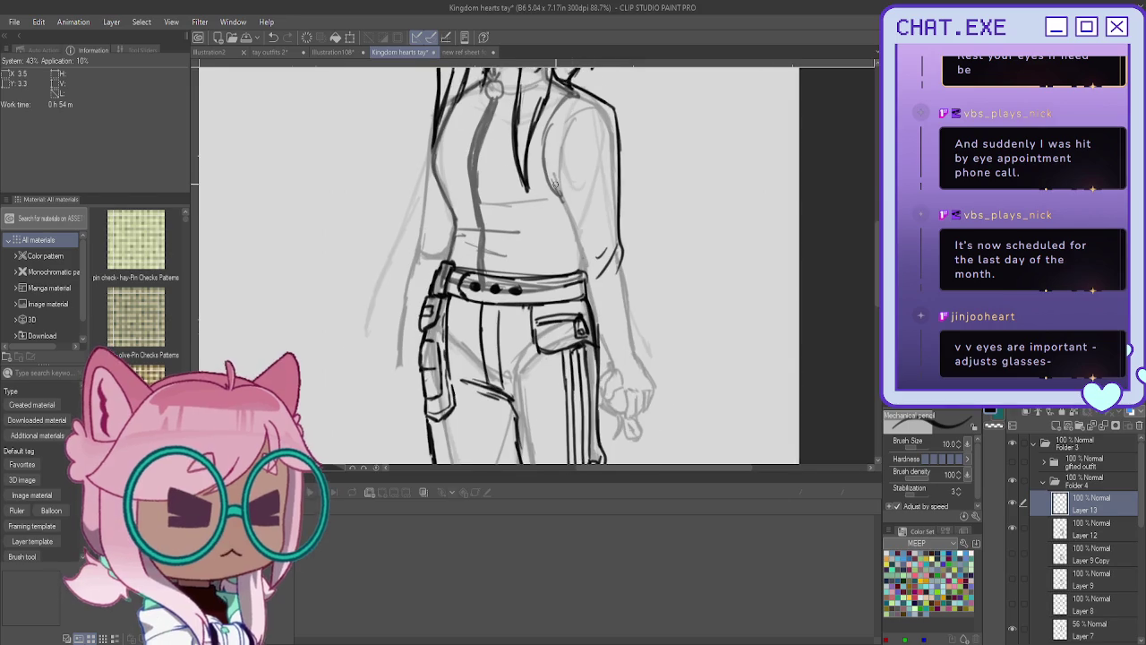
drag(555, 186, 587, 257)
key(ctrl+z)
mouse_move(552, 183)
mouse_down()
mouse_move(588, 247)
mouse_move(606, 318)
mouse_up()
mouse_move(629, 271)
mouse_down()
mouse_move(641, 345)
mouse_move(606, 356)
mouse_up()
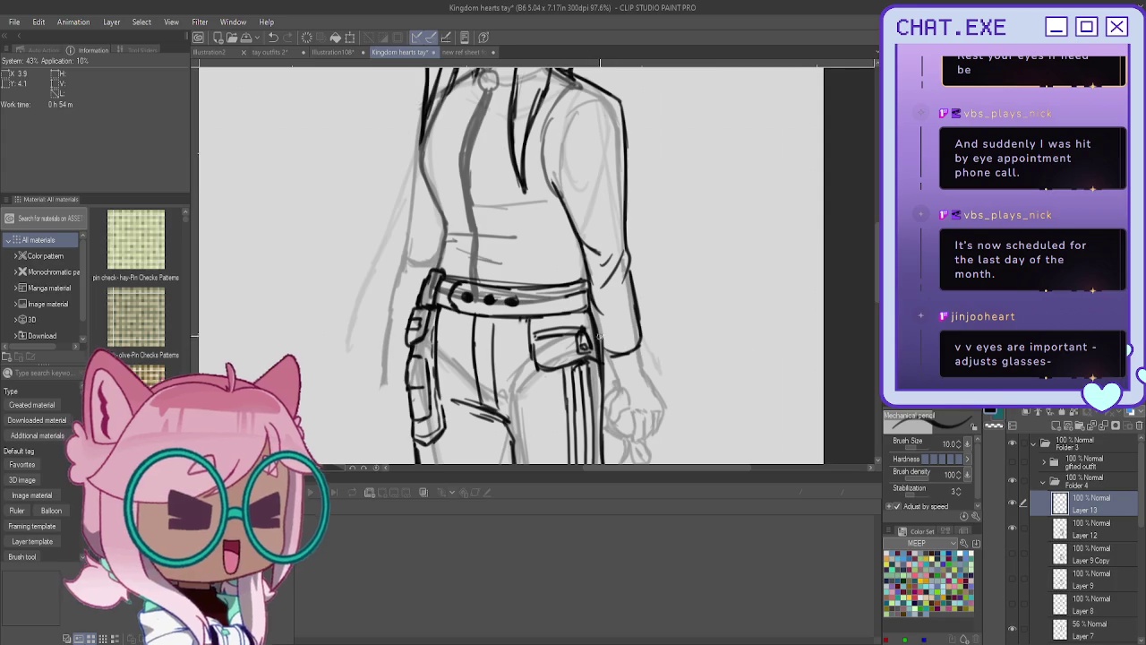
drag(589, 282, 602, 348)
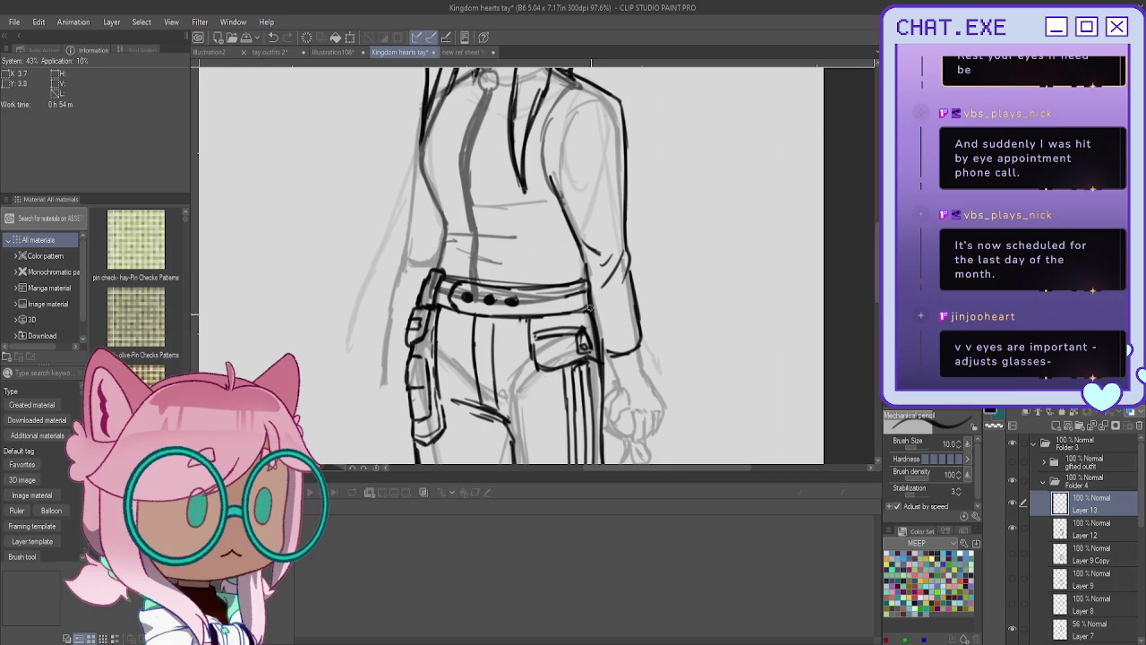
Hide the belt and pocket linework and ink the sleeve's inner edge and cuff bottom.
click(1012, 527)
drag(581, 259, 607, 365)
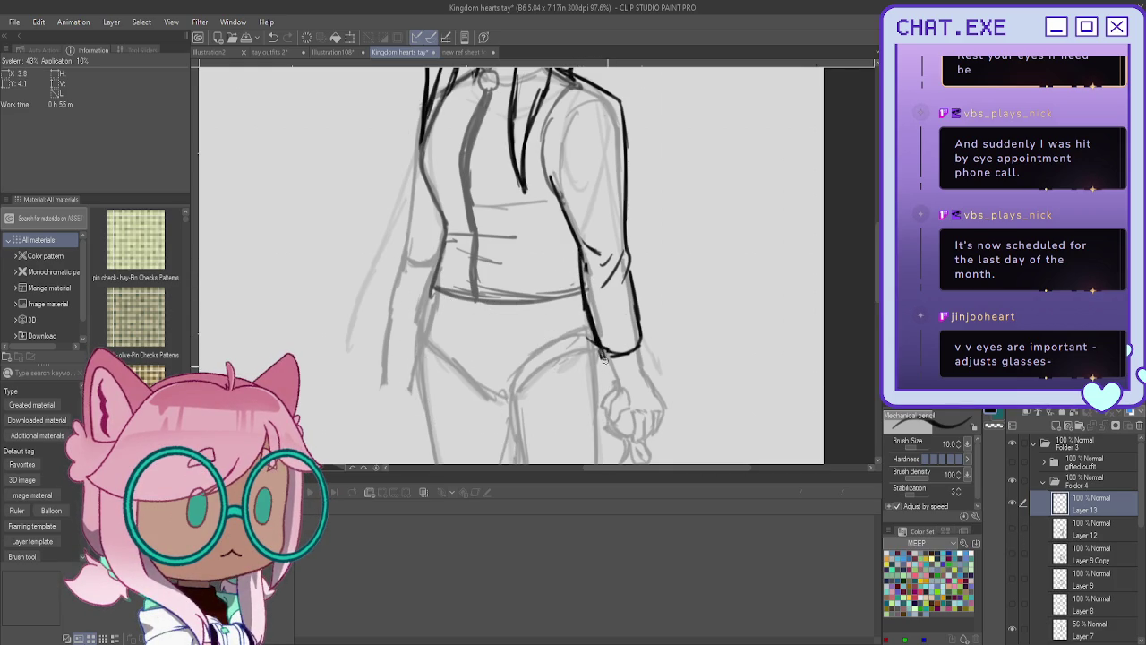
mouse_move(635, 350)
mouse_down()
mouse_move(613, 381)
mouse_move(632, 382)
mouse_up()
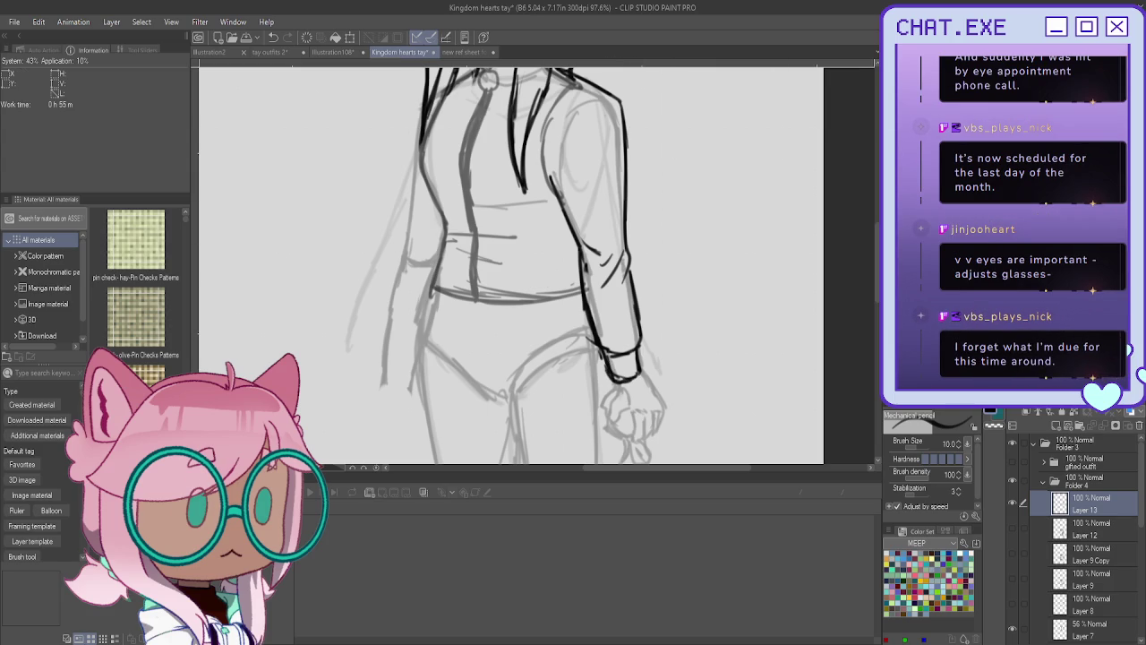
Redraw the shoulder and arm contour with a shoulder seam curve.
drag(573, 268, 636, 348)
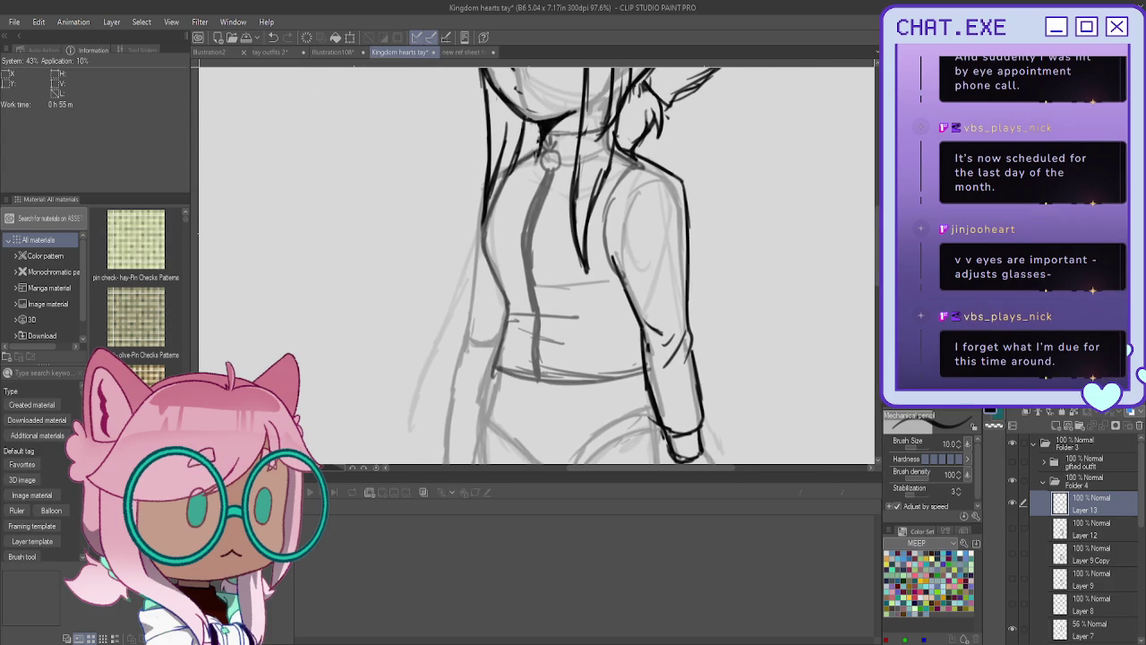
drag(680, 179, 689, 295)
mouse_move(622, 154)
mouse_down()
mouse_move(682, 192)
mouse_move(685, 296)
mouse_up()
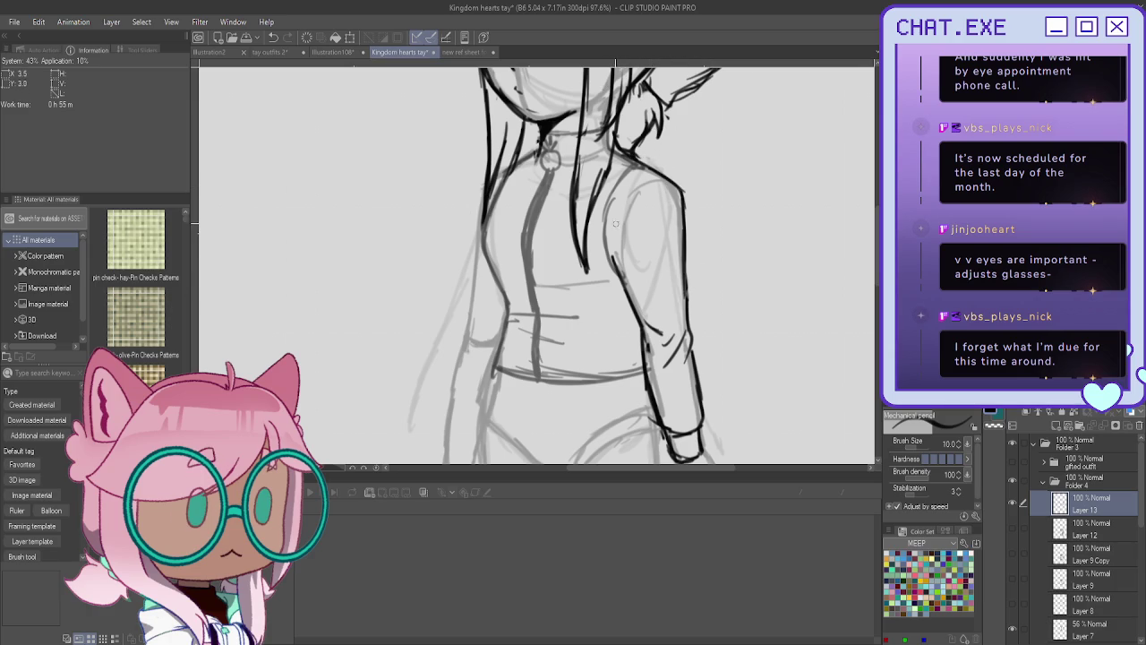
drag(625, 218, 638, 228)
drag(640, 237, 670, 390)
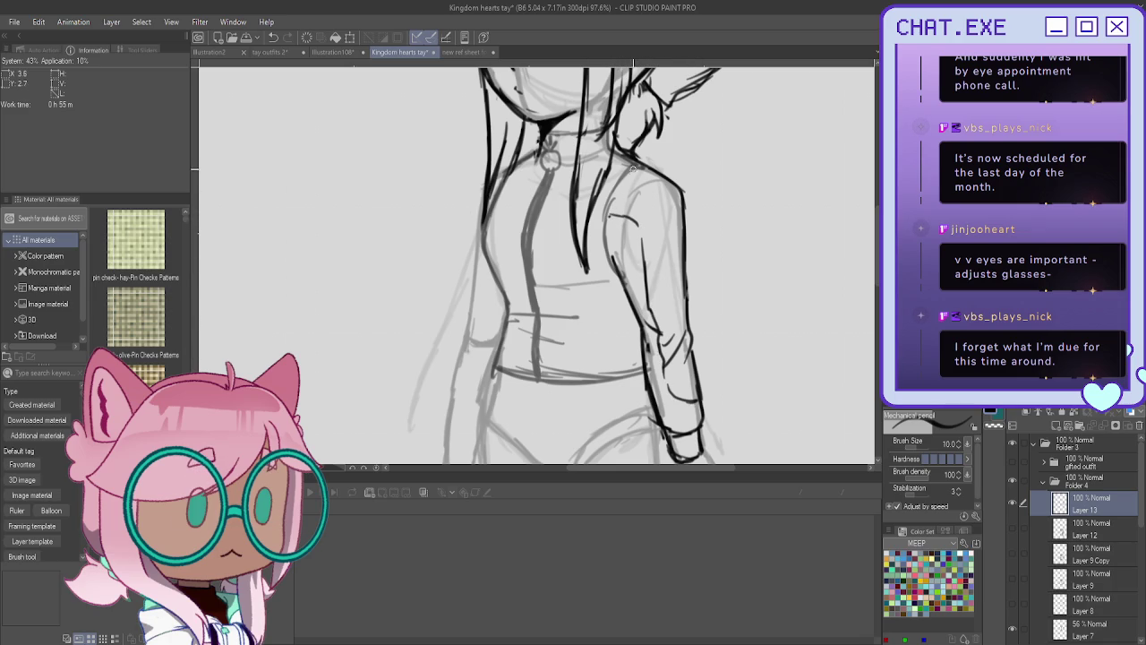
key(ctrl+z)
mouse_move(637, 223)
mouse_down()
mouse_move(618, 240)
mouse_move(614, 270)
mouse_up()
mouse_move(635, 219)
mouse_down()
mouse_move(620, 276)
mouse_move(683, 435)
mouse_up()
Hatch diagonal lines along the sleeve from cuff to upper arm, then zoom out.
mouse_move(692, 405)
mouse_down()
mouse_move(695, 437)
mouse_move(659, 407)
mouse_up()
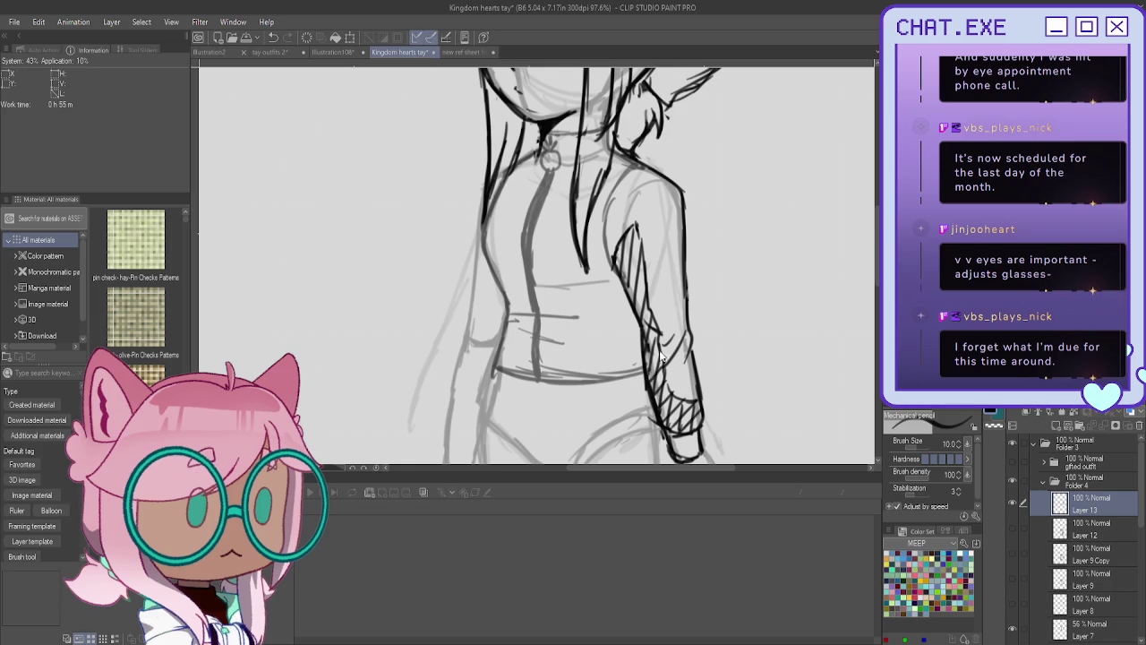
drag(661, 351, 643, 367)
mouse_move(663, 330)
mouse_down()
mouse_move(641, 356)
mouse_move(641, 340)
mouse_up()
drag(652, 299, 636, 324)
mouse_move(642, 279)
mouse_down()
mouse_move(632, 301)
mouse_move(625, 292)
mouse_up()
drag(637, 231, 616, 257)
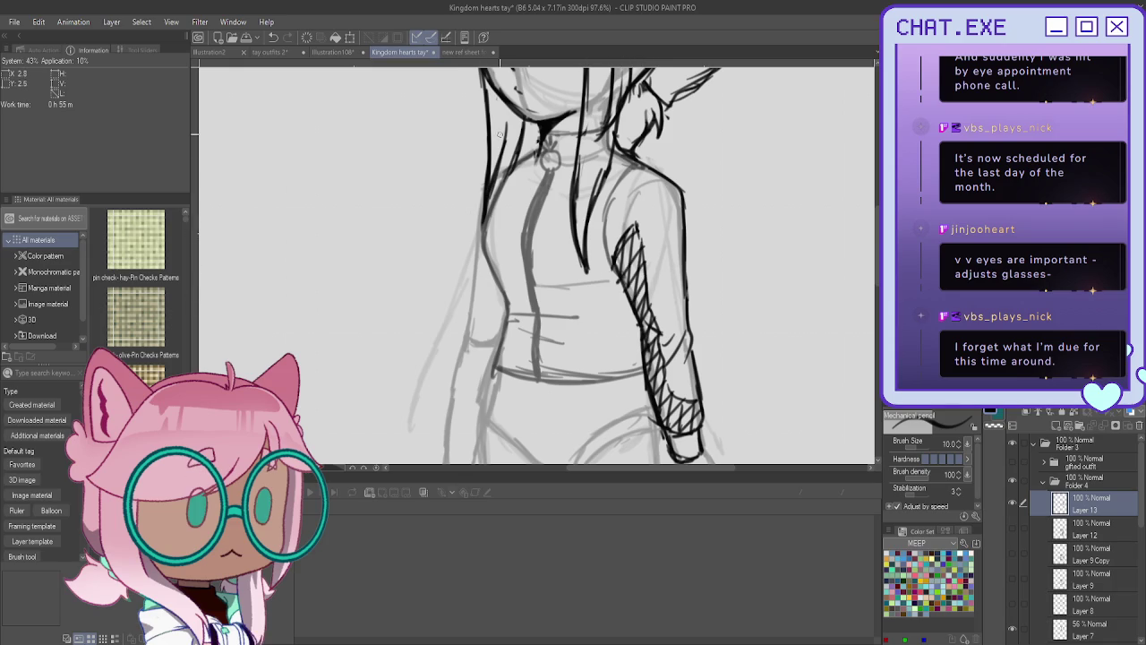
scroll(502, 143, down, 3)
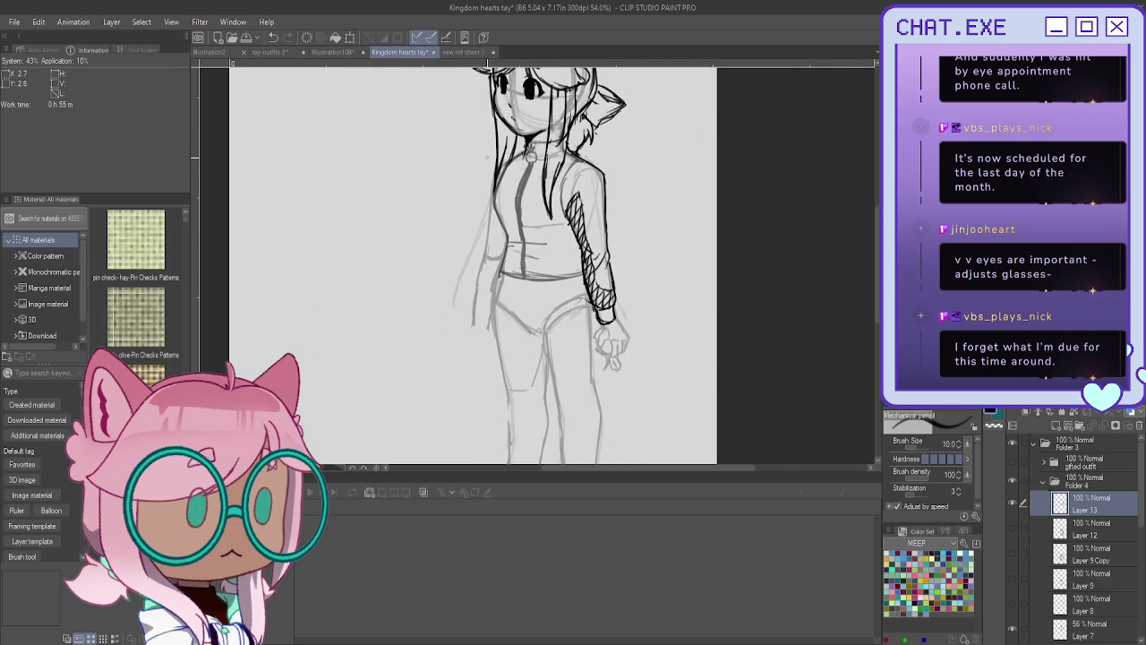
Hide Layer 13 and add new Layer 15 above it.
click(1014, 503)
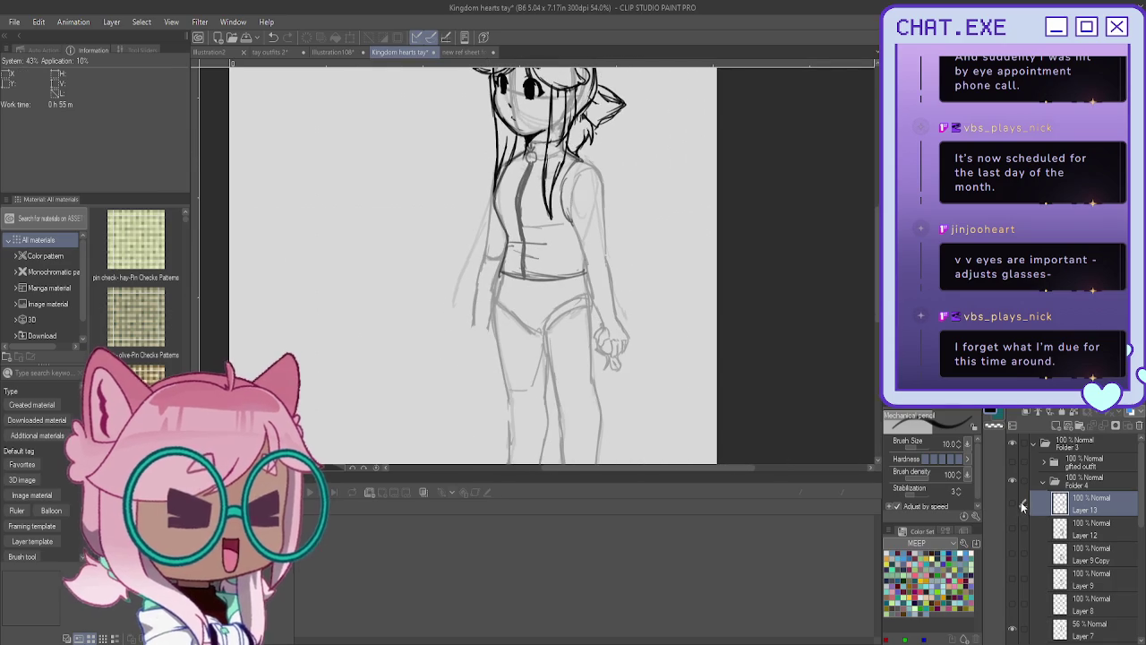
click(1054, 424)
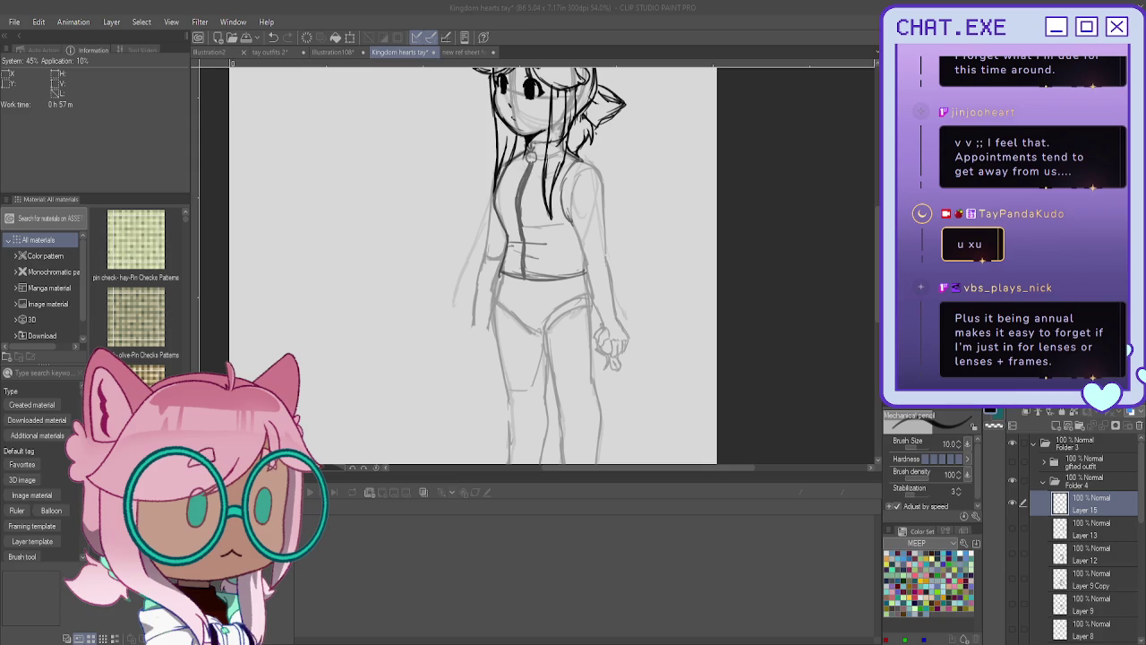
scroll(552, 164, up, 3)
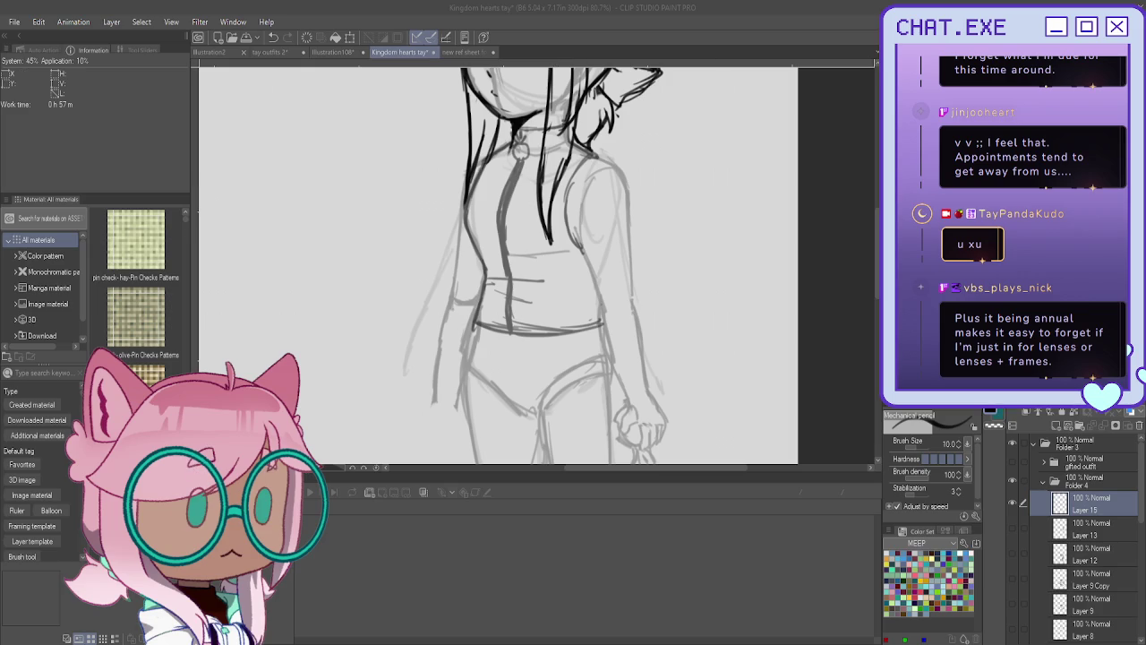
drag(589, 251, 708, 329)
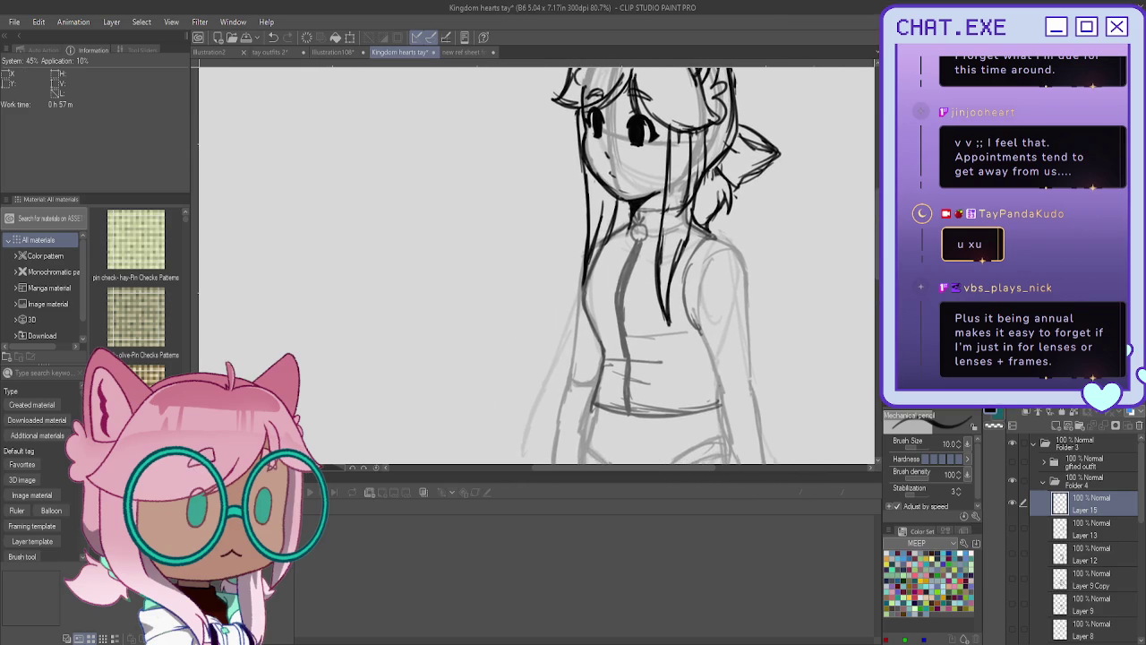
mouse_move(742, 267)
mouse_down()
mouse_move(678, 305)
mouse_move(624, 306)
mouse_up()
mouse_move(738, 254)
mouse_down()
mouse_move(757, 283)
mouse_move(748, 313)
mouse_move(686, 337)
mouse_move(613, 309)
mouse_move(611, 358)
mouse_up()
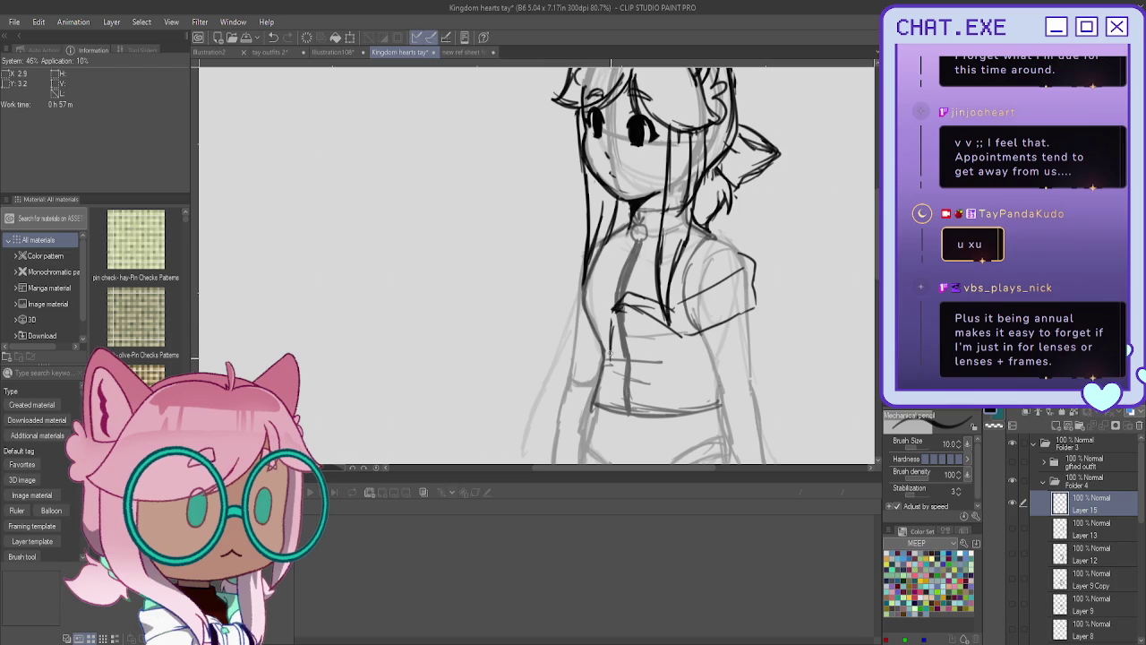
drag(616, 315, 619, 390)
mouse_move(607, 323)
mouse_down()
mouse_move(644, 305)
mouse_move(679, 332)
mouse_move(747, 247)
mouse_up()
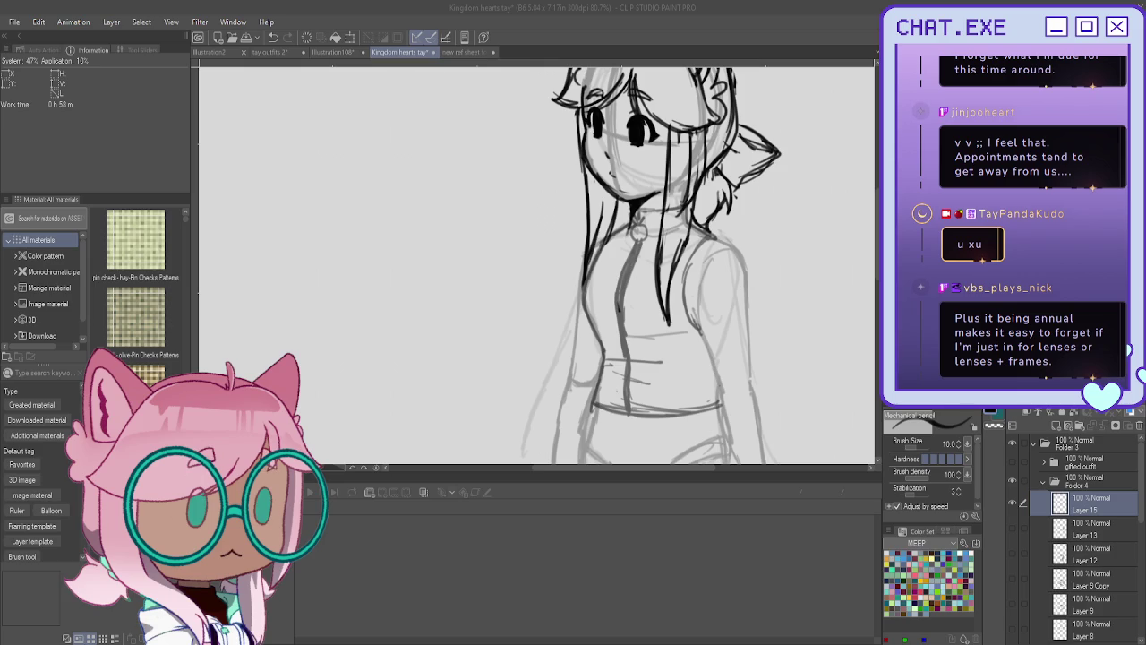
Draw the off-shoulder neckline and outline both sweater sleeves down the arms.
key(ctrl+minus)
key(ctrl+minus)
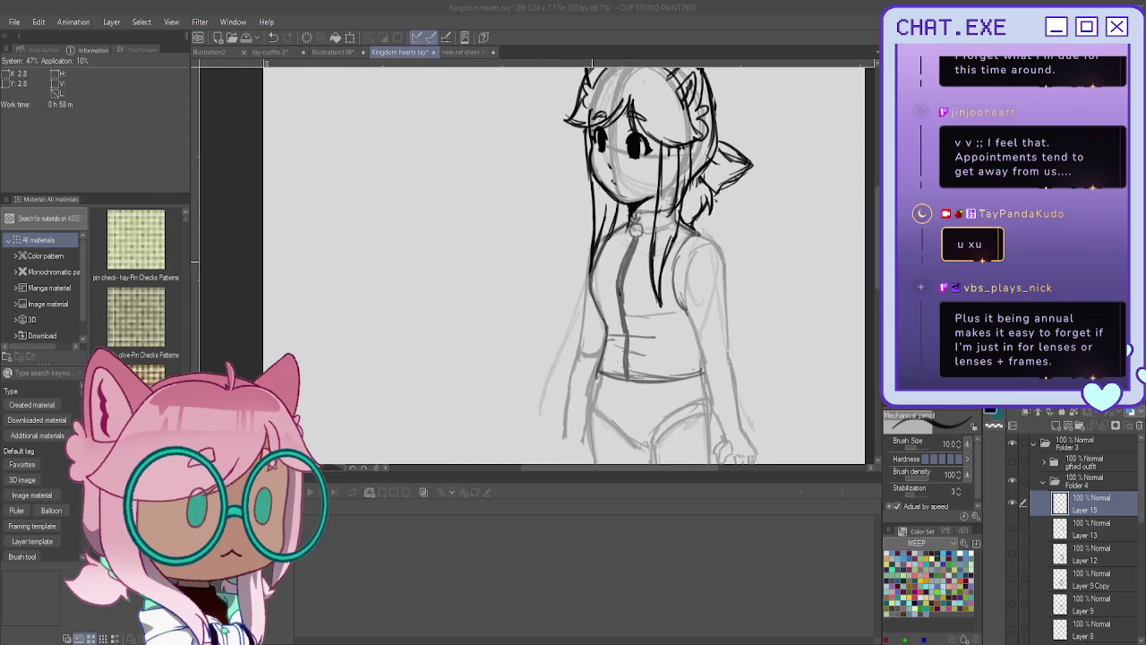
key(ctrl+minus)
key(ctrl+plus)
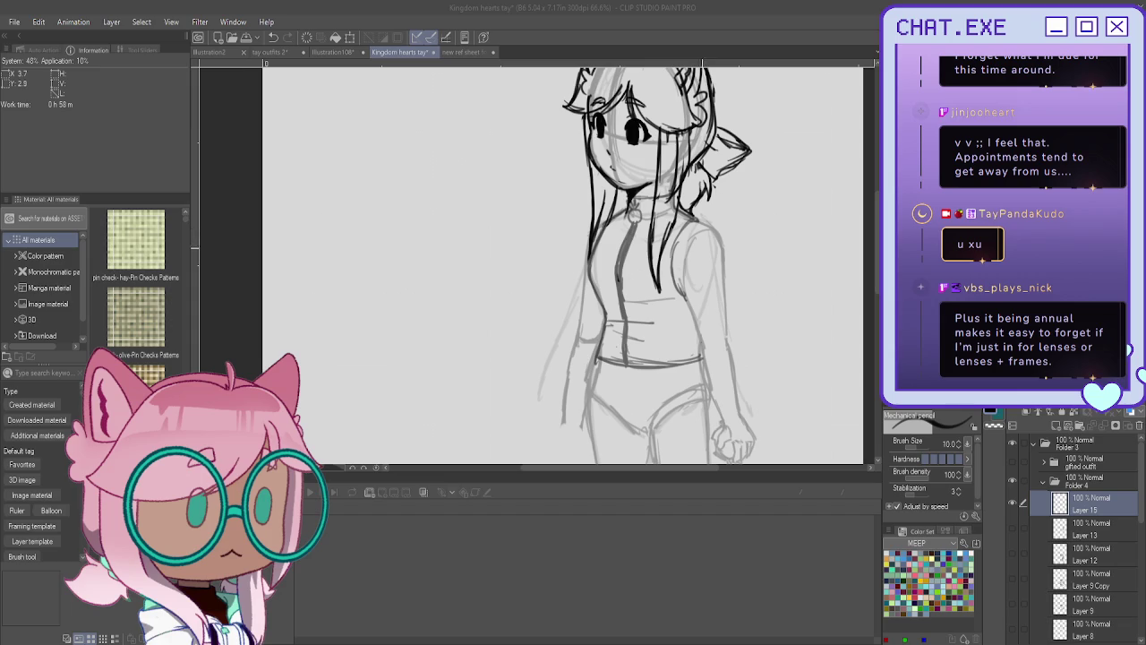
mouse_move(679, 263)
mouse_down()
mouse_move(723, 254)
mouse_move(584, 252)
mouse_up()
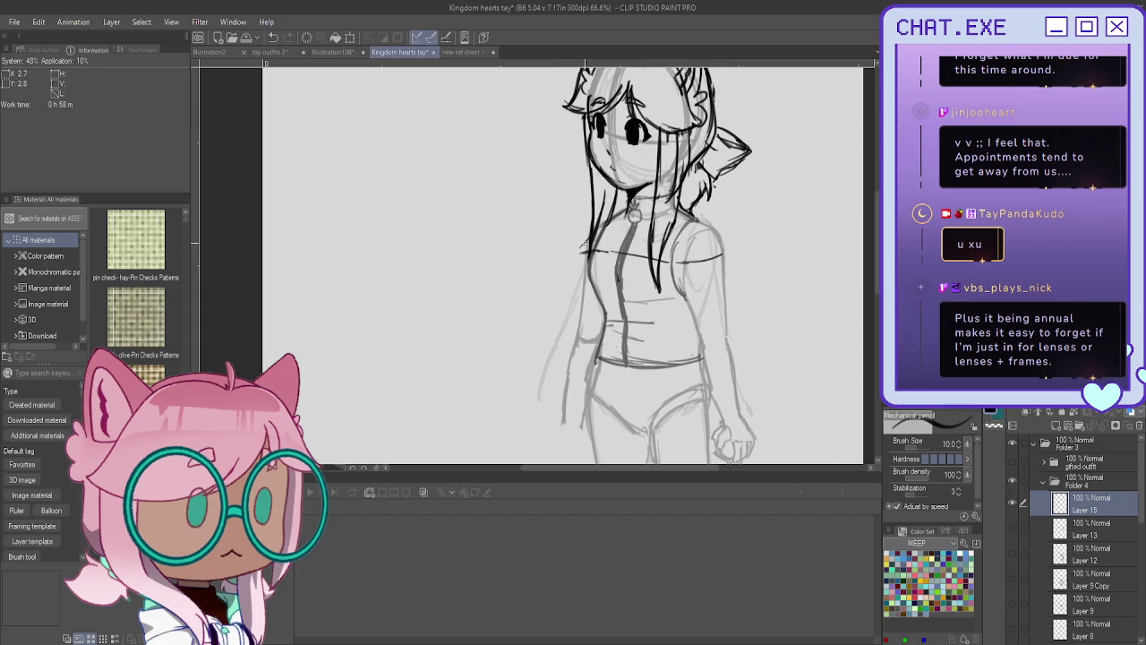
drag(590, 240, 578, 292)
mouse_move(722, 245)
mouse_down()
mouse_move(737, 291)
mouse_move(609, 284)
mouse_move(575, 295)
mouse_move(646, 292)
mouse_move(693, 311)
mouse_move(717, 376)
mouse_up()
scroll(465, 197, down, 1)
scroll(676, 309, up, 1)
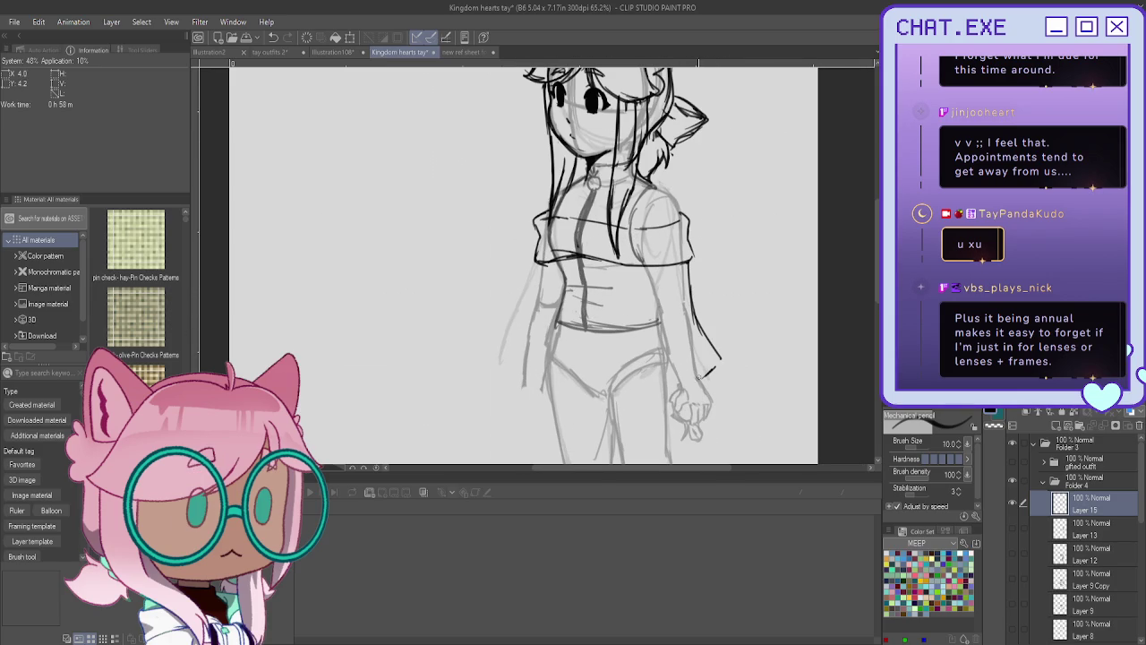
key(ctrl+z)
key(ctrl+z)
key(ctrl+z)
Draw the sweater's left edge, the left ribbed cuff, and the right sleeve with its wrist cuff.
mouse_move(539, 263)
mouse_down()
mouse_move(501, 363)
mouse_move(548, 389)
mouse_move(512, 387)
mouse_move(550, 400)
mouse_move(536, 401)
mouse_up()
drag(543, 387, 545, 401)
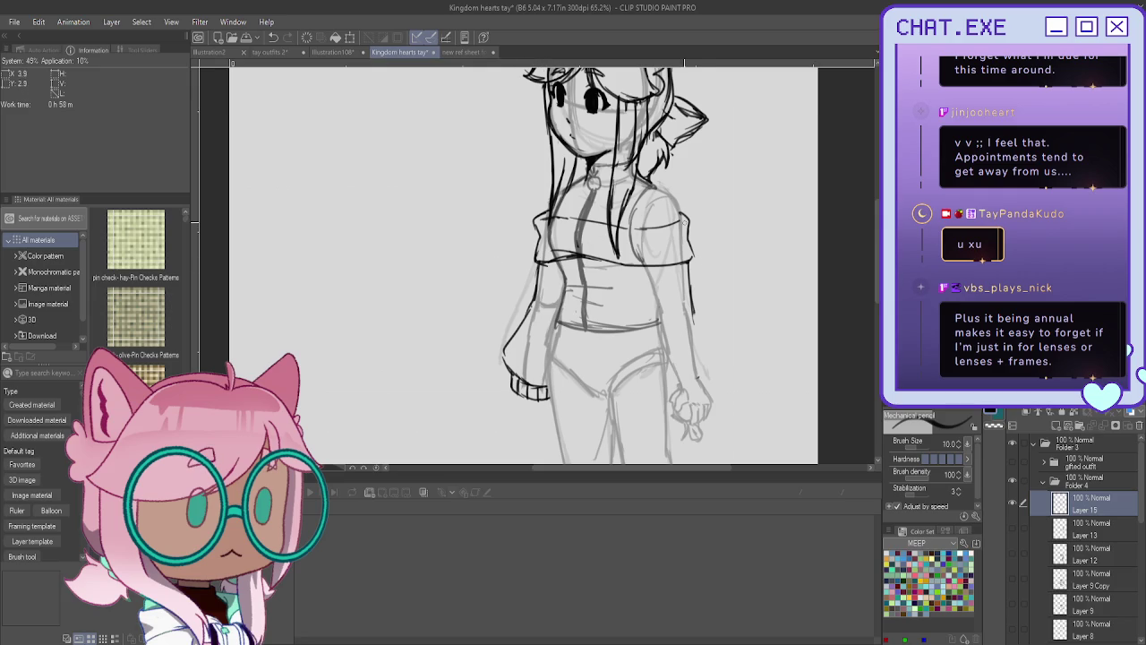
mouse_move(688, 271)
mouse_down()
mouse_move(723, 383)
mouse_move(674, 387)
mouse_up()
key(ctrl+z)
mouse_move(700, 375)
mouse_down()
mouse_move(707, 387)
mouse_move(683, 381)
mouse_move(710, 394)
mouse_move(667, 390)
mouse_move(682, 385)
mouse_up()
Draw the sweater body's right side and inner edge, shaping the right cuff curve.
drag(641, 266, 644, 374)
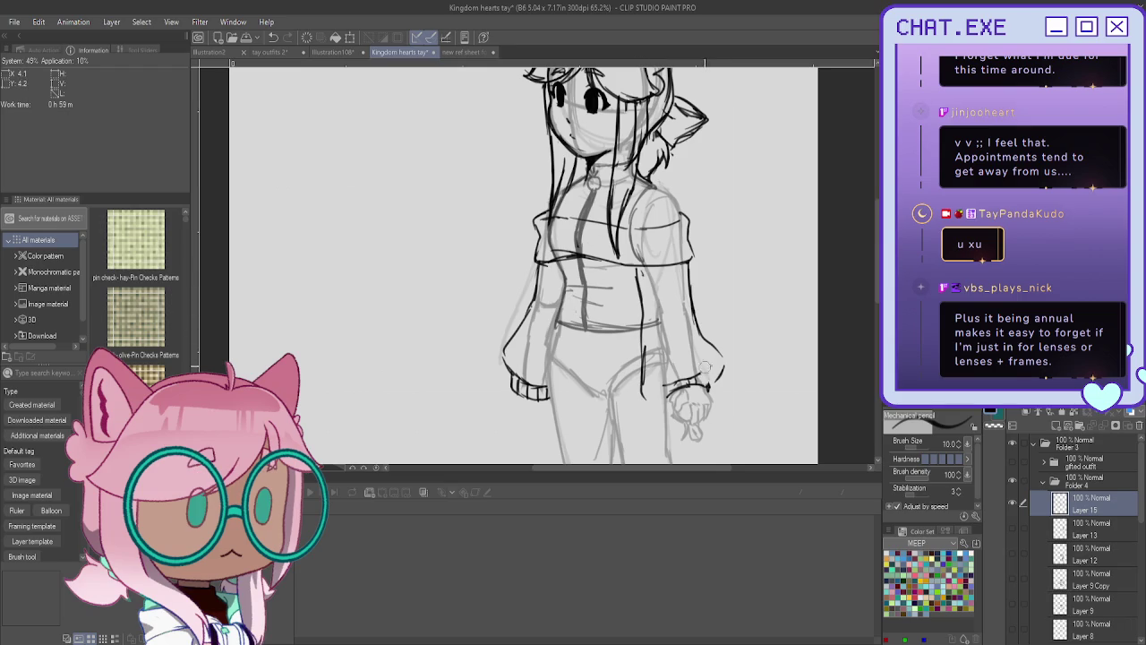
key(ctrl+z)
key(ctrl+z)
key(ctrl+z)
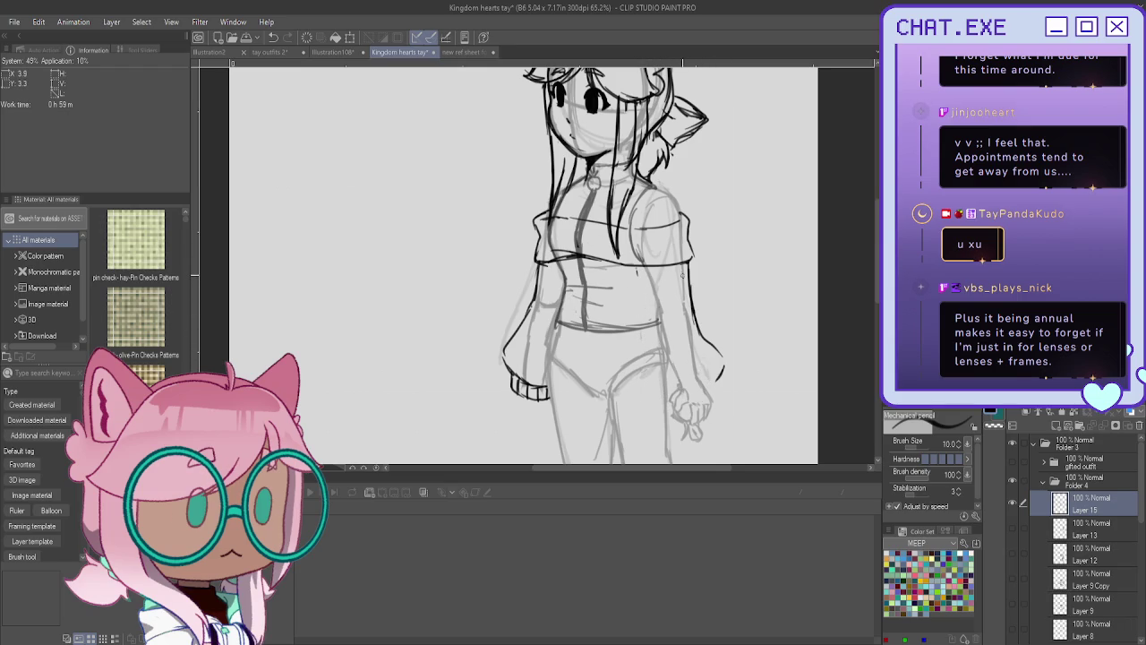
drag(636, 278, 648, 386)
key(ctrl+z)
mouse_move(637, 292)
mouse_down()
mouse_move(641, 385)
mouse_move(666, 405)
mouse_up()
mouse_move(704, 365)
mouse_down()
mouse_move(667, 386)
mouse_move(704, 383)
mouse_move(679, 385)
mouse_move(710, 399)
mouse_up()
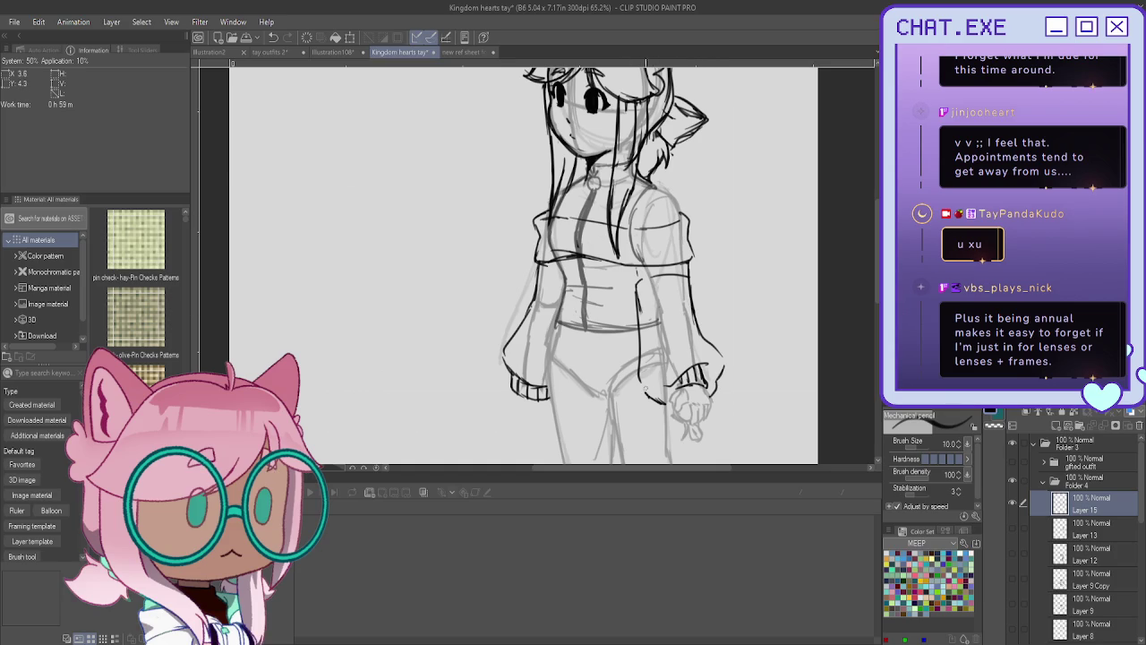
mouse_move(637, 319)
mouse_down()
mouse_move(641, 363)
mouse_move(668, 409)
mouse_up()
drag(563, 280, 536, 272)
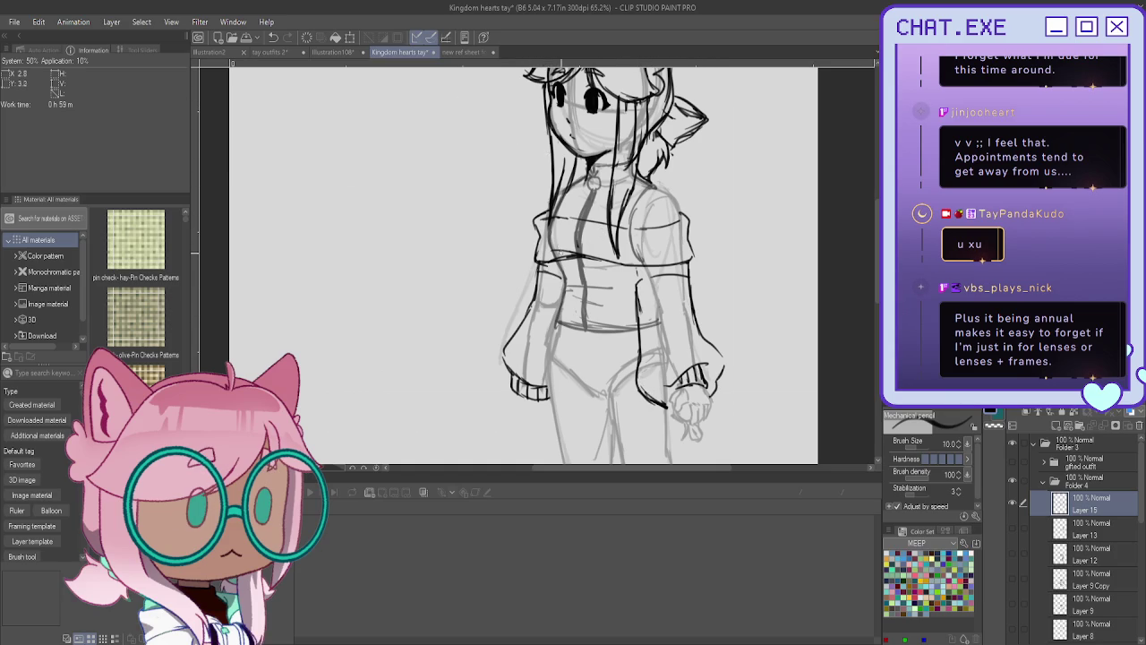
Draw the sweater's left side, hem line and waistband.
scroll(564, 283, up, 1)
mouse_move(534, 320)
mouse_down()
mouse_move(547, 349)
mouse_move(646, 376)
mouse_up()
mouse_move(546, 345)
mouse_down()
mouse_move(540, 362)
mouse_move(637, 392)
mouse_up()
mouse_move(554, 341)
mouse_down()
mouse_move(611, 338)
mouse_move(548, 345)
mouse_move(544, 371)
mouse_up()
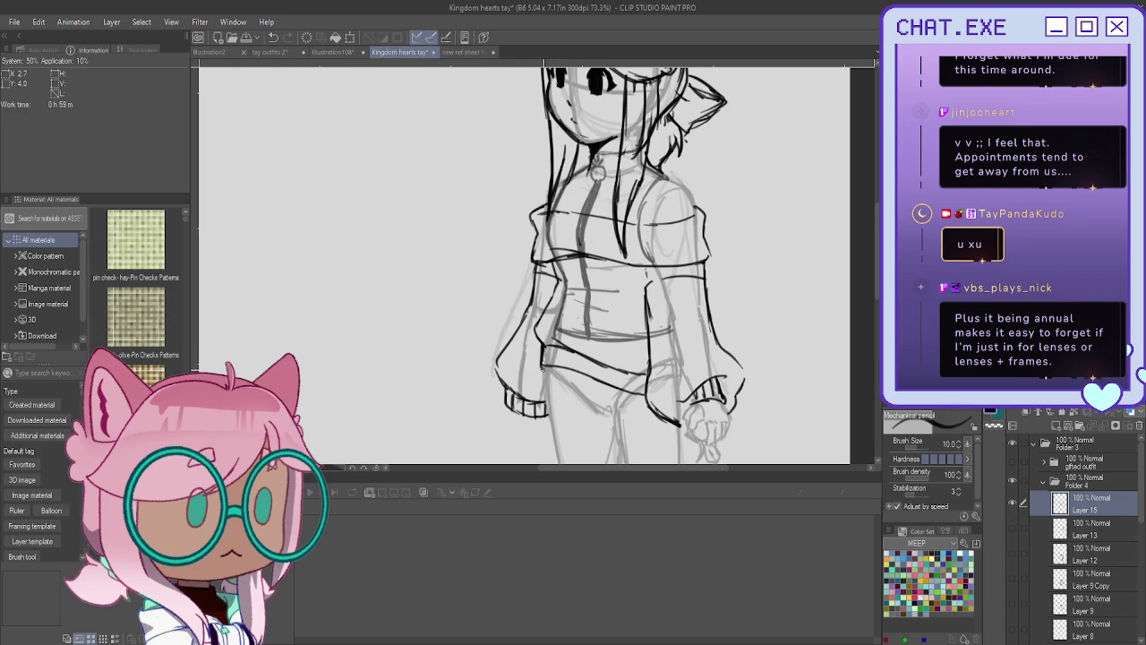
Add ribbing lines along the sweater hem, then zoom out.
drag(615, 396, 645, 387)
mouse_move(641, 376)
mouse_down()
mouse_move(635, 388)
mouse_move(627, 373)
mouse_up()
mouse_move(618, 385)
mouse_down()
mouse_move(614, 369)
mouse_move(609, 378)
mouse_up()
drag(604, 383, 594, 363)
drag(588, 374, 582, 357)
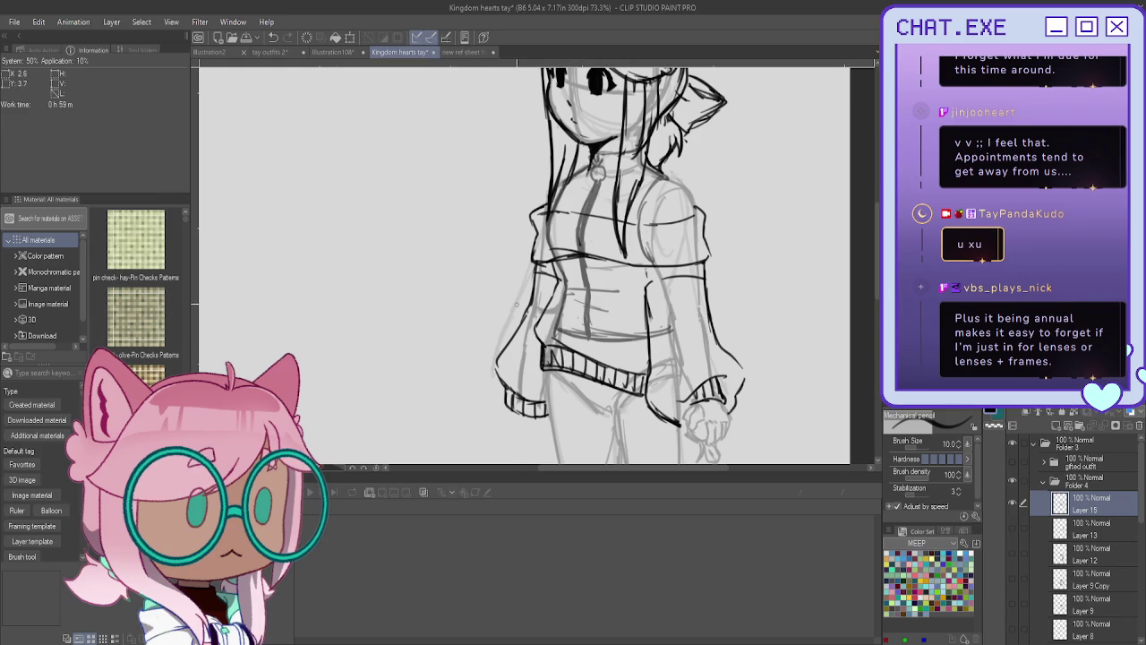
scroll(469, 244, down, 2)
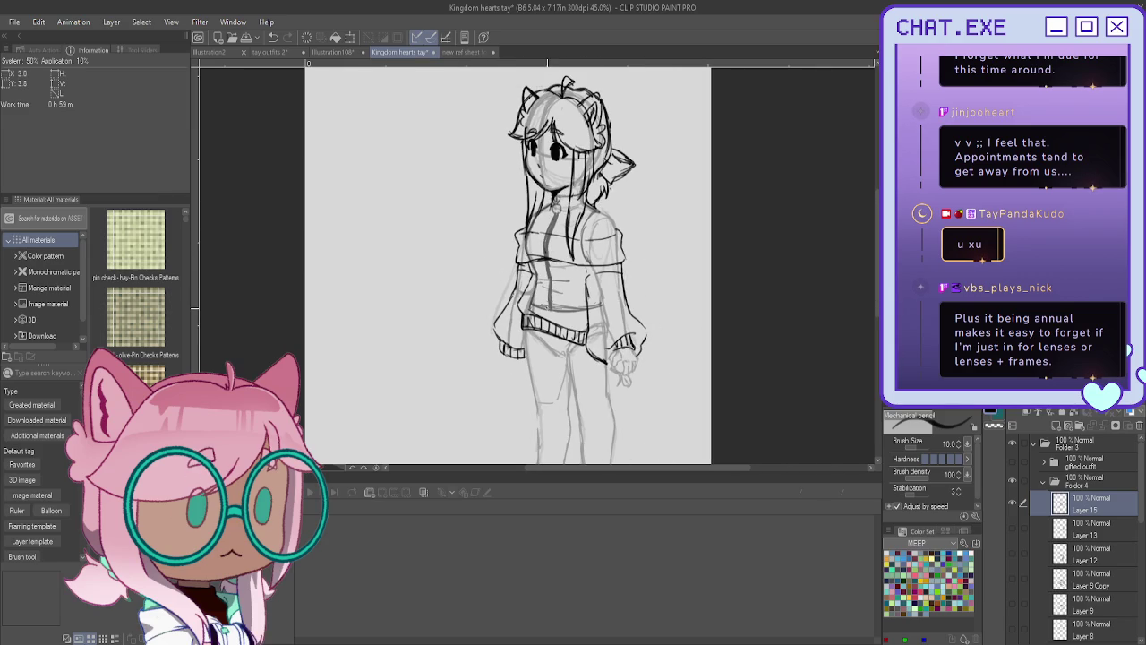
scroll(1040, 563, down, 3)
scroll(1039, 563, down, 2)
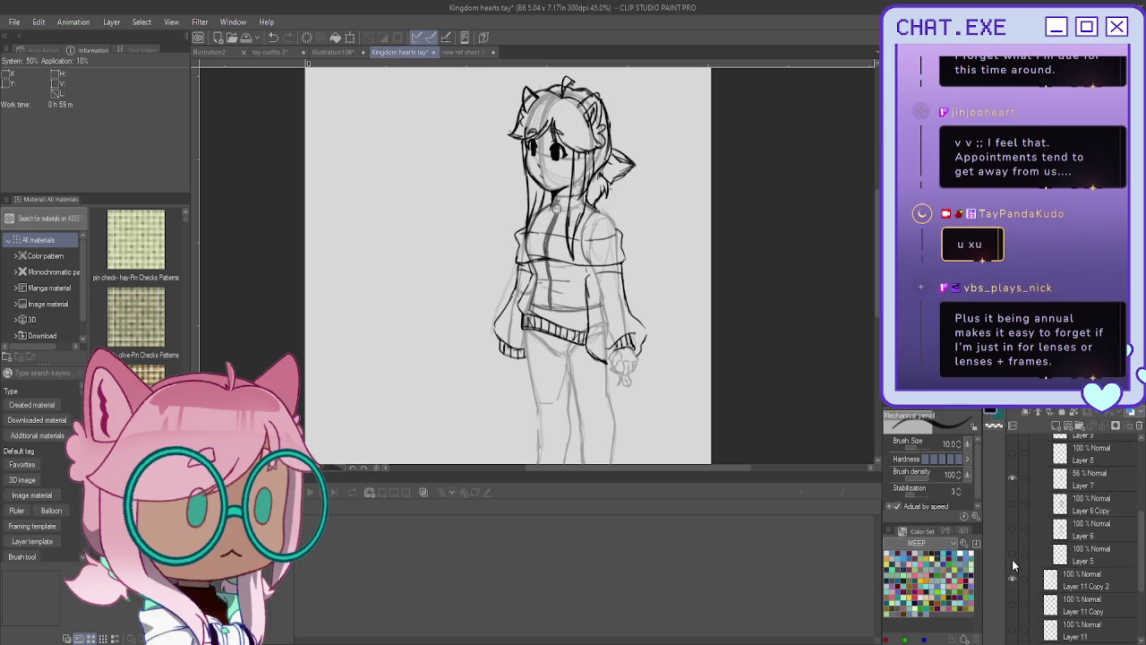
scroll(1013, 577, down, 3)
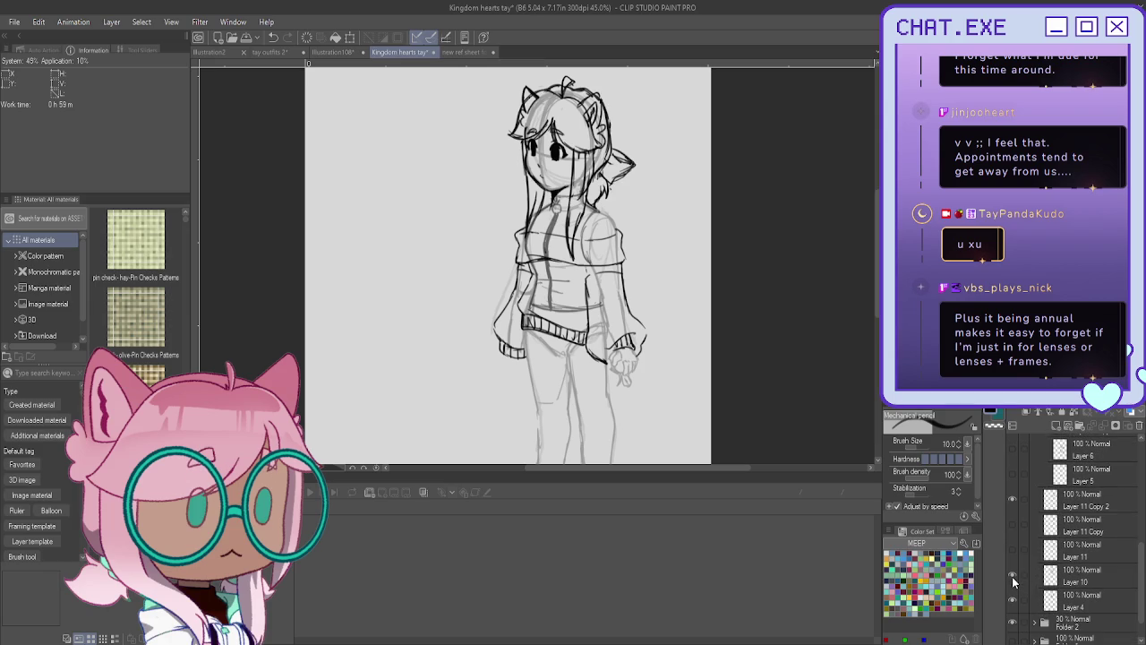